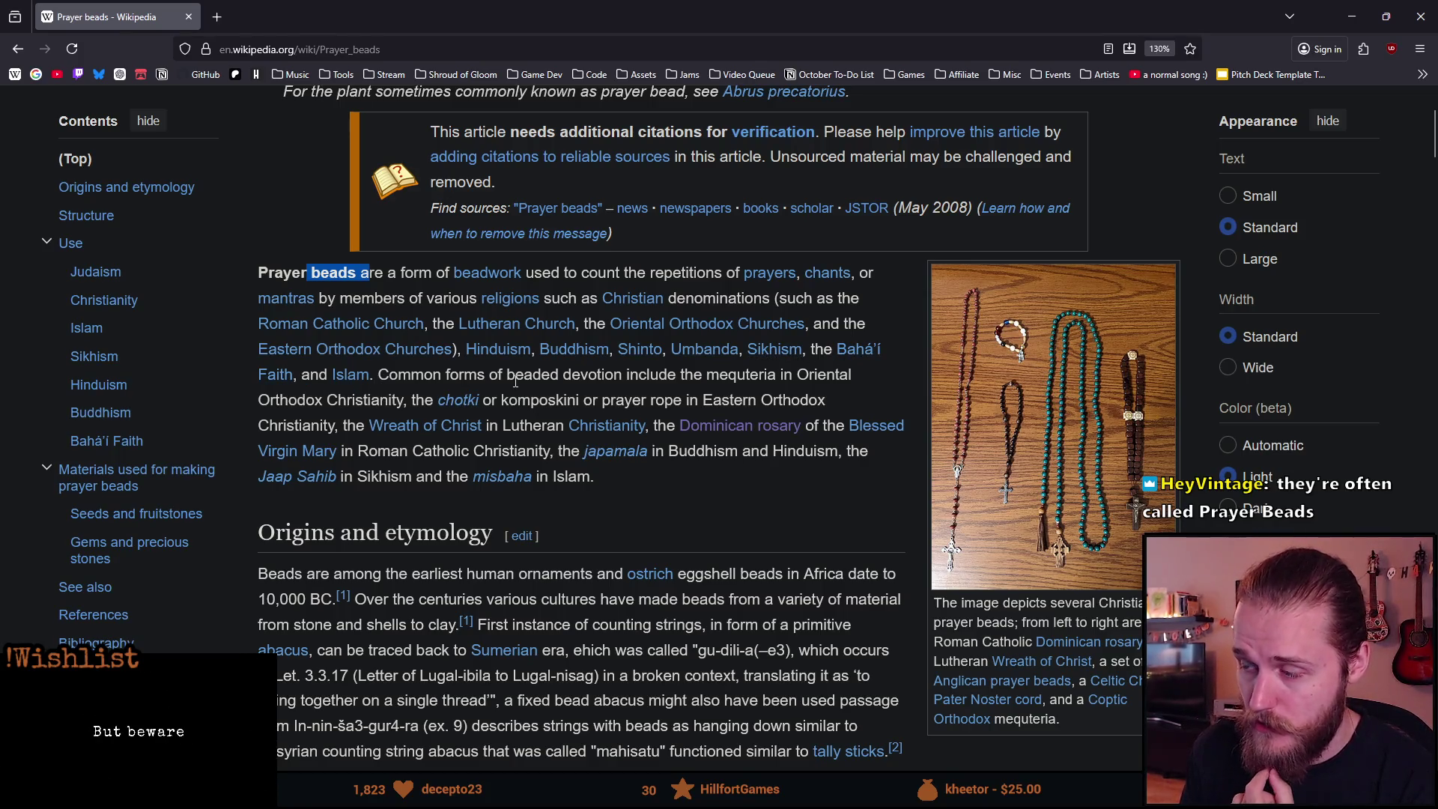
Scroll through the rest of the Prayer beads article, then switch to the ChatGPT collectable-ideas chat.
scroll(509, 378, down, 2)
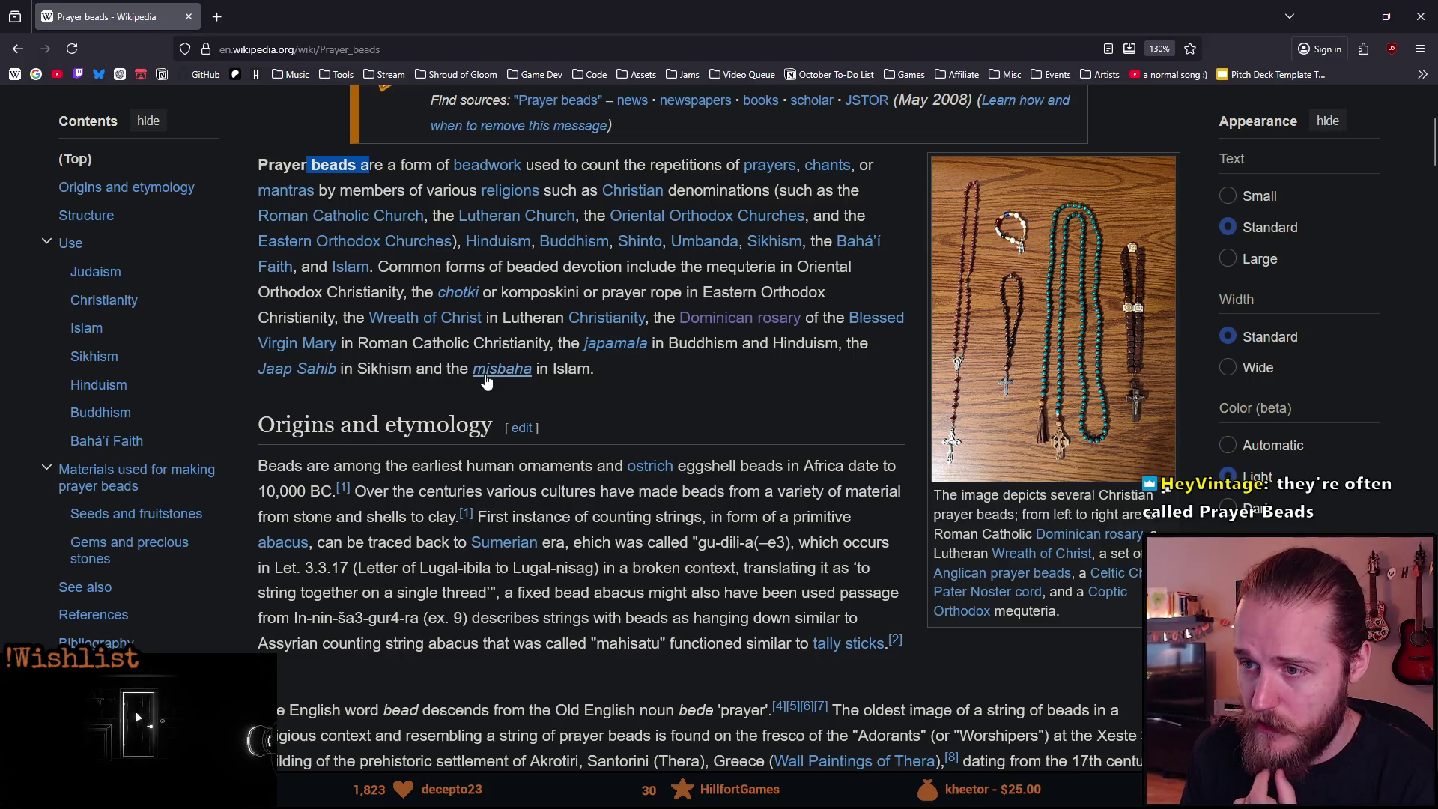
mouse_move(475, 368)
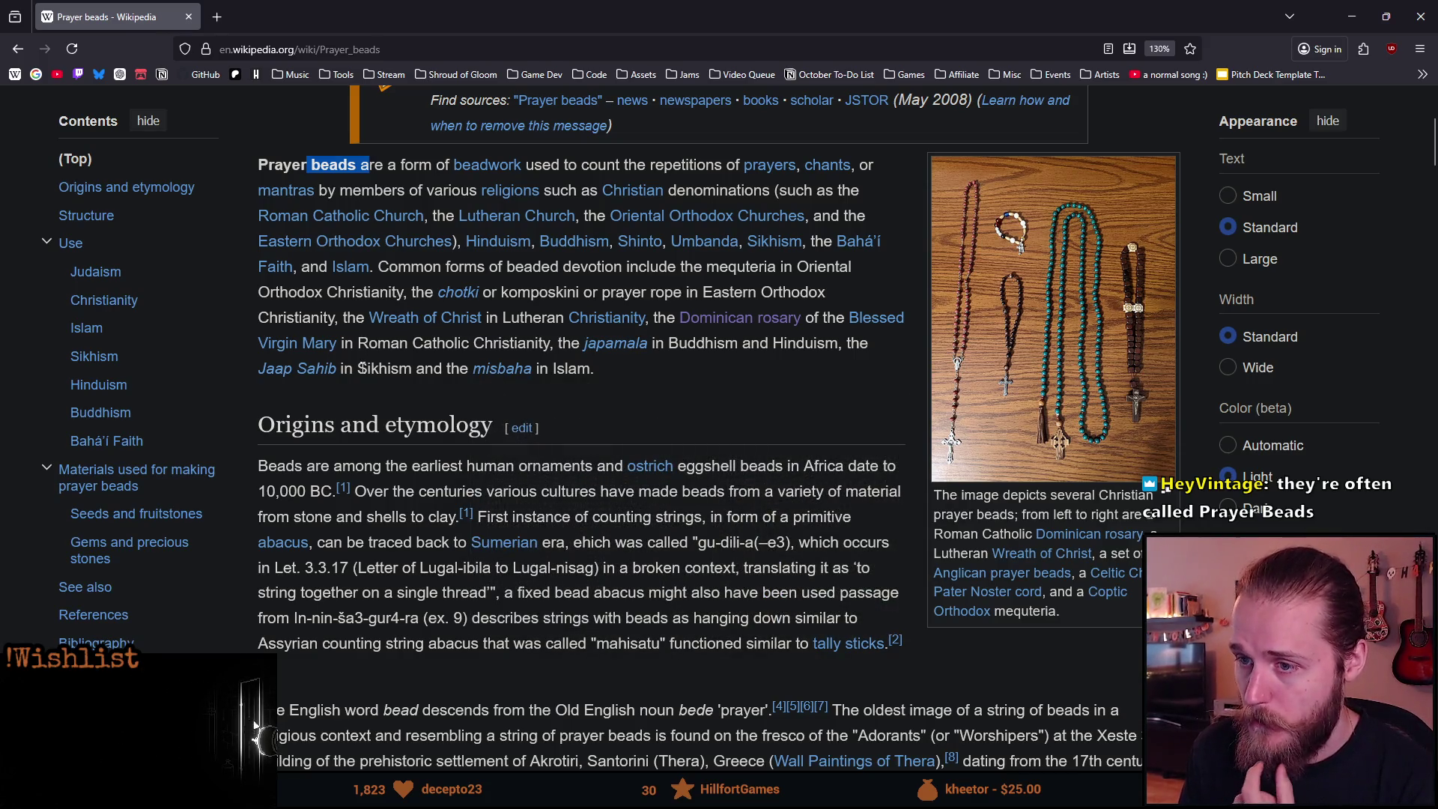
scroll(363, 368, down, 2)
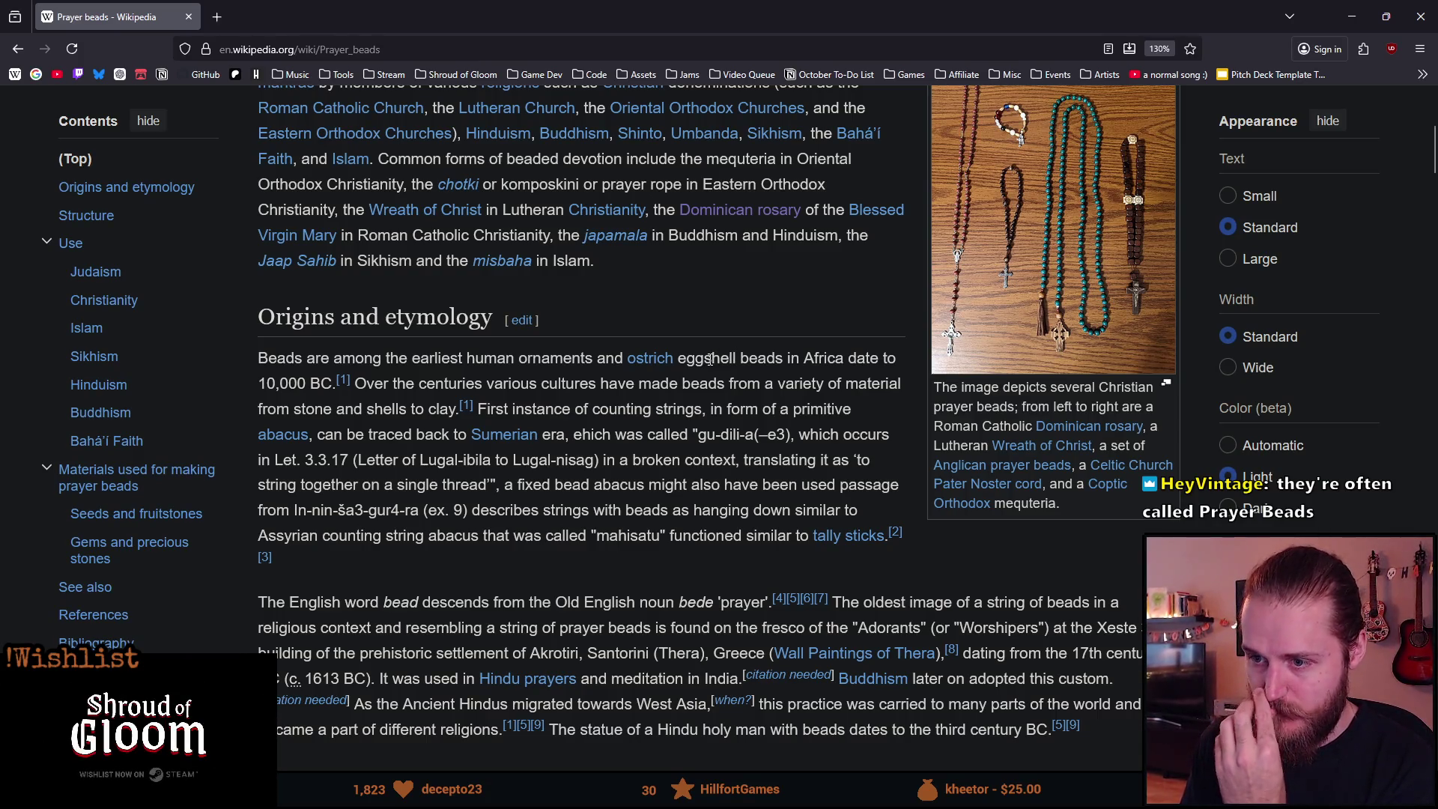
key(alt+Tab)
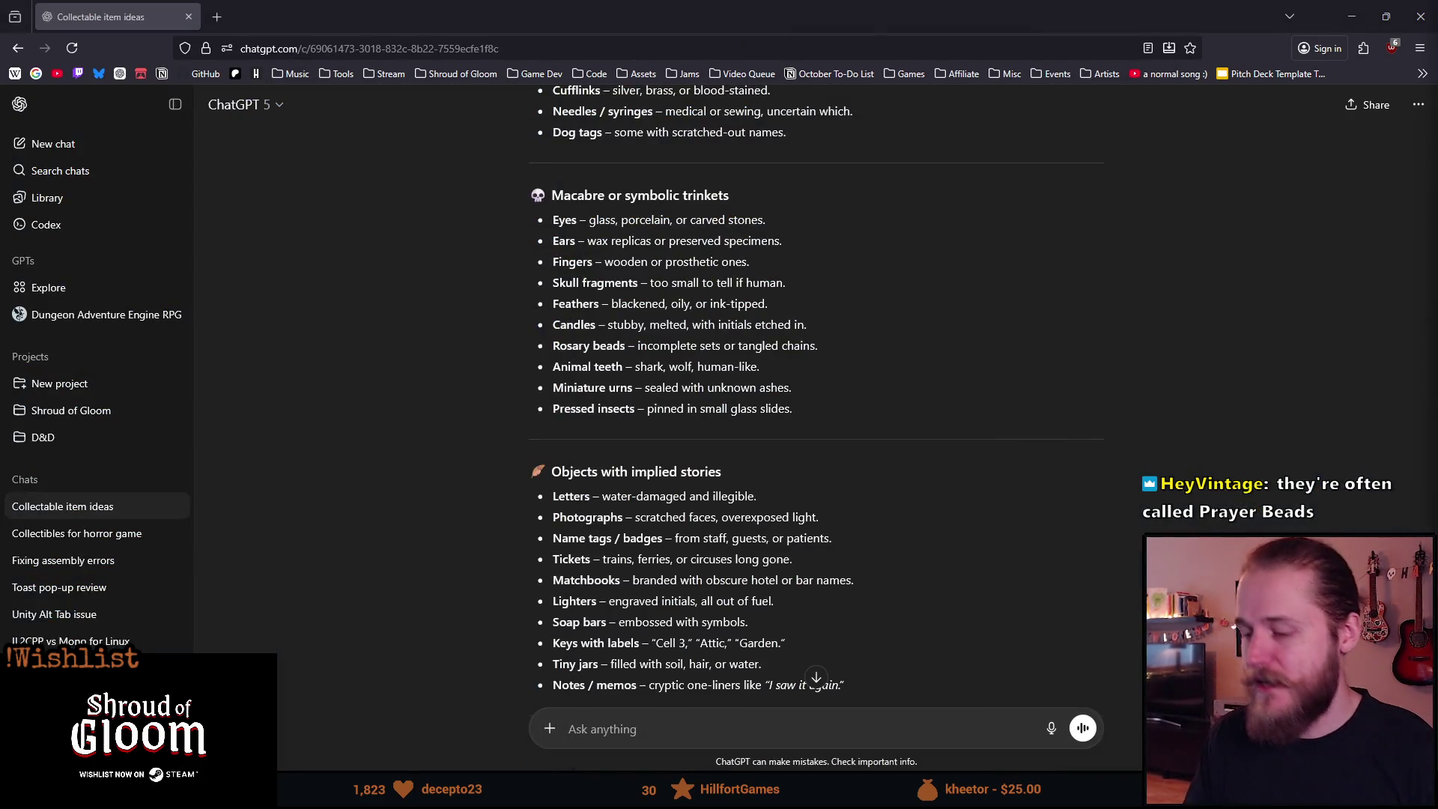
On Items.png, frame the empty cell below the large cross, discarding a rough test circle.
key(alt+Tab)
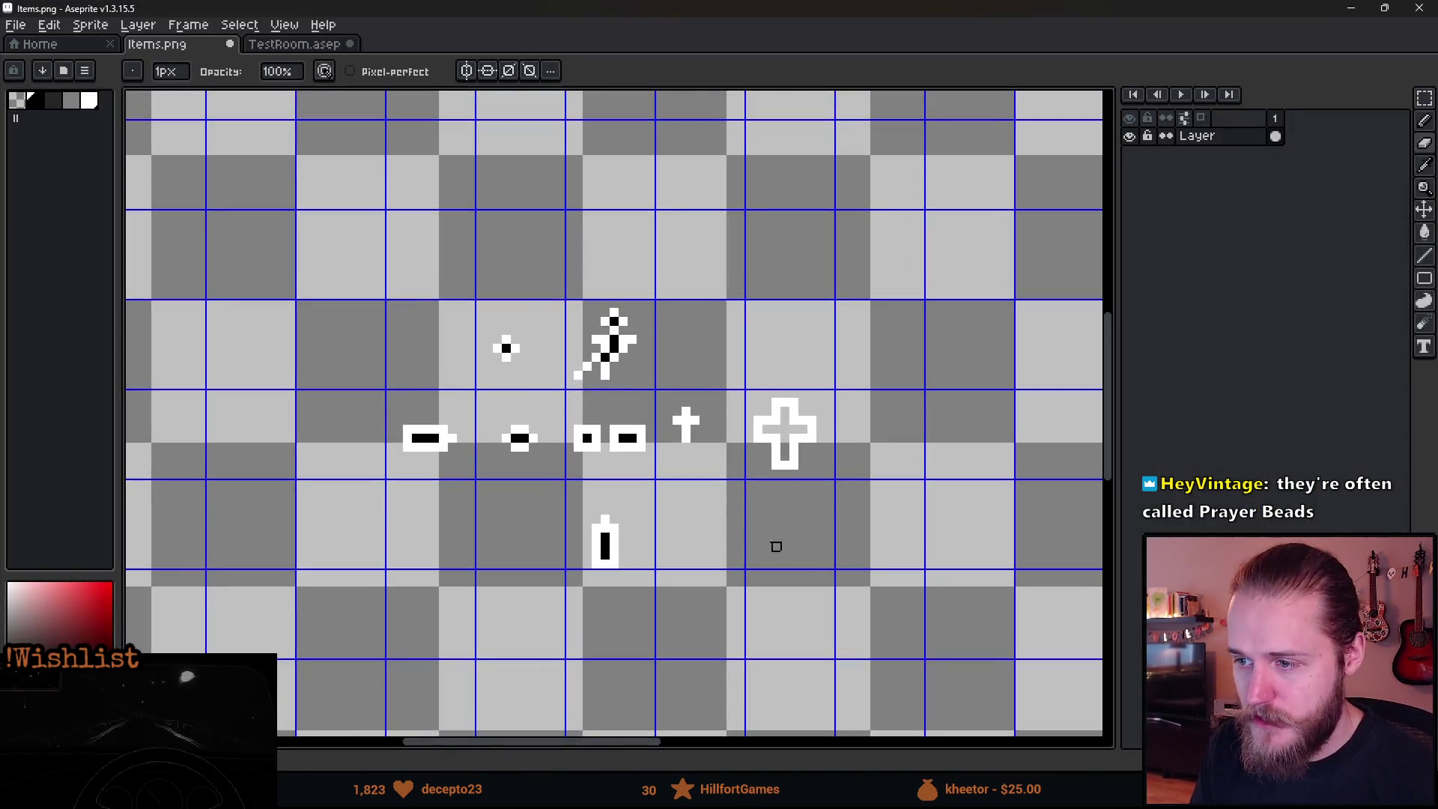
scroll(742, 534, up, 2)
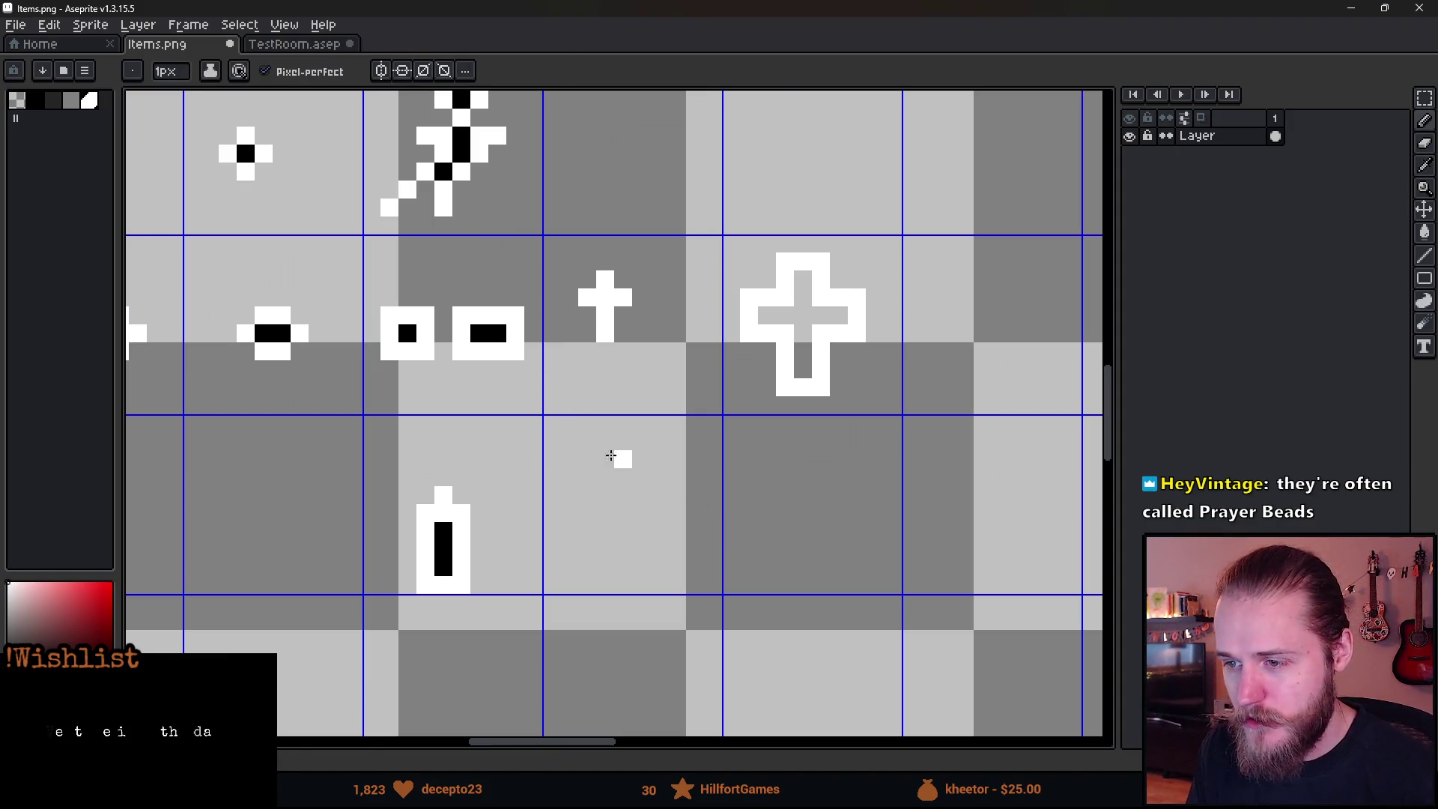
scroll(624, 460, down, 1)
scroll(666, 317, up, 1)
mouse_move(738, 258)
mouse_down()
mouse_move(652, 420)
mouse_move(719, 392)
mouse_up()
key(ctrl+z)
mouse_move(769, 603)
mouse_down()
mouse_move(735, 569)
mouse_move(370, 400)
mouse_move(300, 415)
mouse_up()
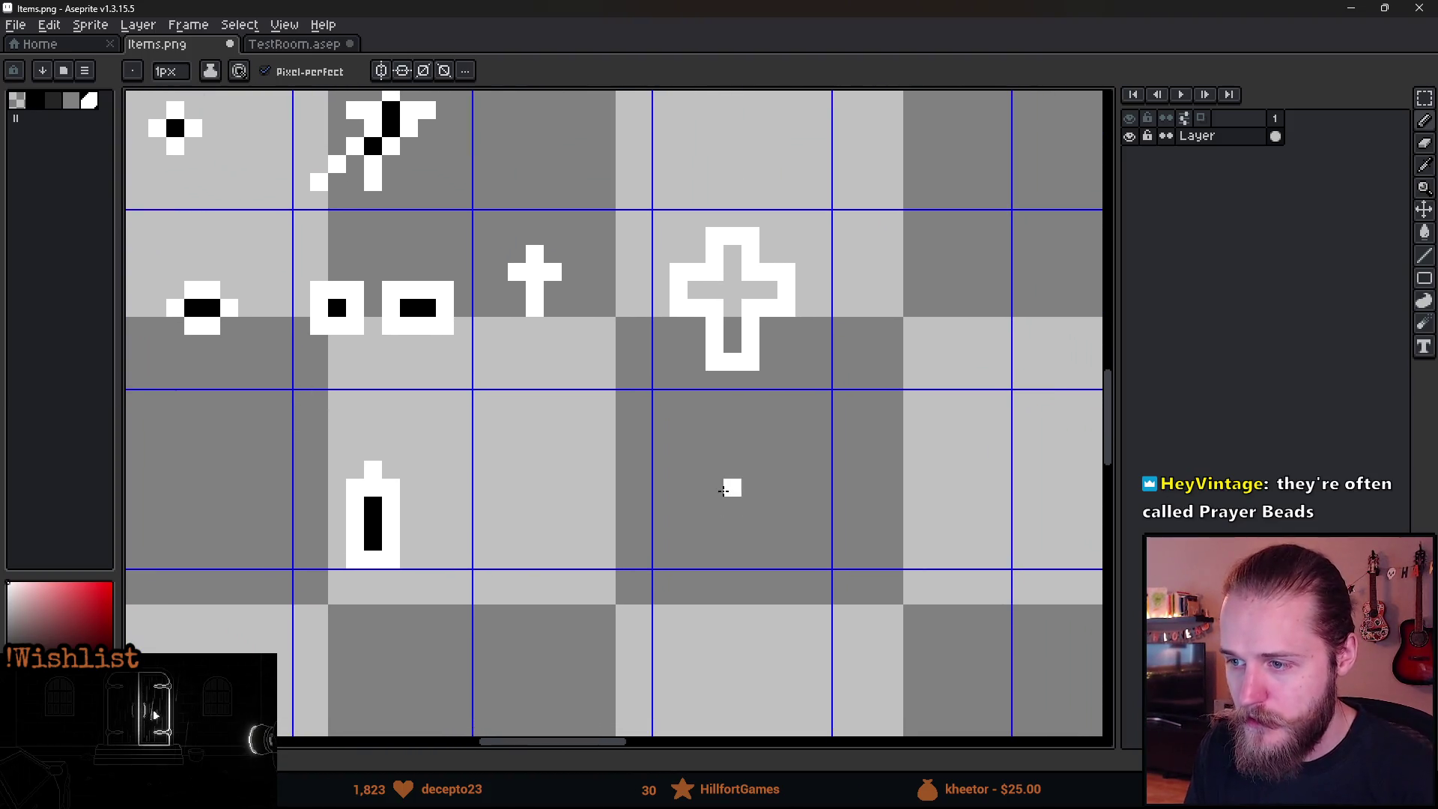
scroll(723, 491, up, 1)
drag(748, 466, 629, 382)
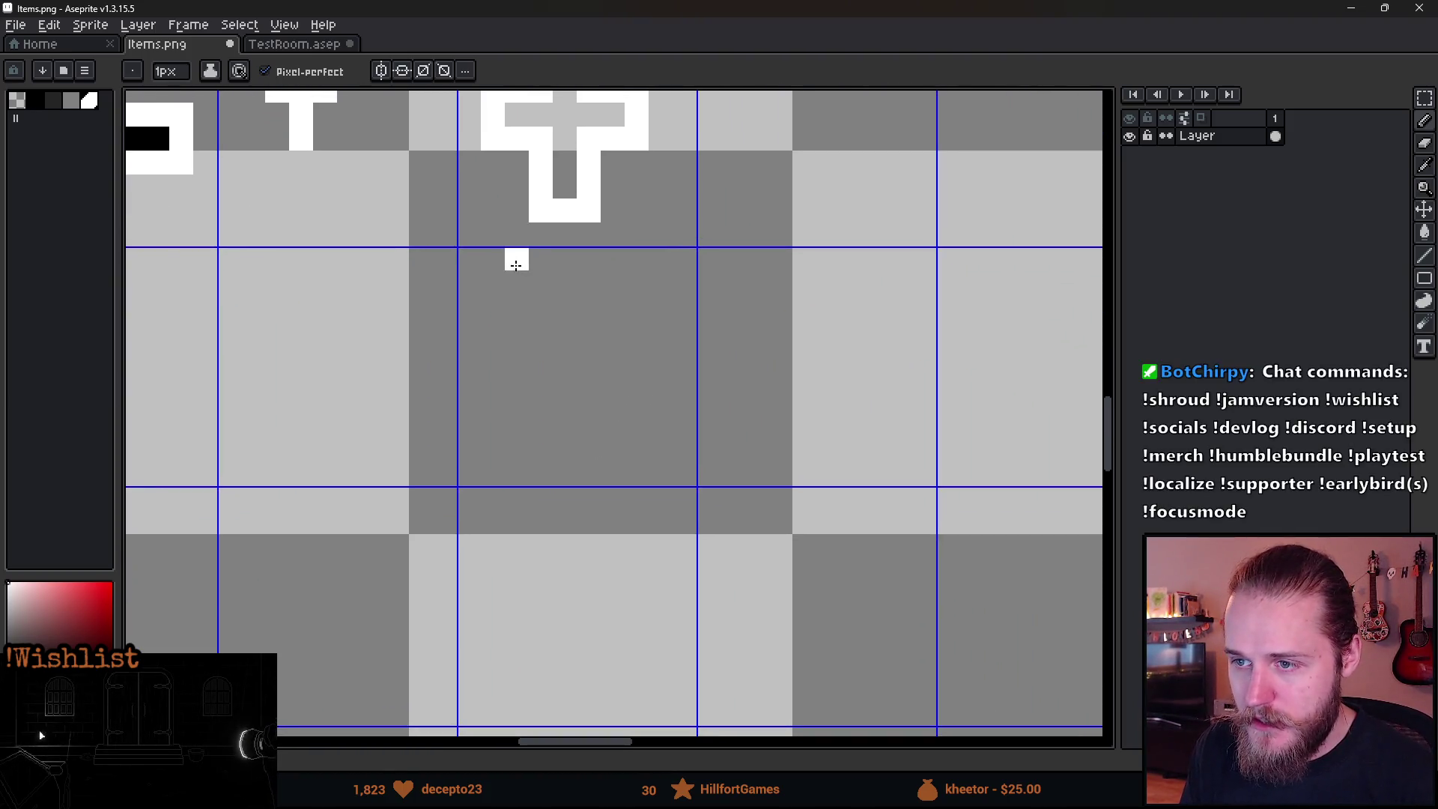
Place white bead pixels down the loop's left side and along its bottom.
click(540, 283)
click(470, 307)
click(493, 330)
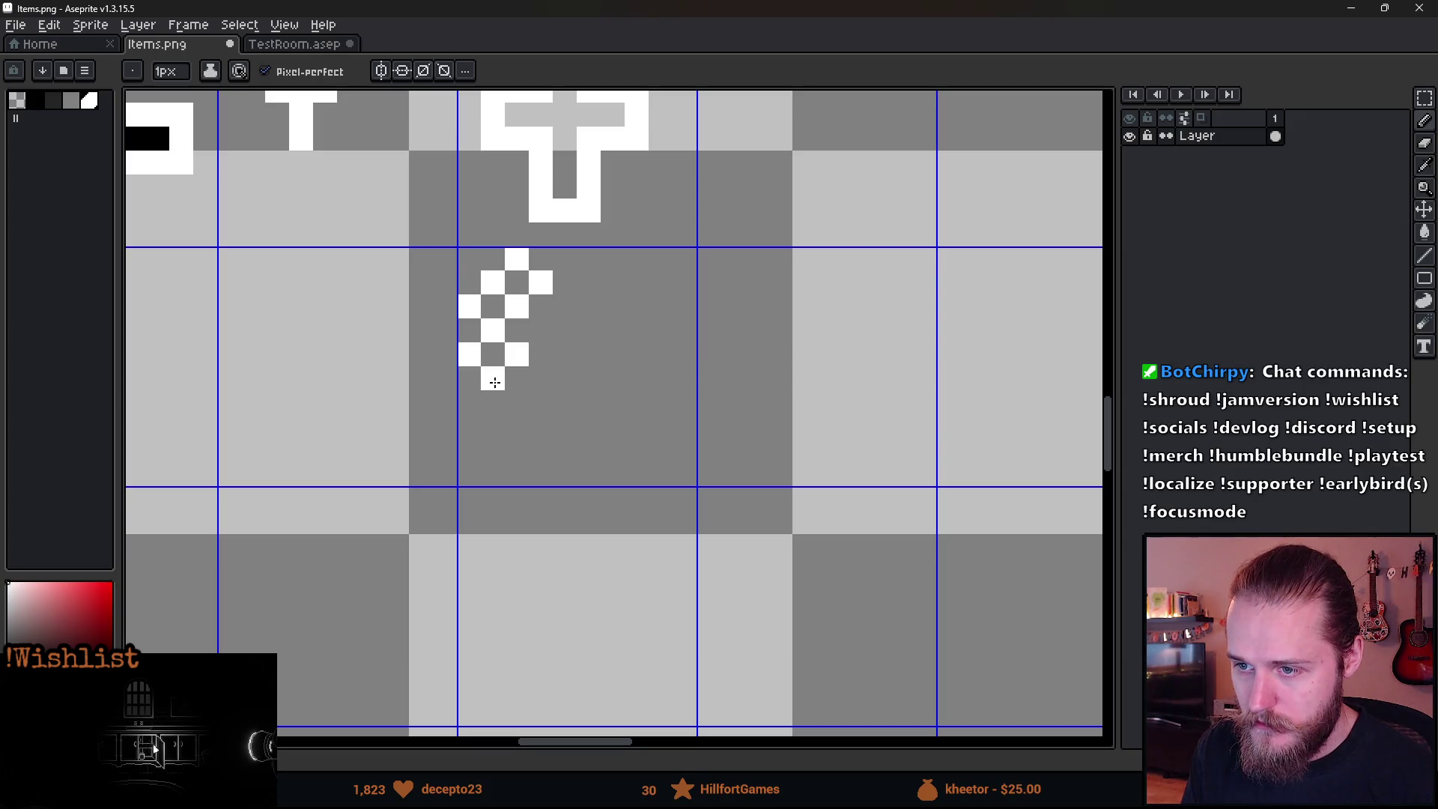
click(494, 383)
click(501, 418)
click(471, 450)
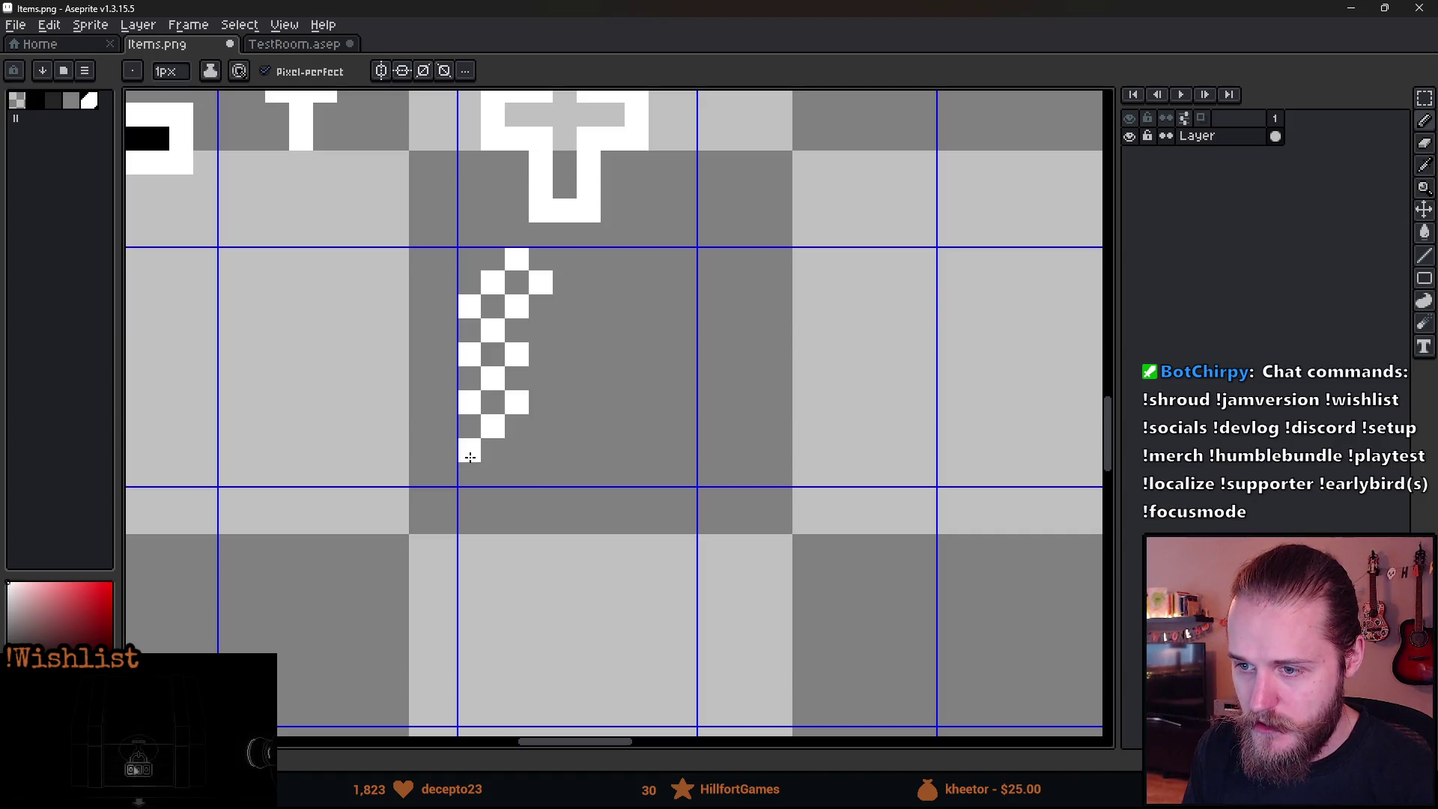
click(489, 475)
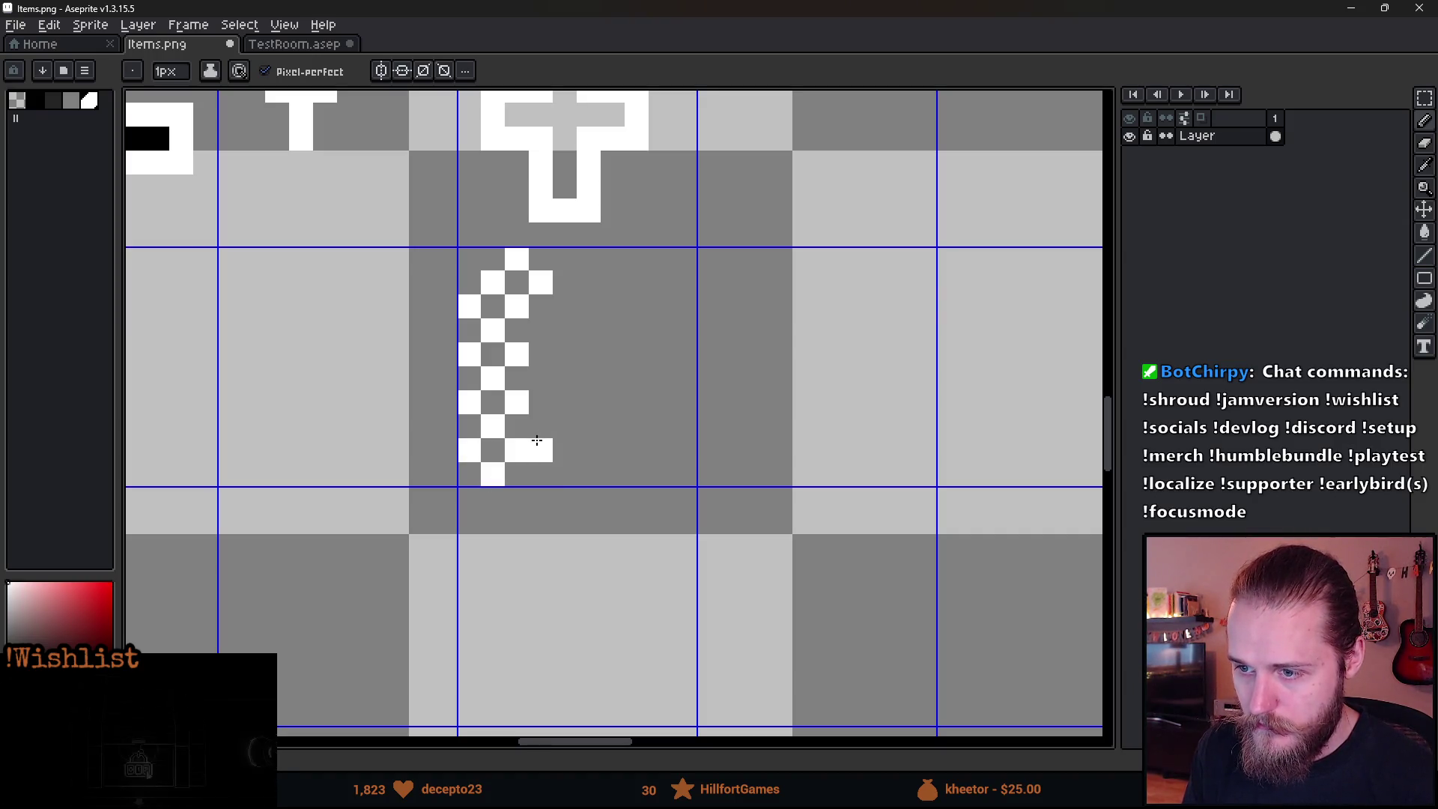
click(541, 426)
click(541, 474)
click(570, 452)
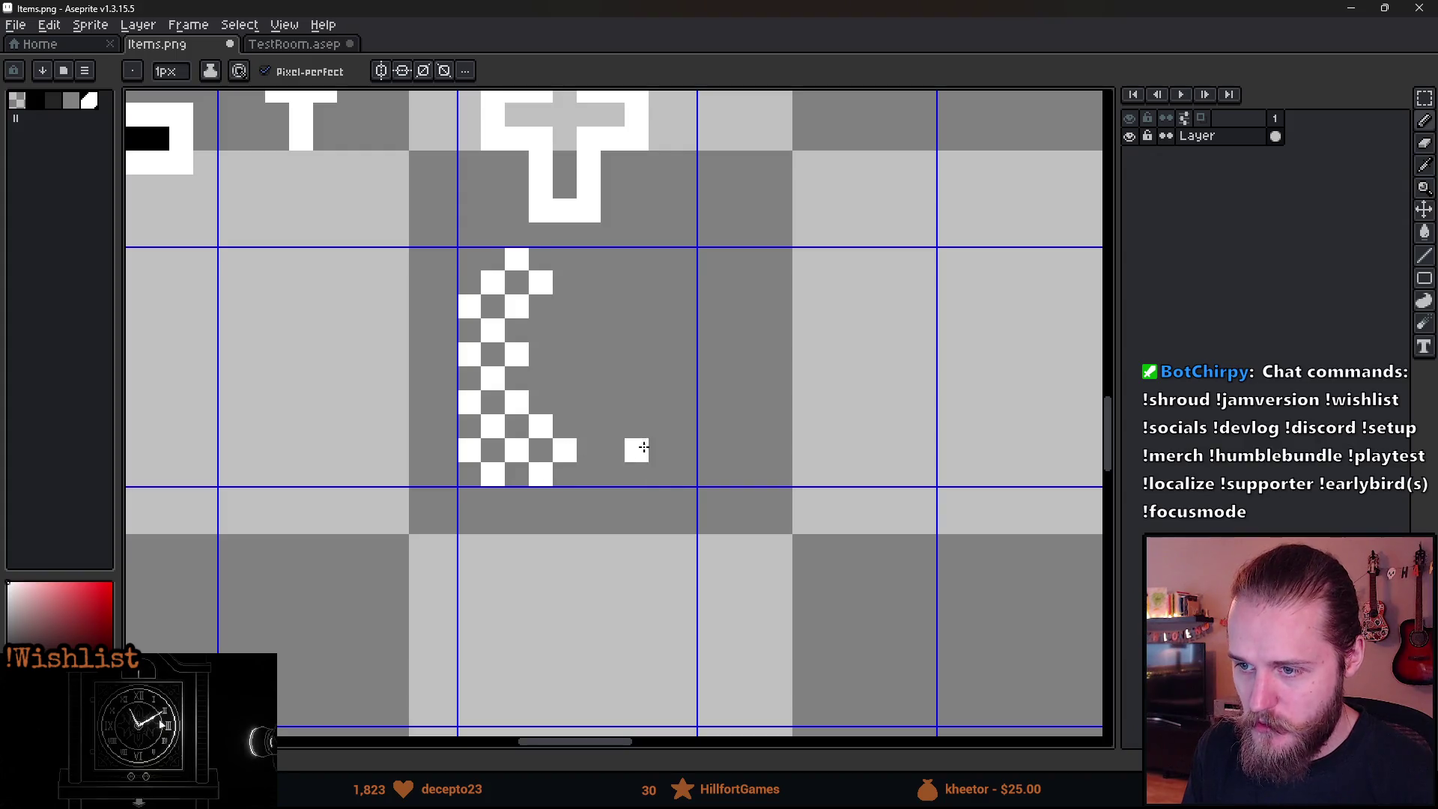
scroll(633, 443, down, 2)
scroll(626, 464, up, 2)
Curve the beads up the right side, redrawing stray pixels, and close the loop at the top.
click(532, 493)
click(560, 473)
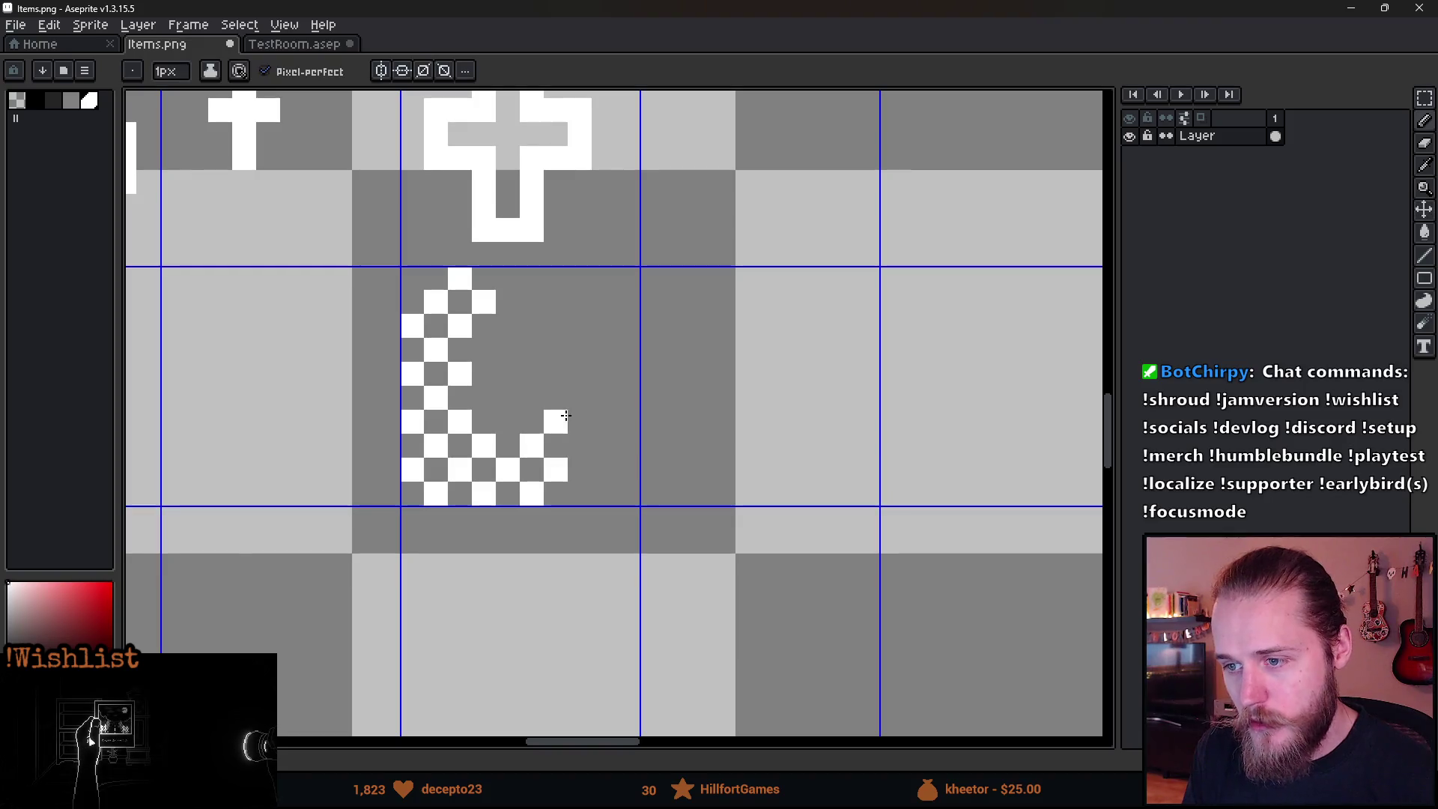
click(579, 447)
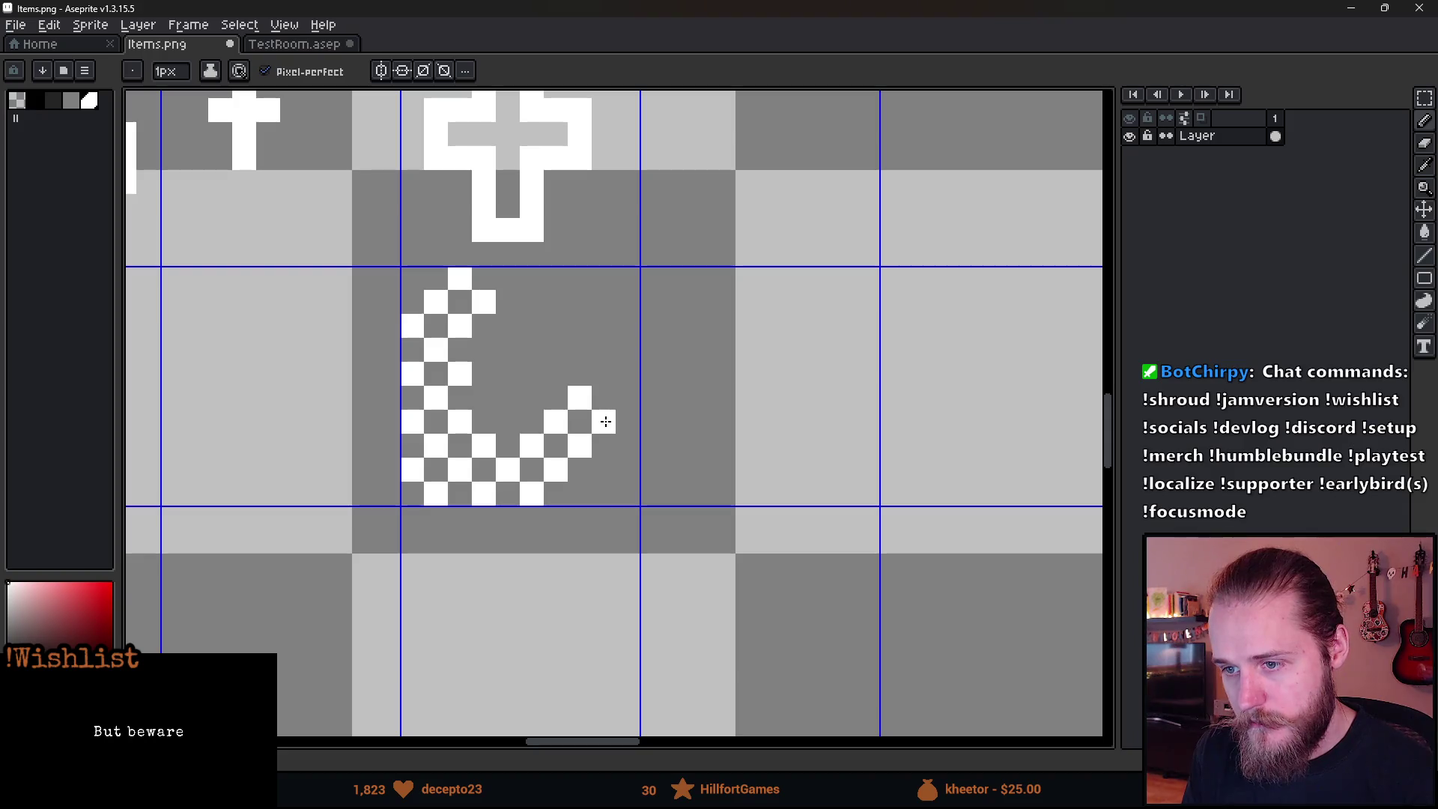
key(ctrl+z)
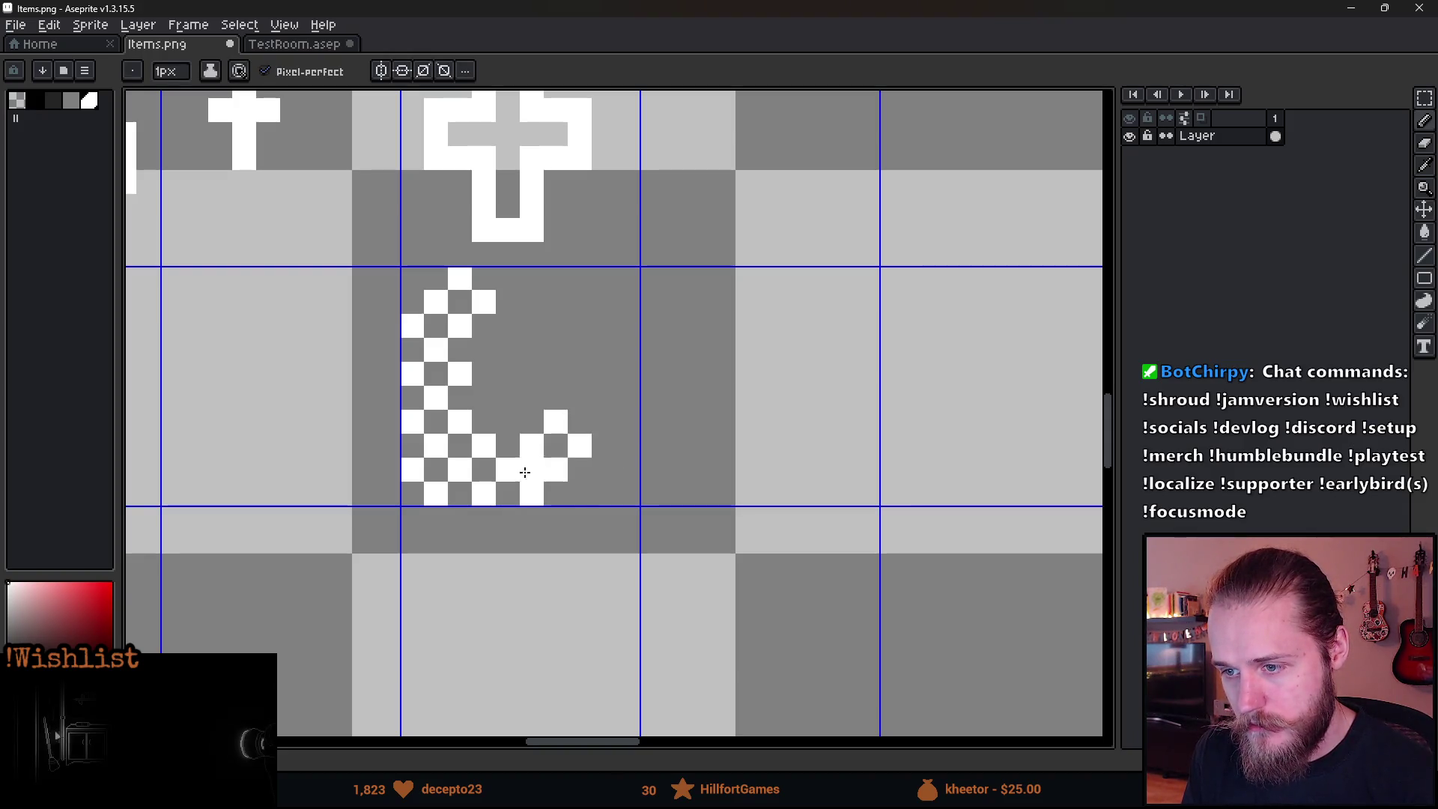
drag(604, 412, 580, 398)
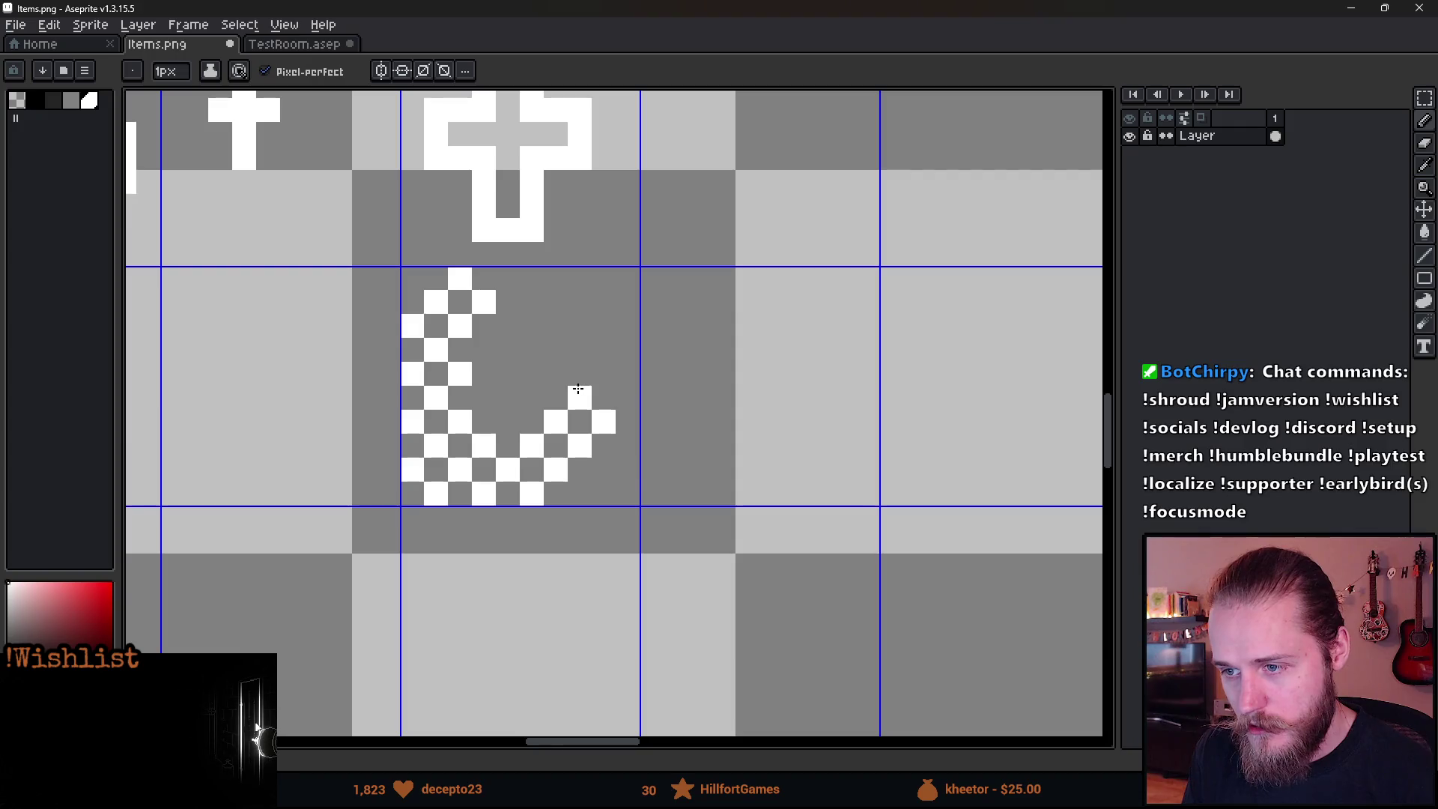
scroll(644, 472, down, 4)
scroll(585, 424, up, 4)
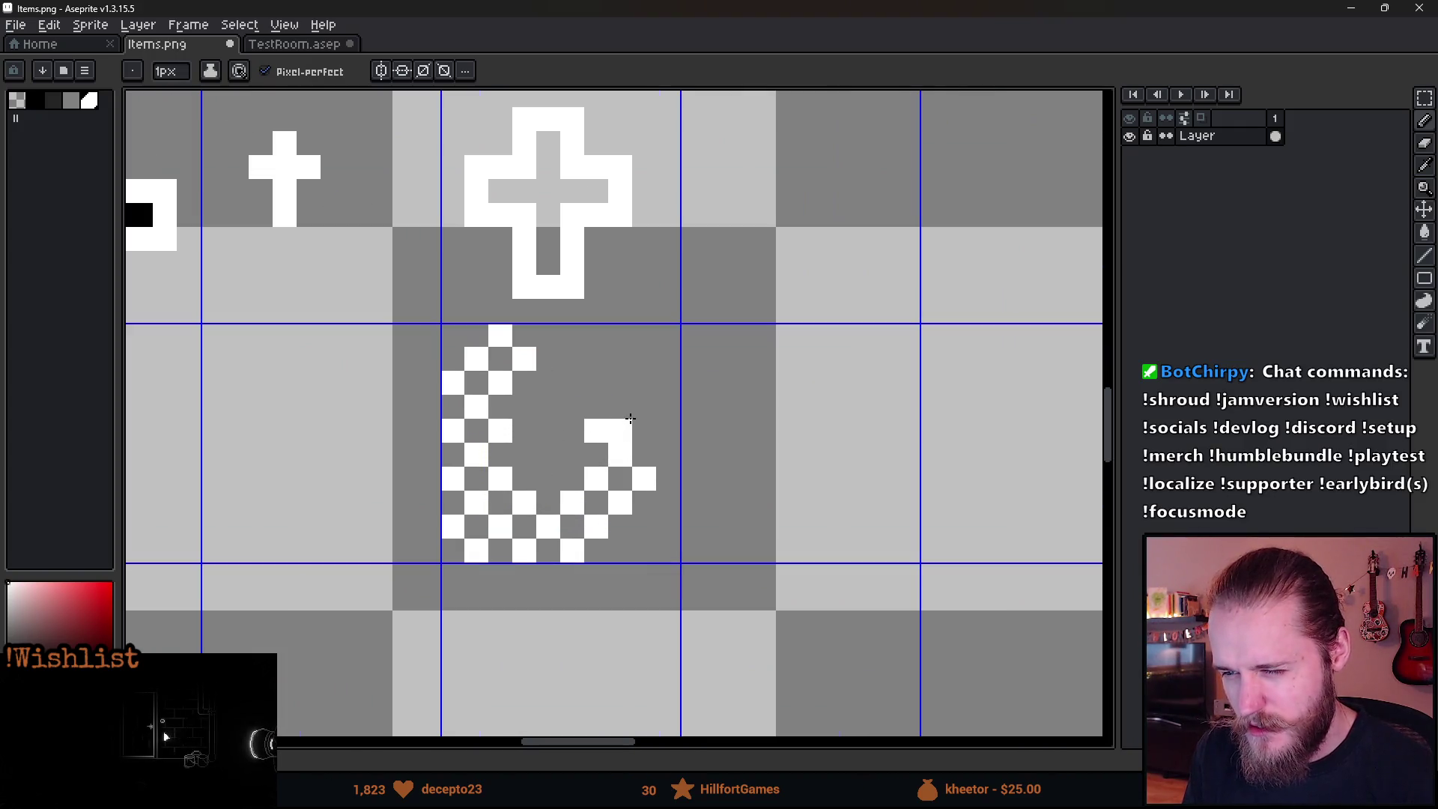
drag(644, 431, 627, 398)
click(597, 383)
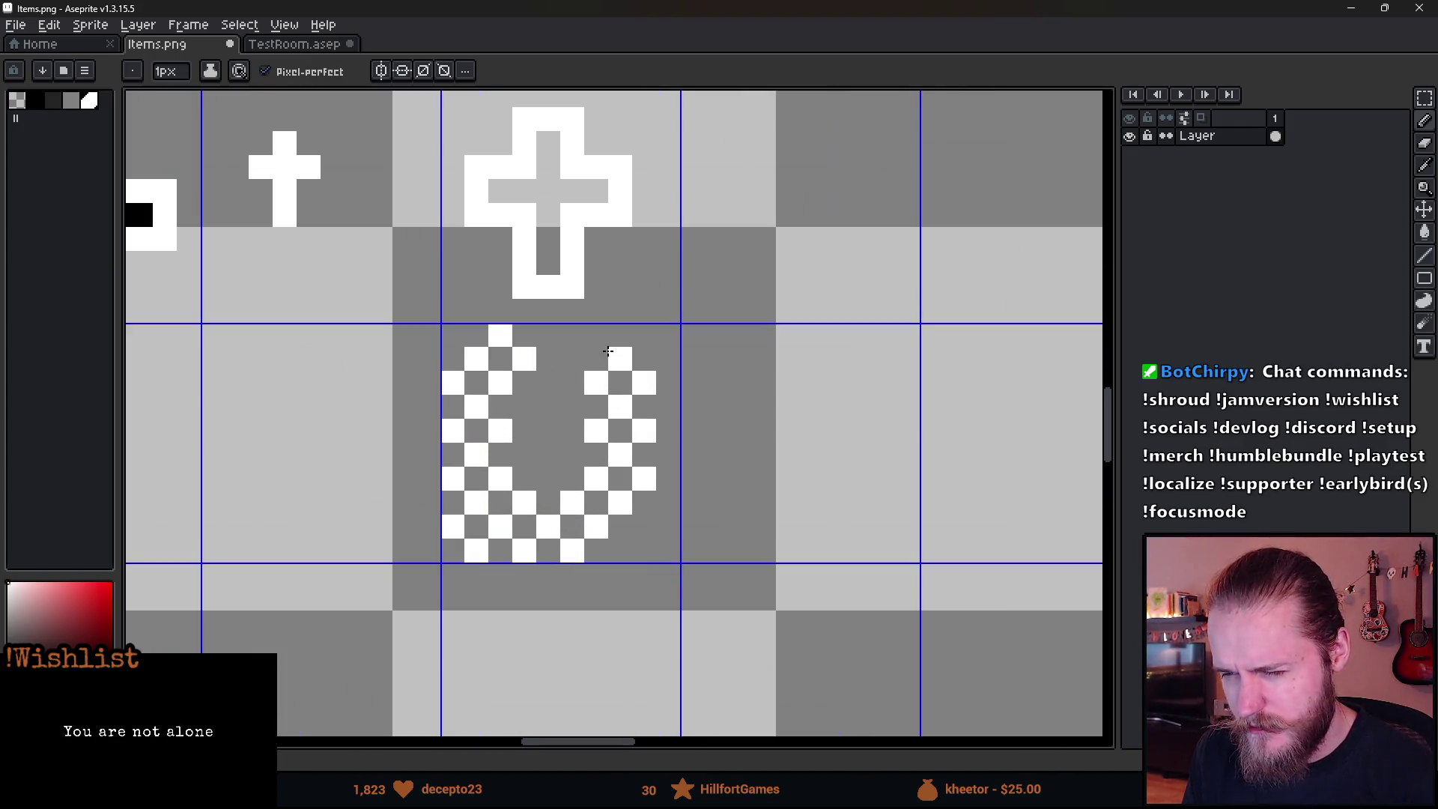
click(596, 335)
click(573, 358)
click(548, 335)
scroll(646, 509, down, 10)
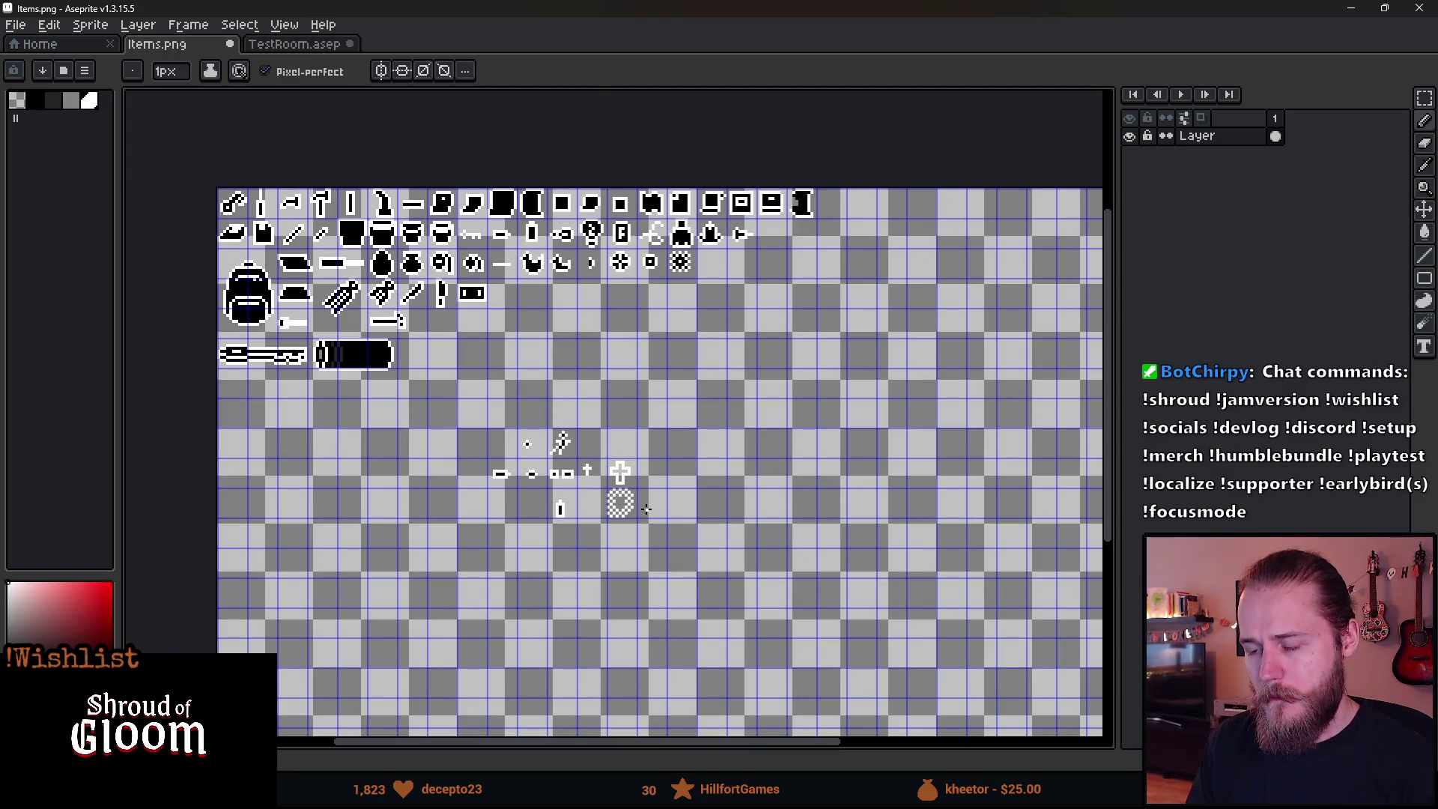
Drag the white bead ring out of the cell below the large cross with the Move tool.
scroll(647, 510, up, 6)
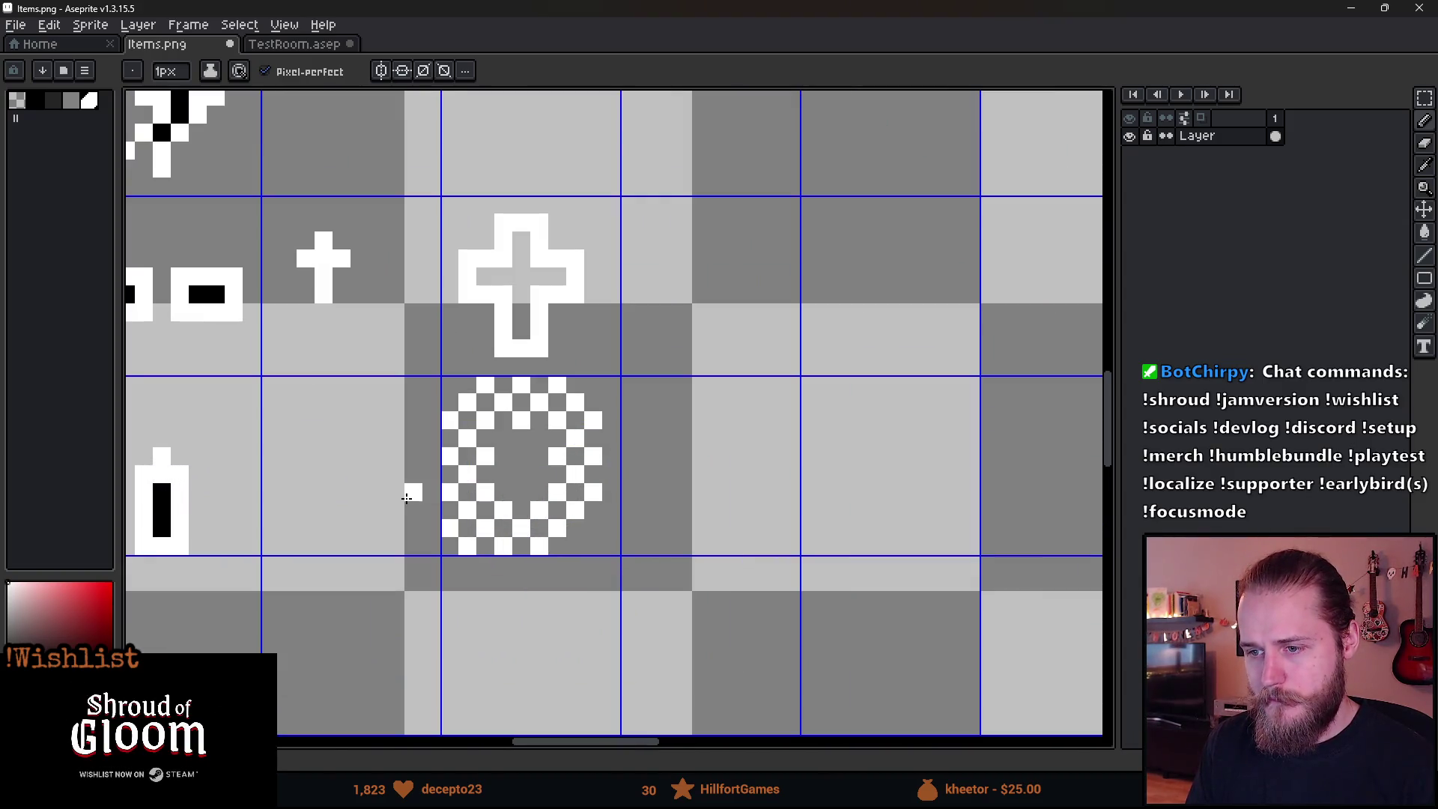
scroll(407, 498, down, 2)
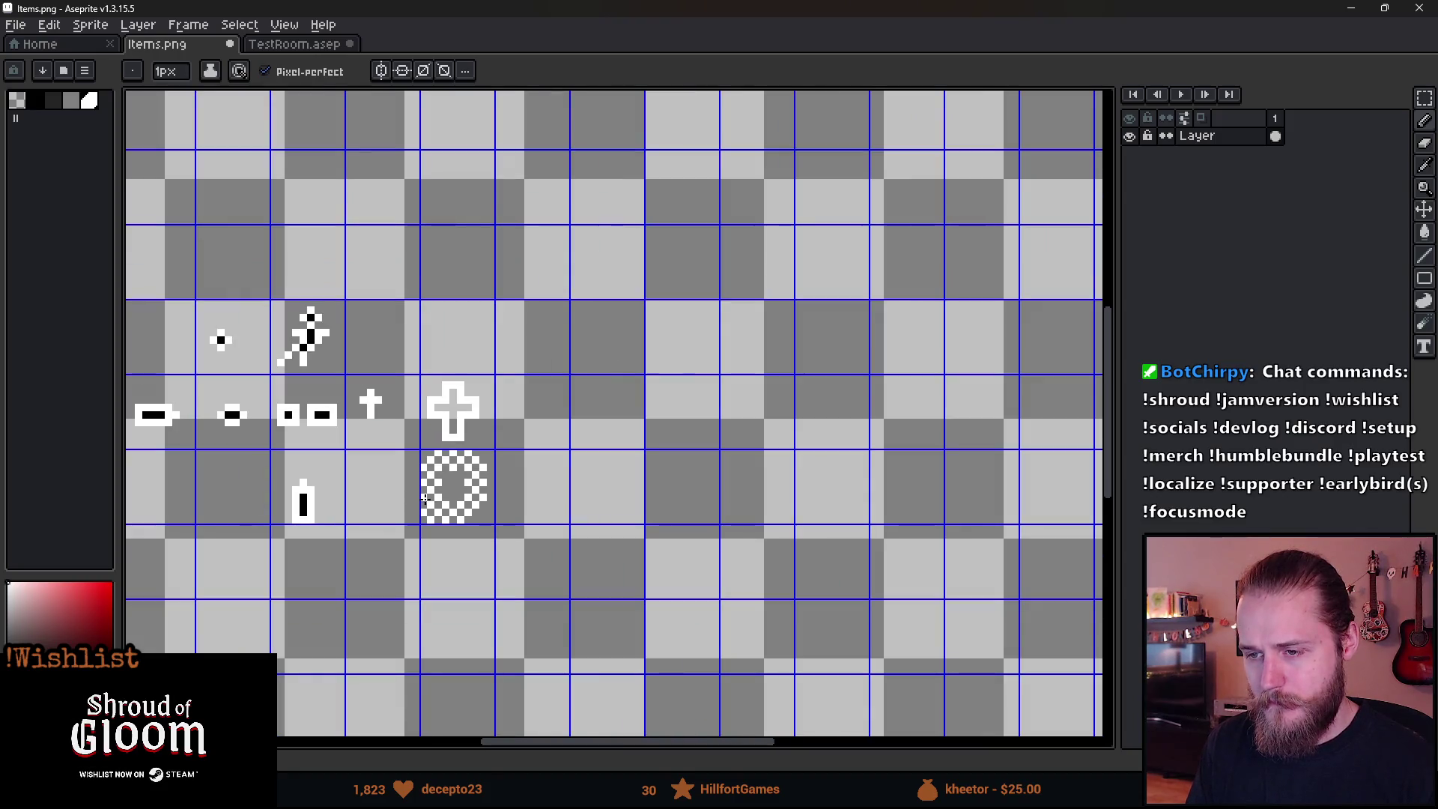
key(v)
mouse_move(434, 498)
mouse_down()
mouse_move(538, 499)
mouse_move(475, 523)
mouse_move(489, 495)
mouse_up()
Back on the Pencil, zoom in and stroke a gray rounded outline in the emptied cell.
key(b)
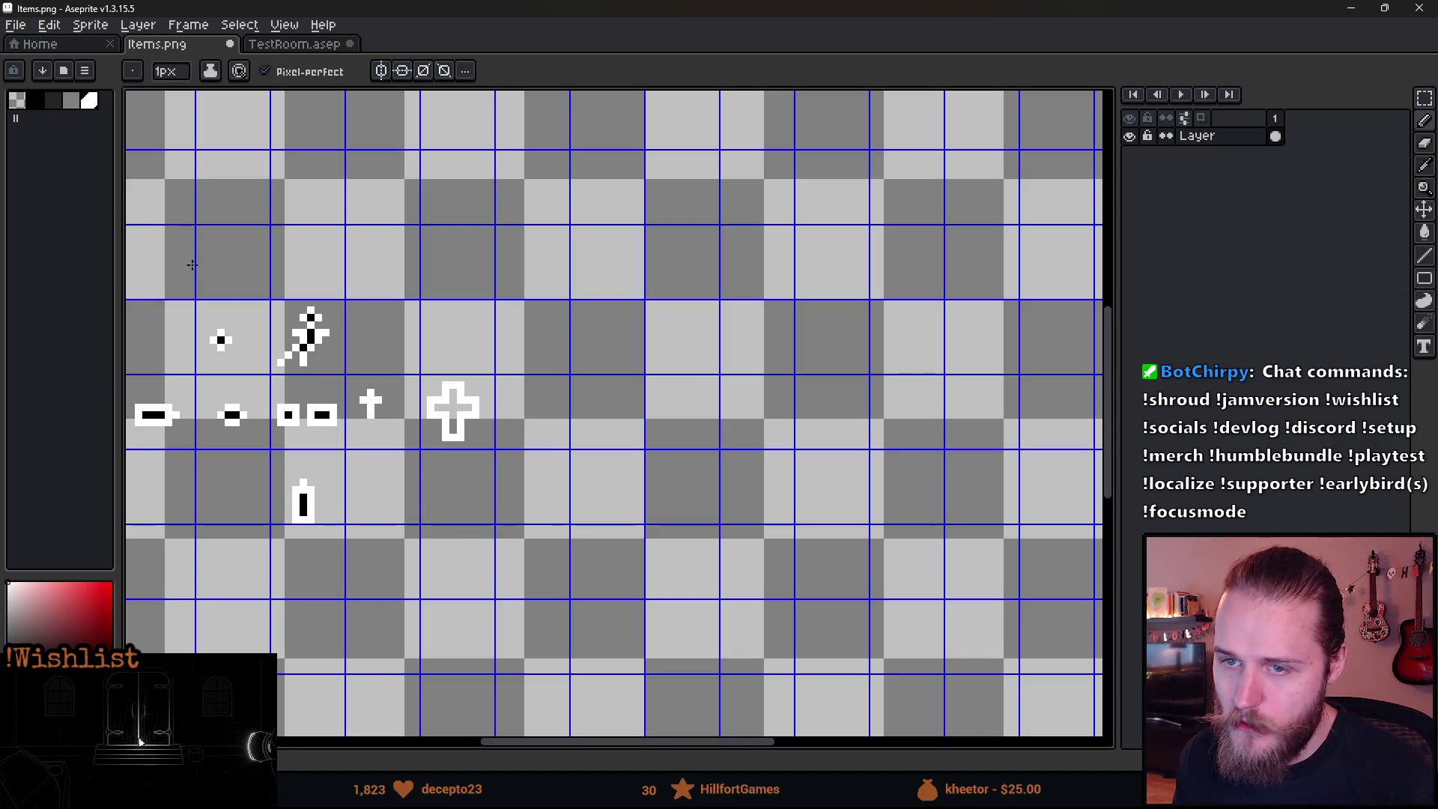
scroll(439, 483, up, 3)
scroll(439, 483, up, 1)
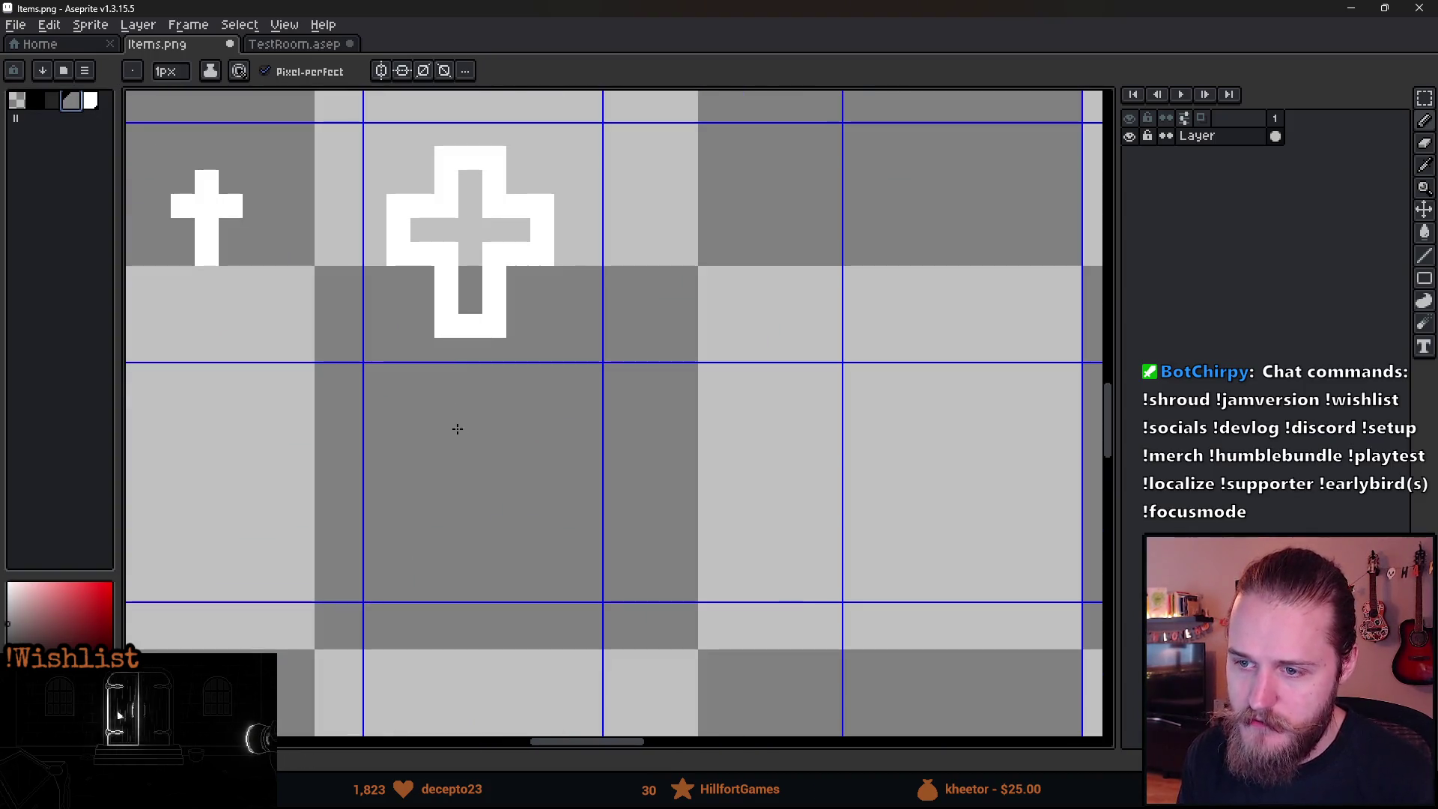
scroll(794, 504, right, 3)
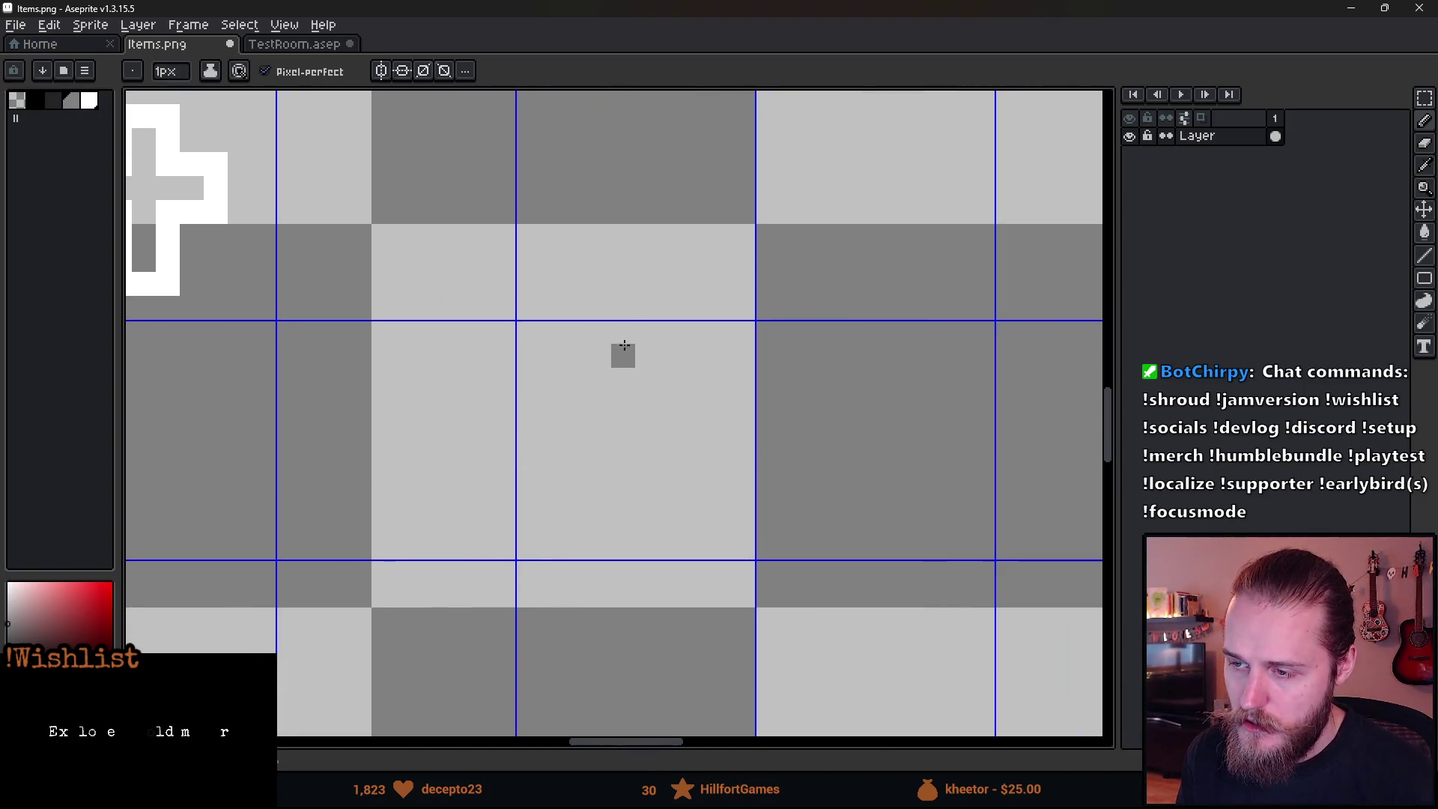
mouse_move(623, 333)
mouse_down()
mouse_move(553, 397)
mouse_move(528, 460)
mouse_move(568, 523)
mouse_move(696, 549)
mouse_move(742, 487)
mouse_move(678, 343)
mouse_up()
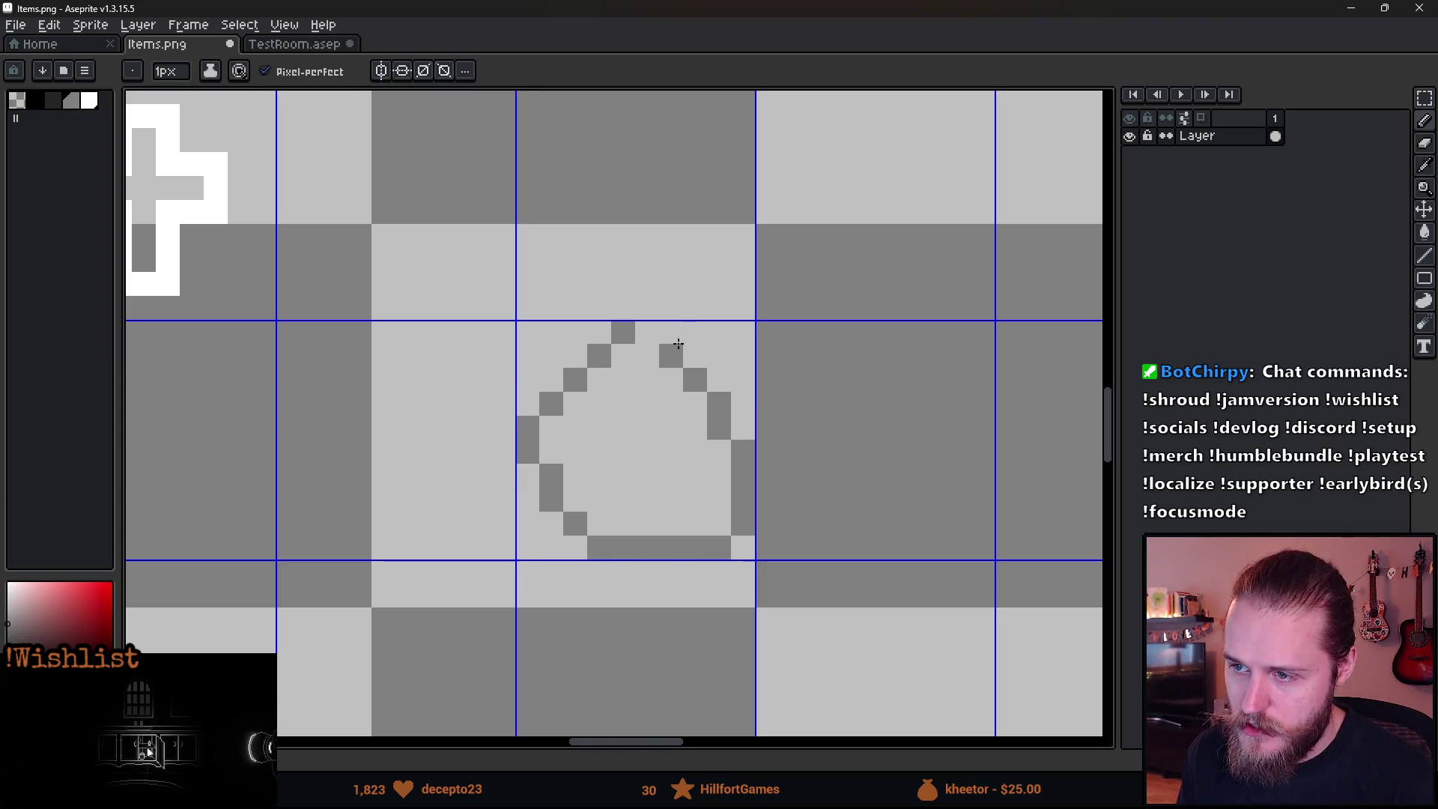
In white, dot bead pixels along the gray outline's top, left, bottom and right edges.
click(89, 100)
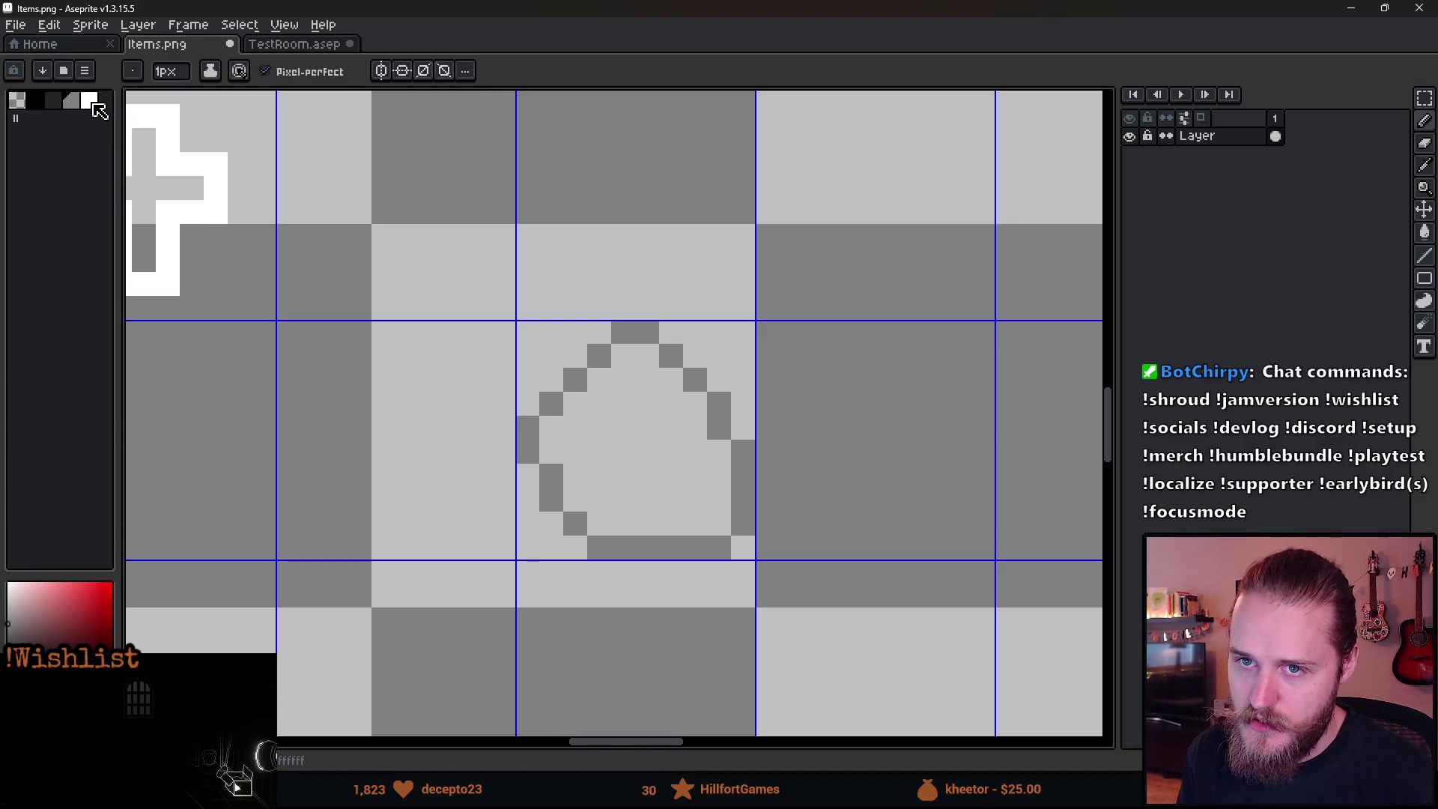
click(628, 363)
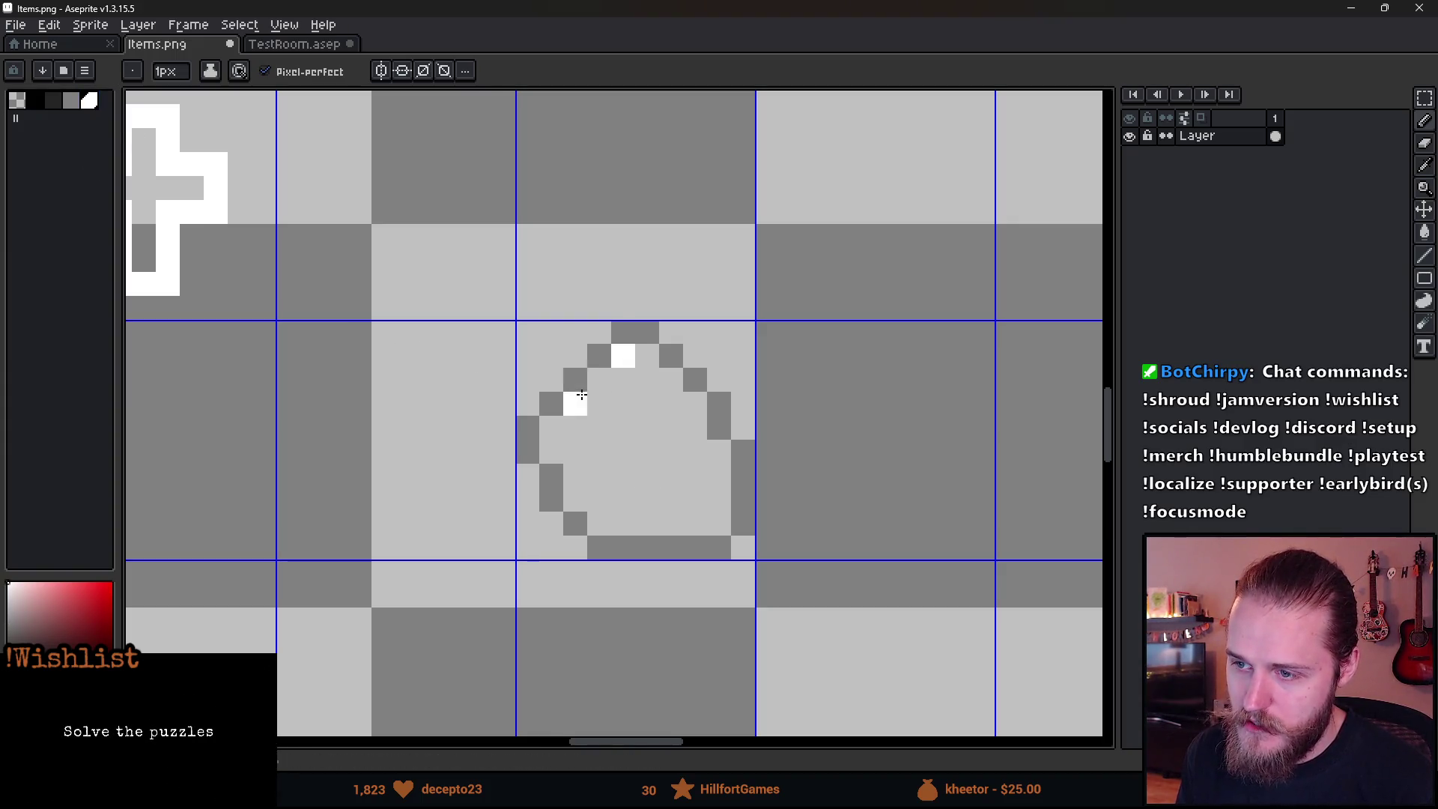
click(574, 403)
click(530, 404)
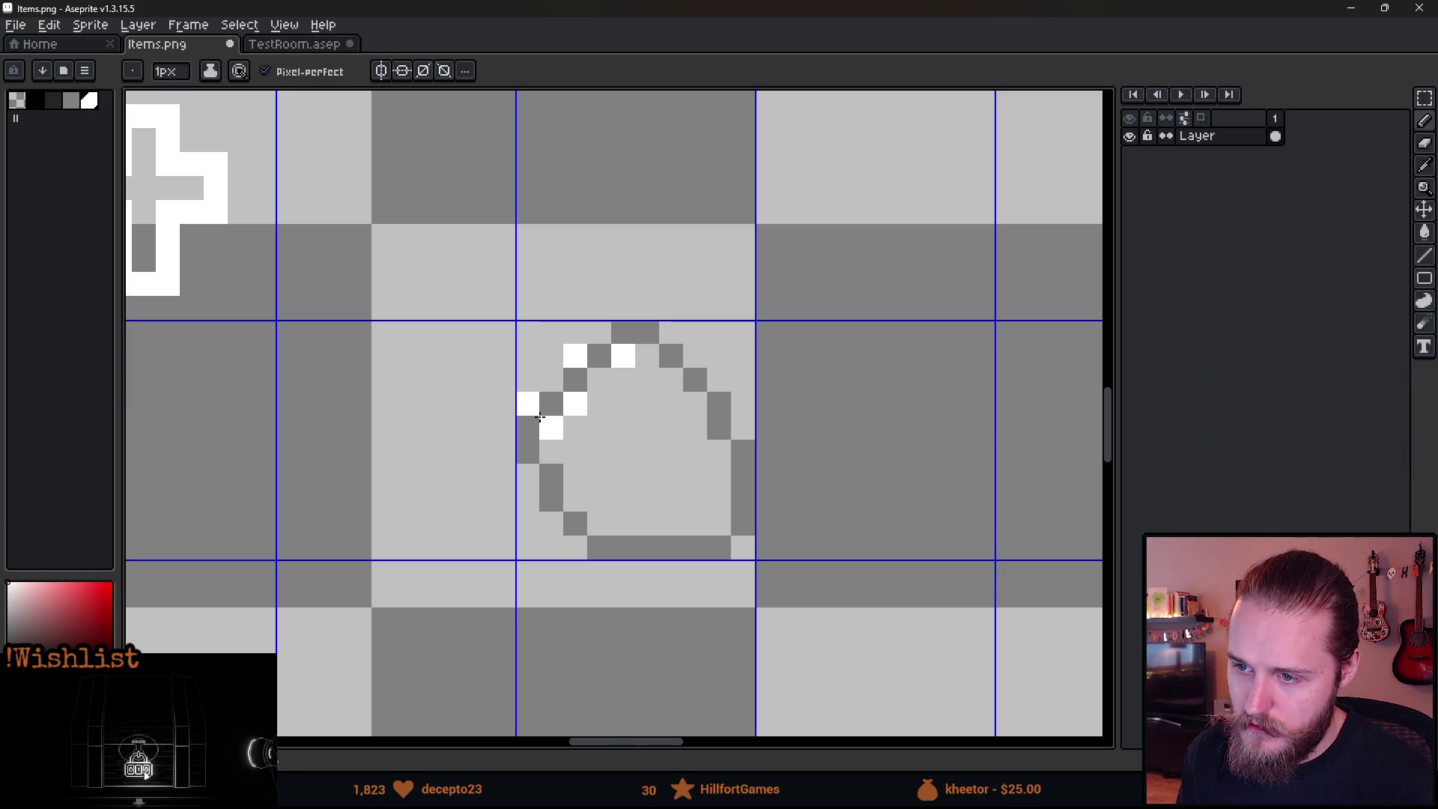
click(529, 499)
click(573, 498)
click(575, 548)
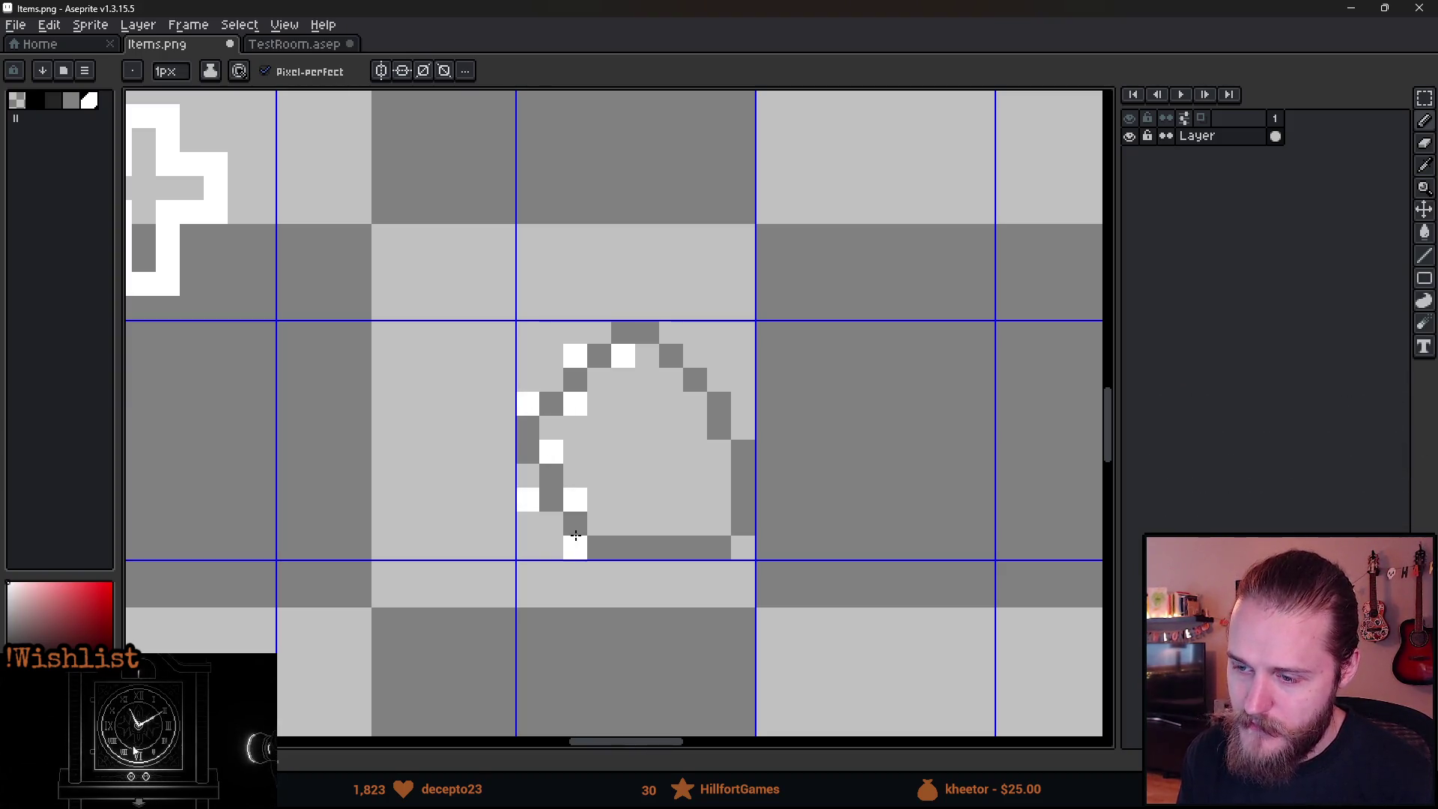
click(624, 523)
click(672, 524)
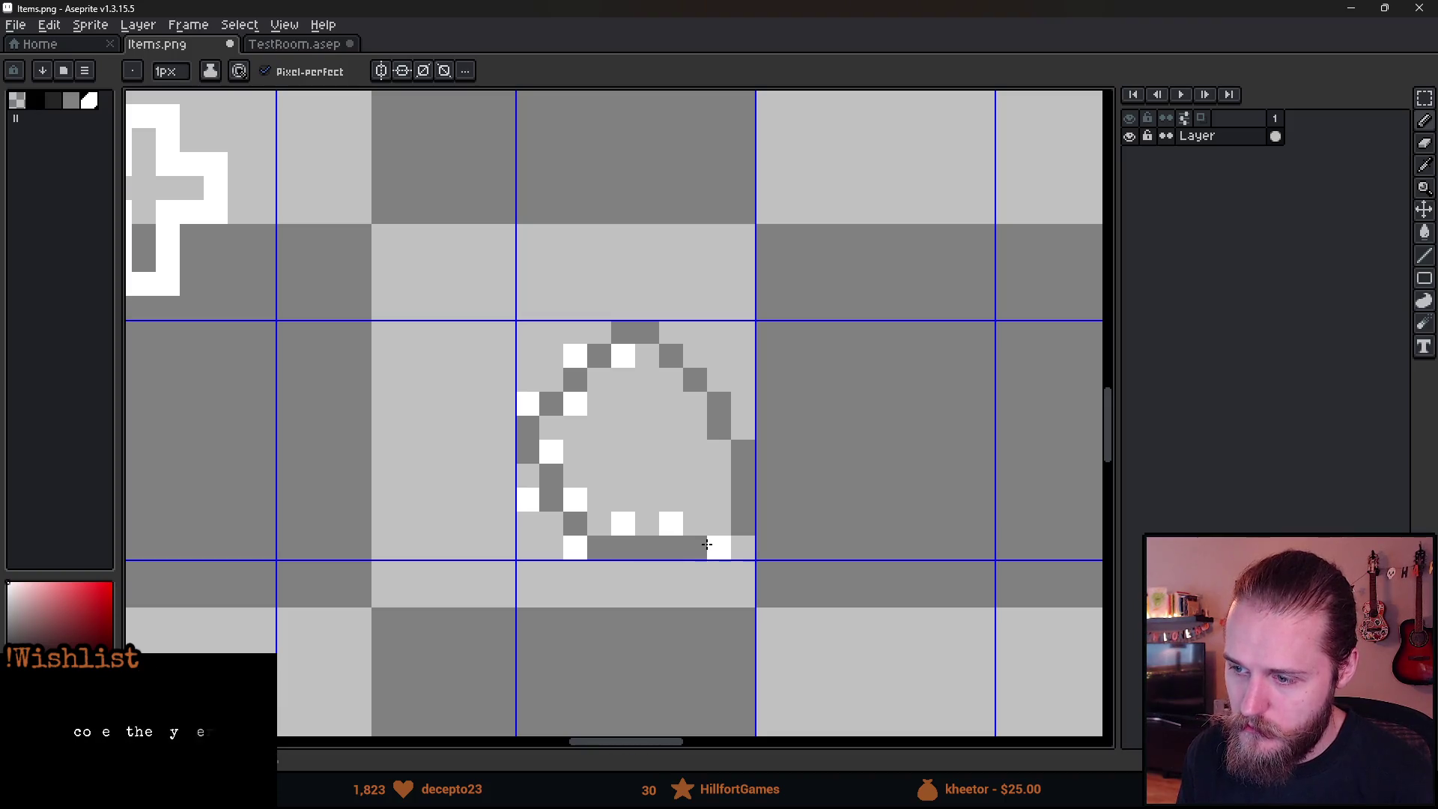
click(719, 500)
click(719, 452)
click(743, 428)
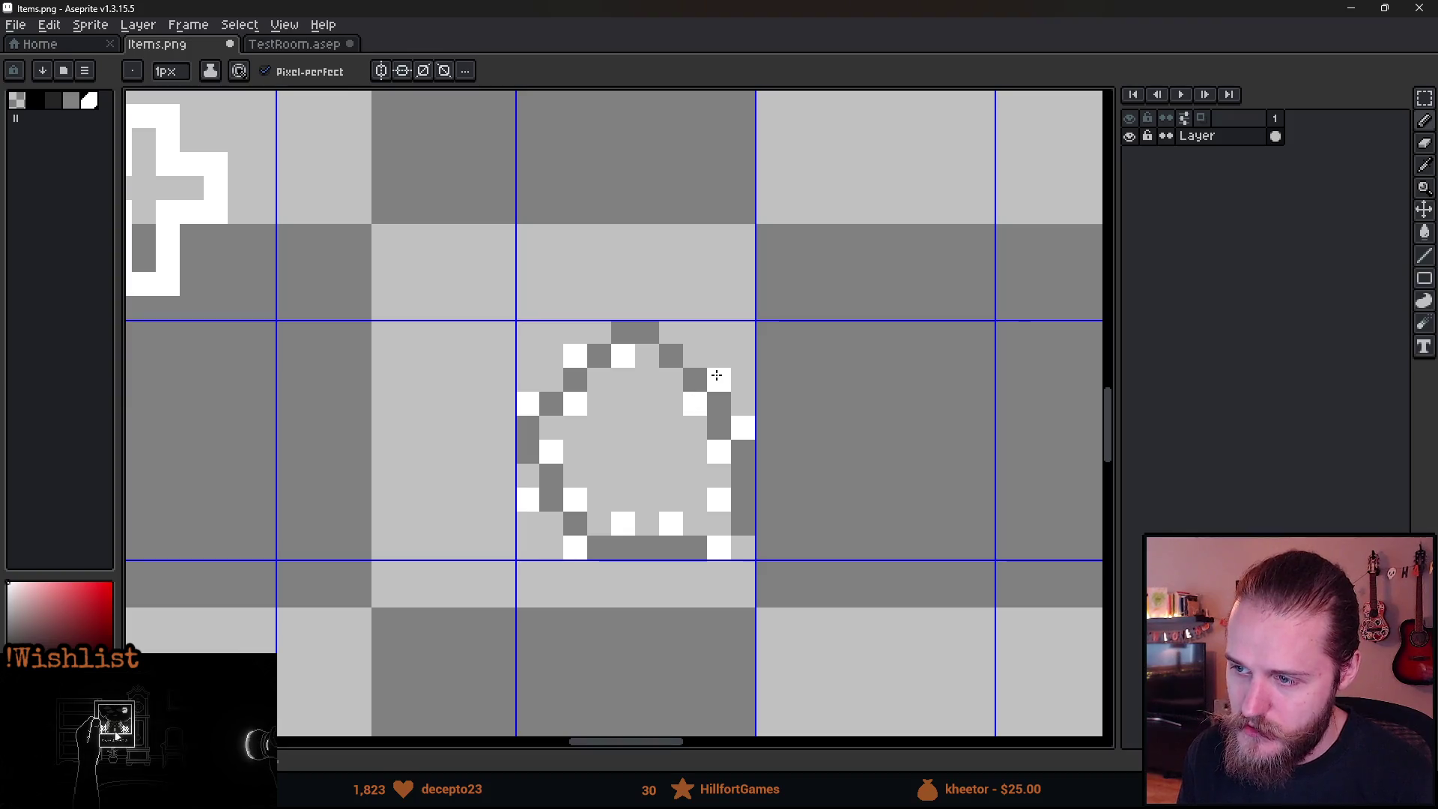
Zoom out and pan across the Items.png sheet to review the newest item sprites.
scroll(467, 596, down, 5)
scroll(467, 596, down, 3)
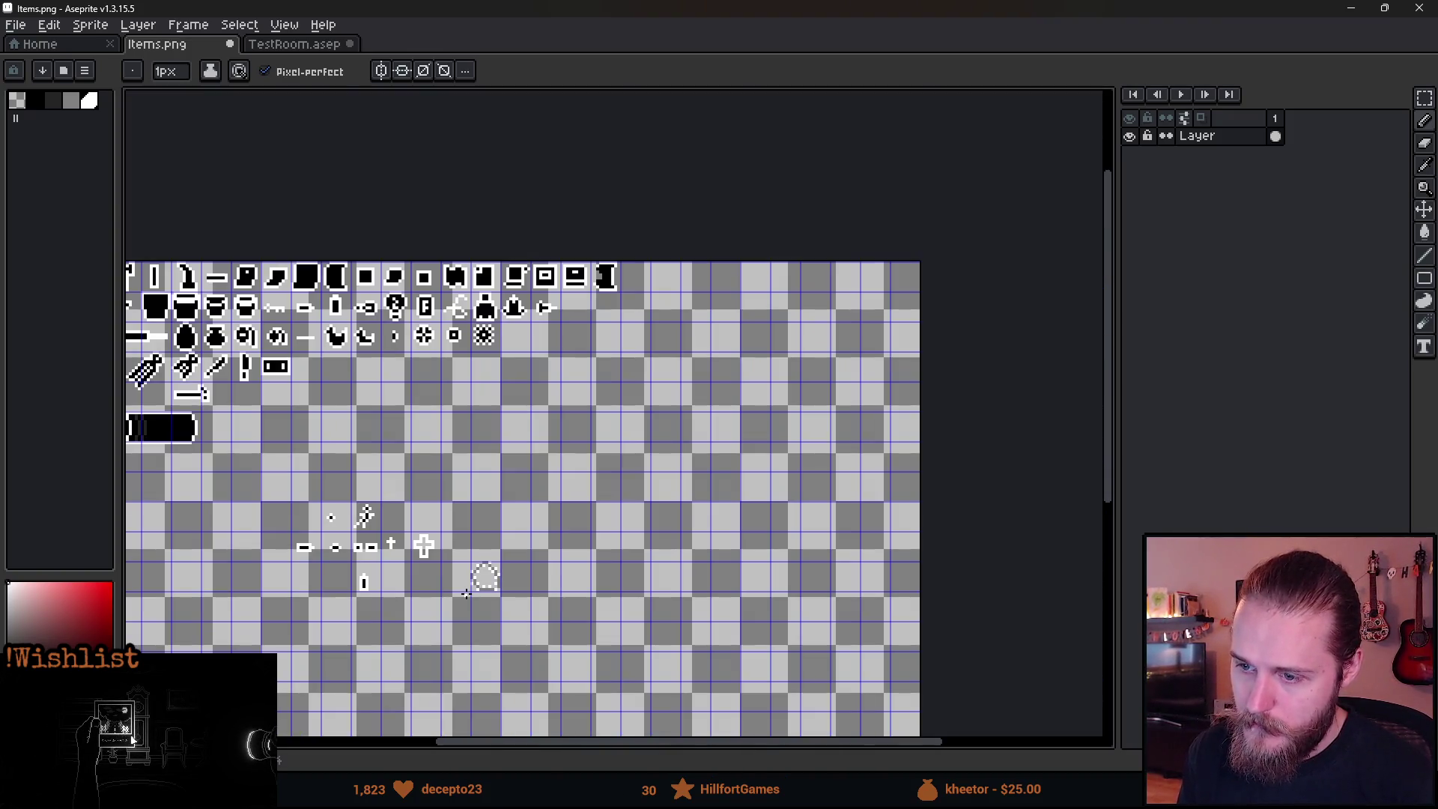
scroll(467, 594, up, 2)
mouse_move(496, 619)
mouse_down()
mouse_move(719, 588)
mouse_move(747, 555)
mouse_up()
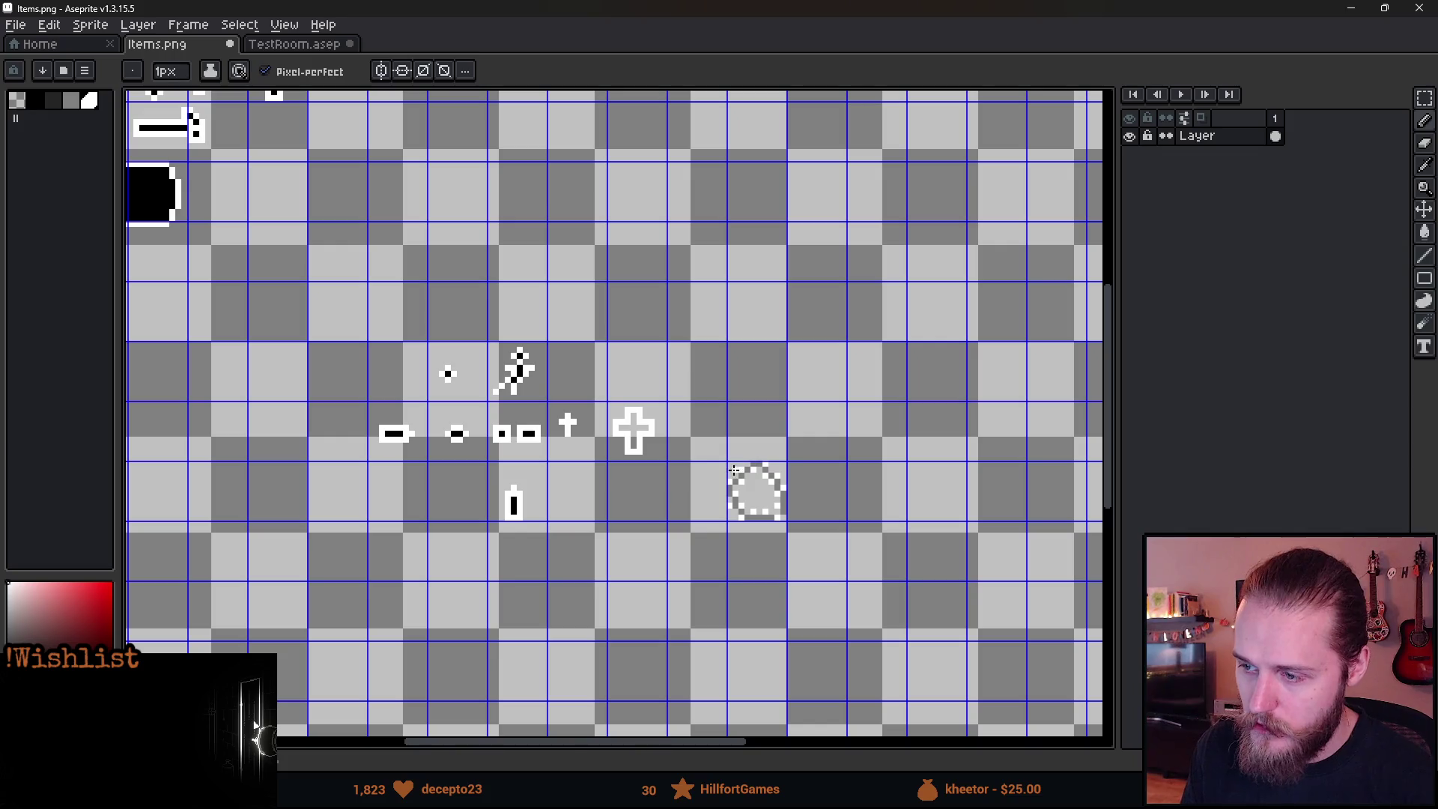
Minimize Aseprite, check the Unity editor, then bring Aseprite back to the front.
click(1346, 8)
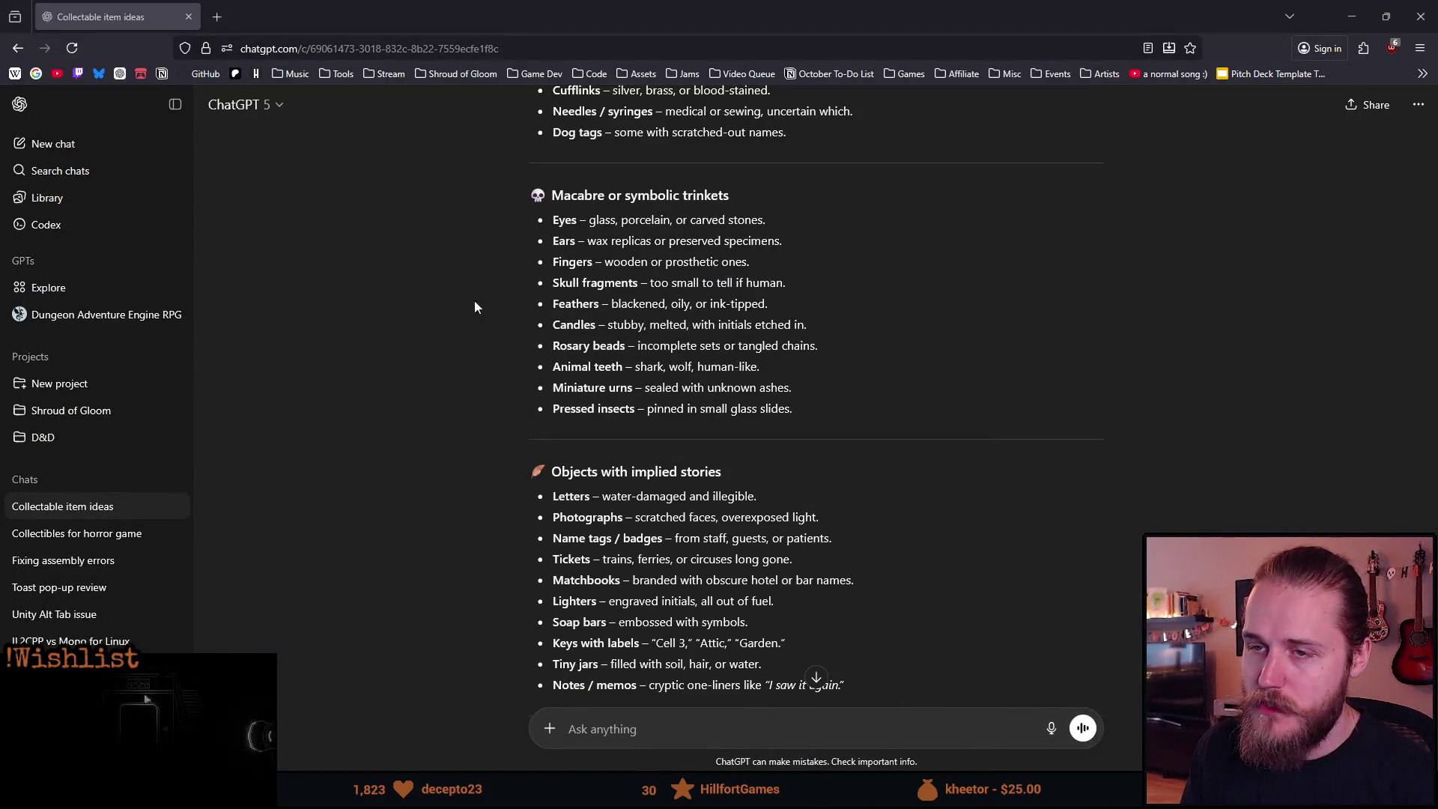
key(alt+Tab)
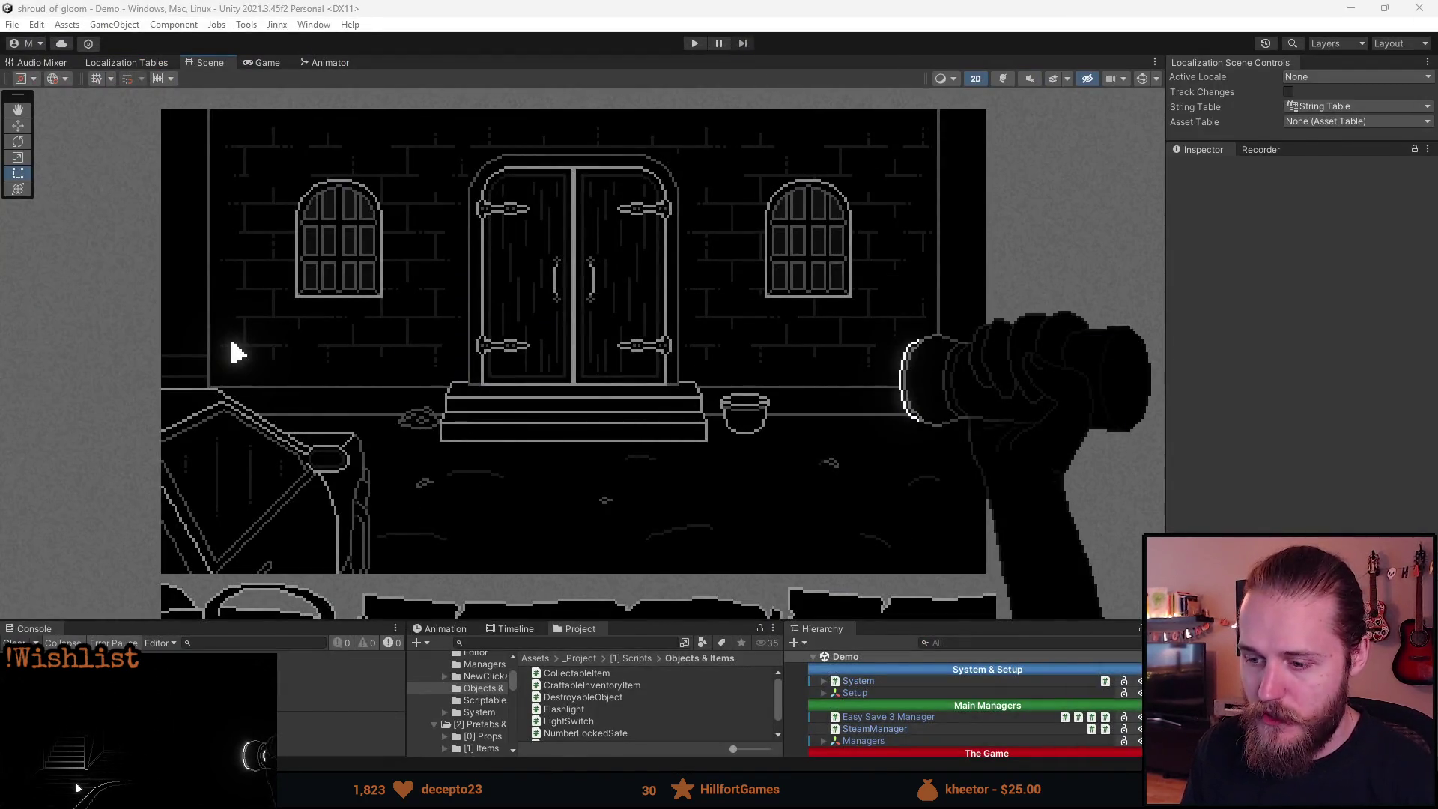
key(alt+Tab)
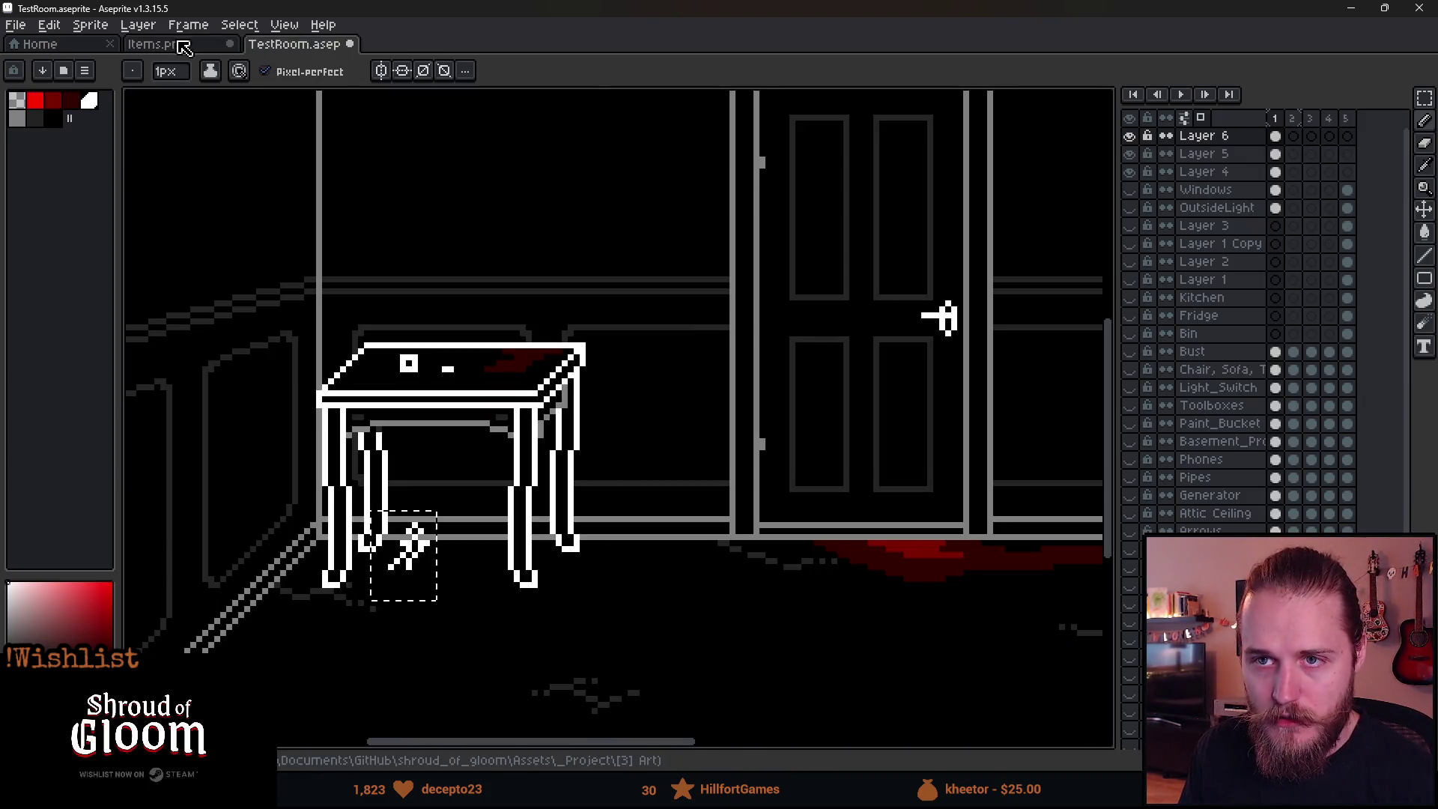
Enable Pixel-perfect in TestRoom.aseprite, then bring up the October To-Do List page in Firefox.
click(149, 45)
click(75, 49)
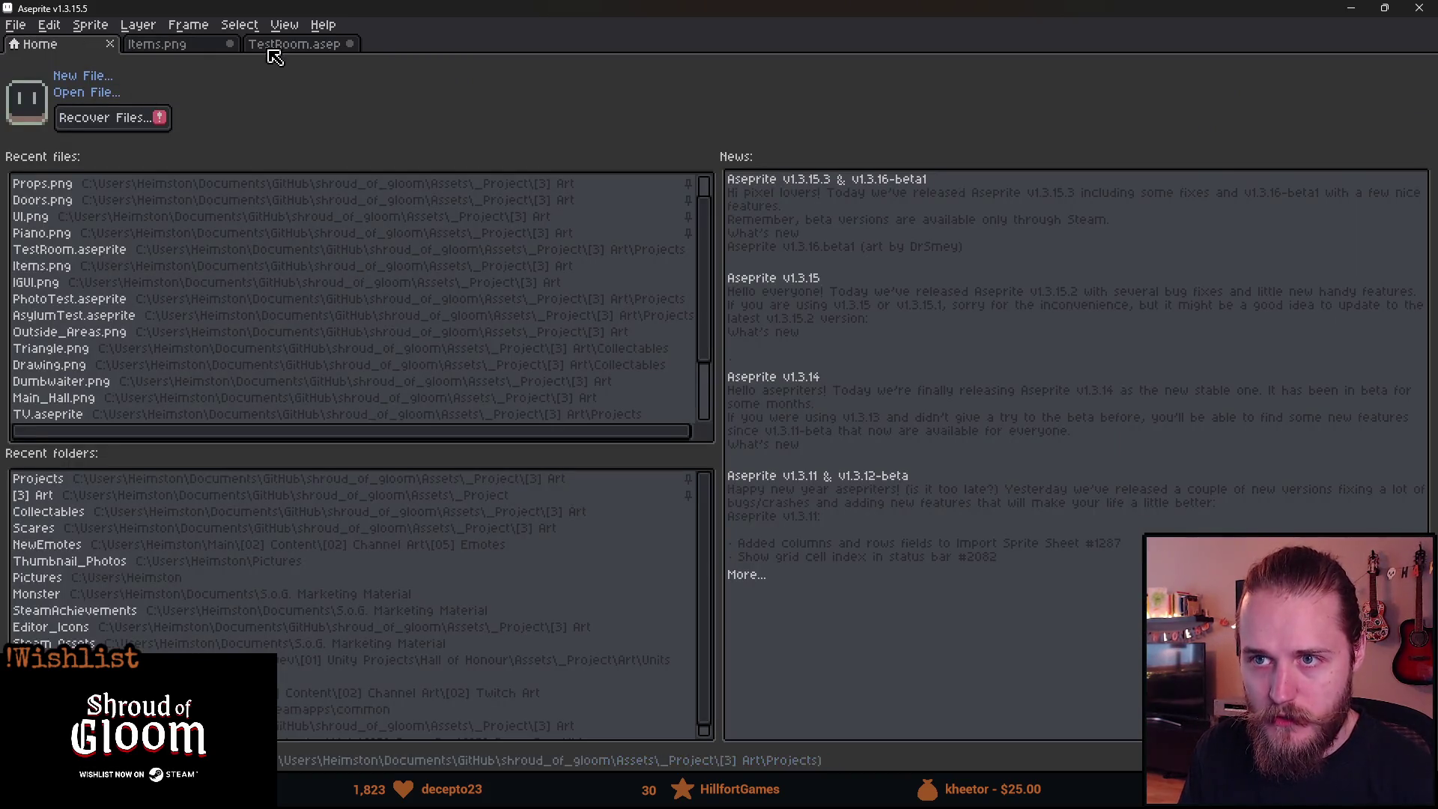
click(279, 45)
click(266, 73)
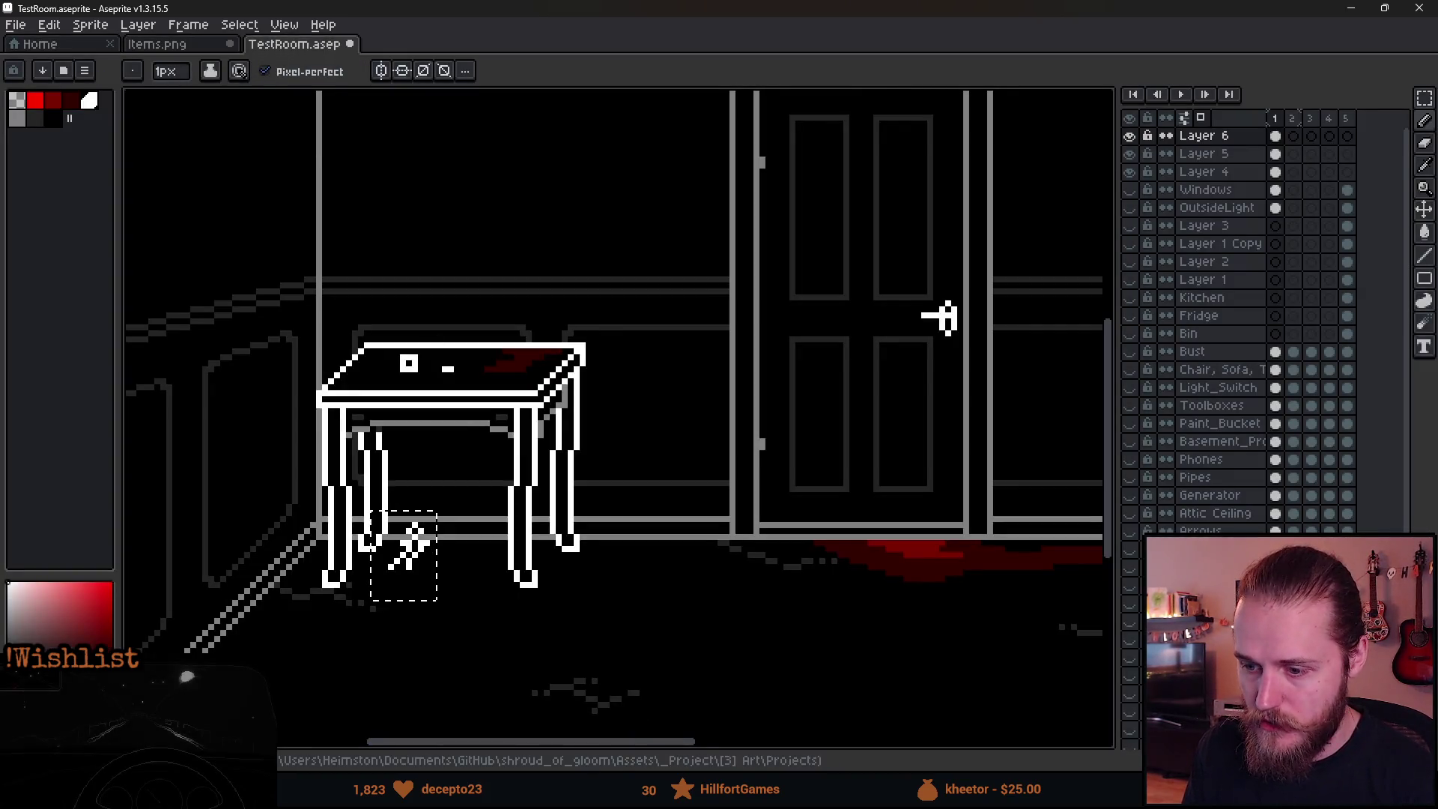
mouse_move(577, 794)
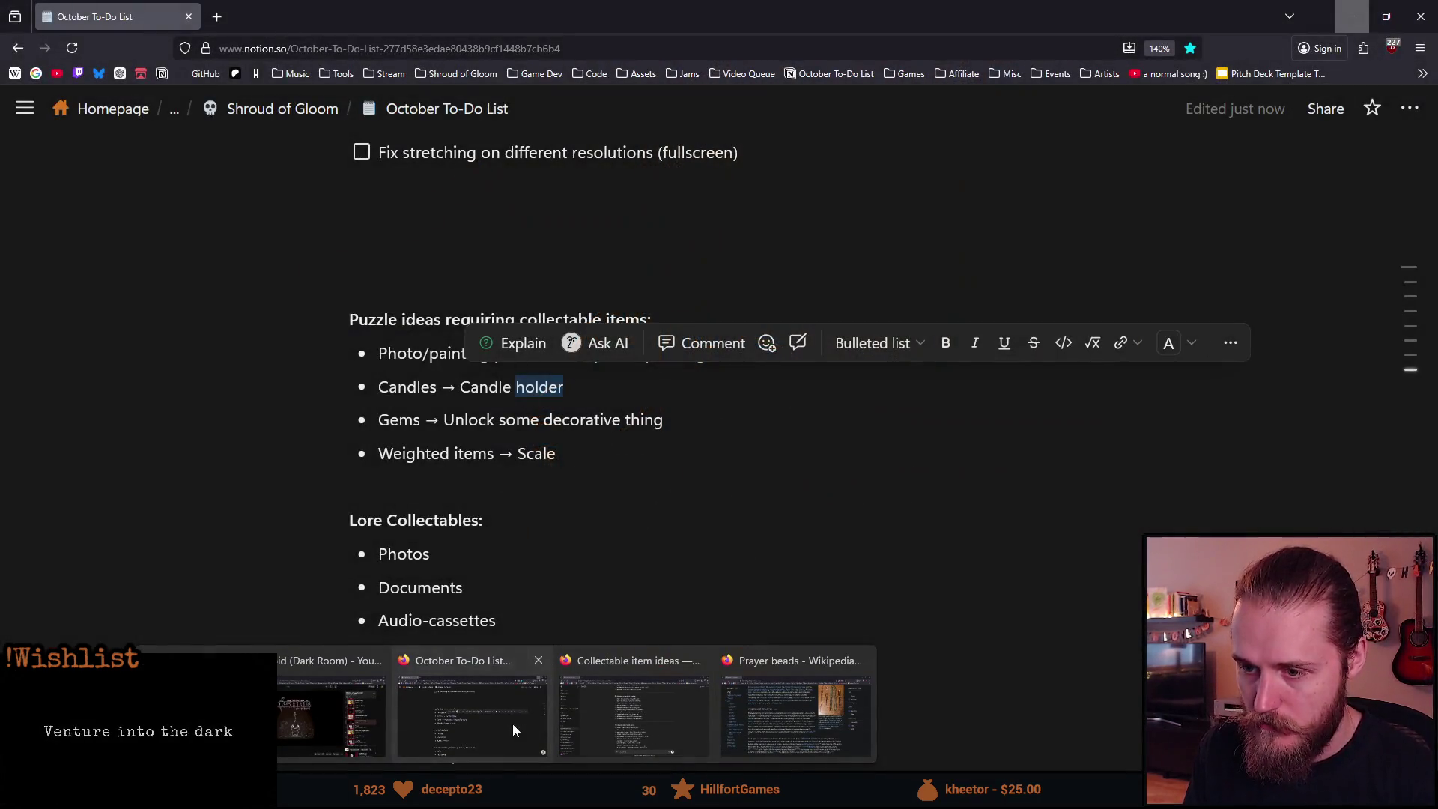
click(512, 723)
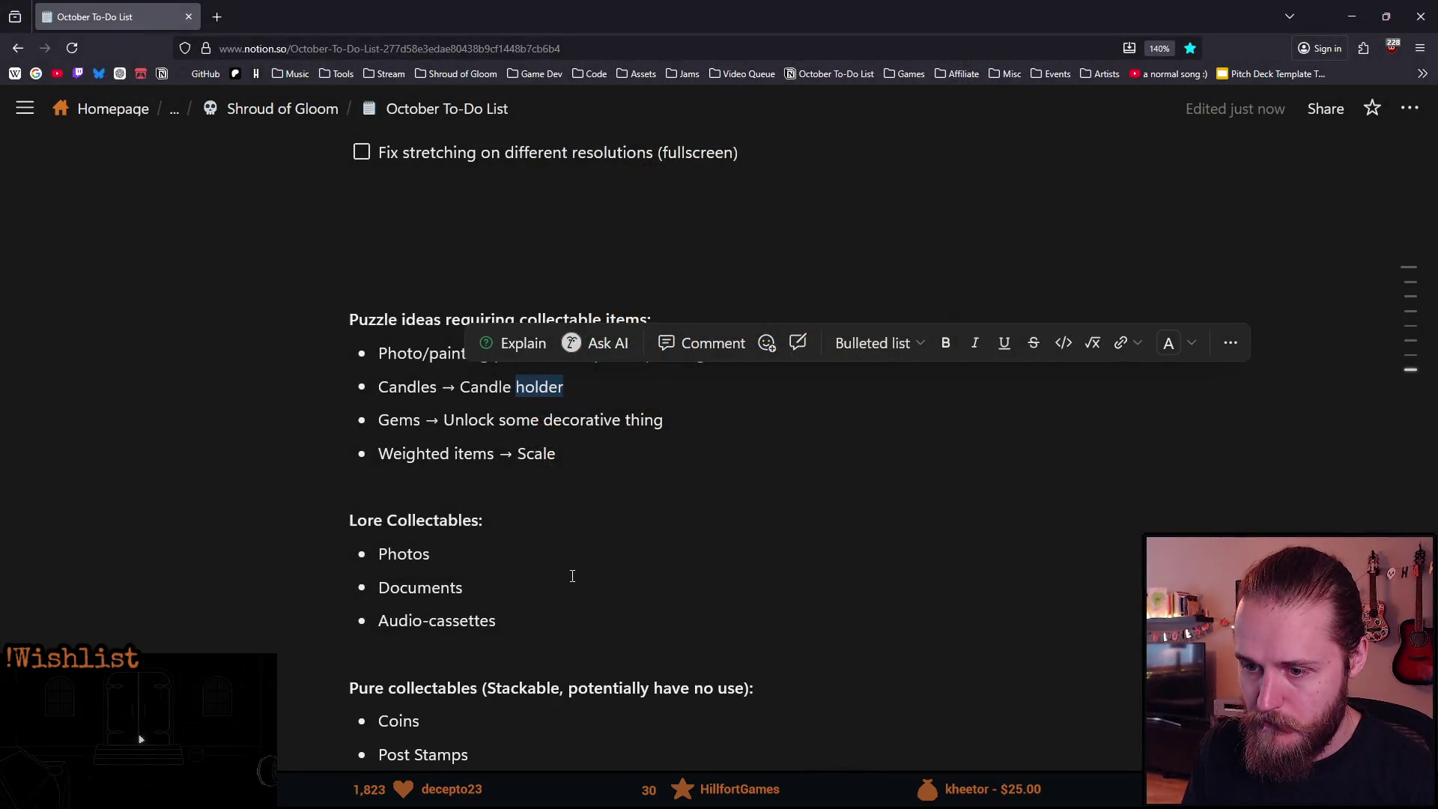
Add 'Rosary Beads' as a new bullet after Candles in the Pure collectables list.
scroll(572, 578, down, 6)
click(472, 514)
key(Return)
text(Ro)
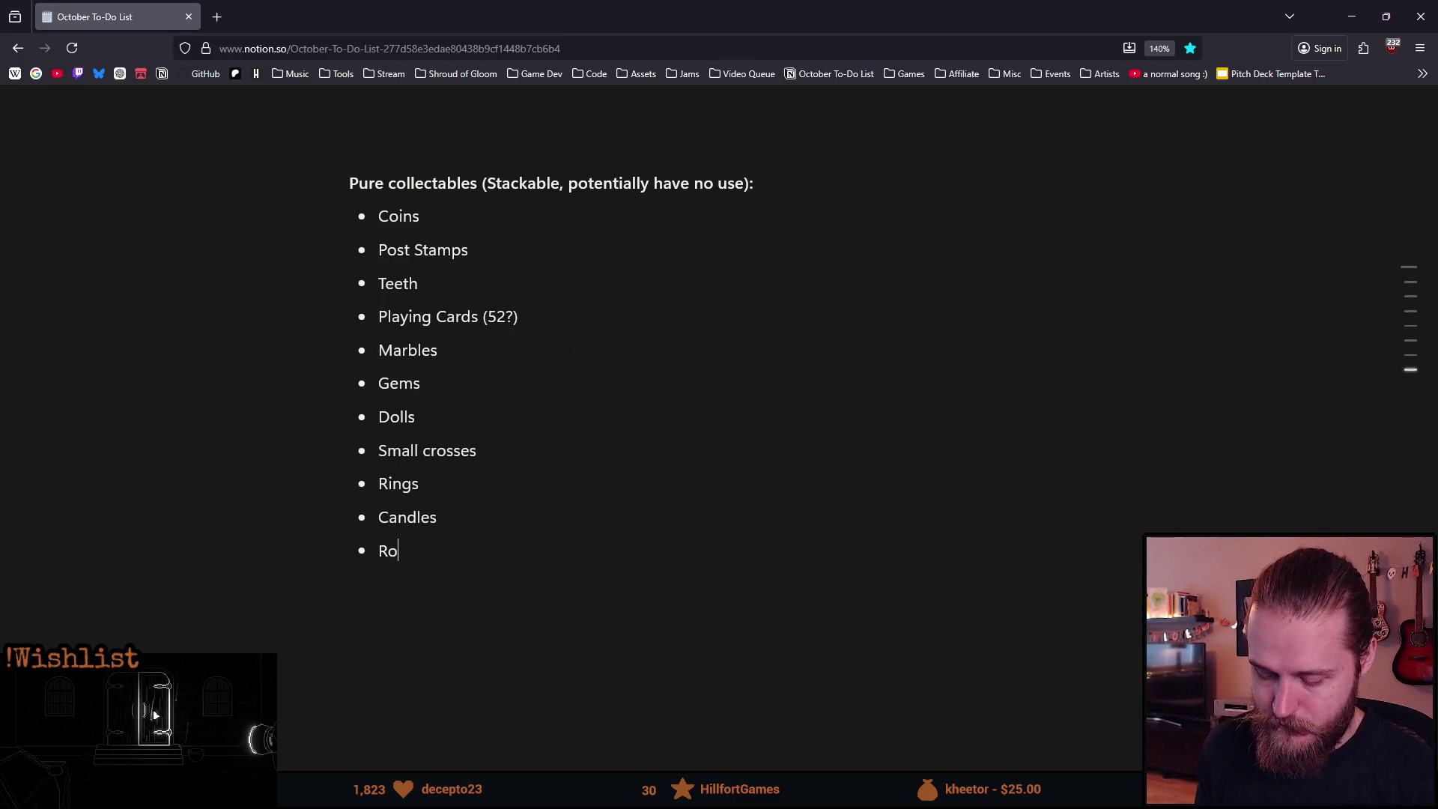
text(y Bread)
key(BackSpace)
key(BackSpace)
key(BackSpace)
text(eads)
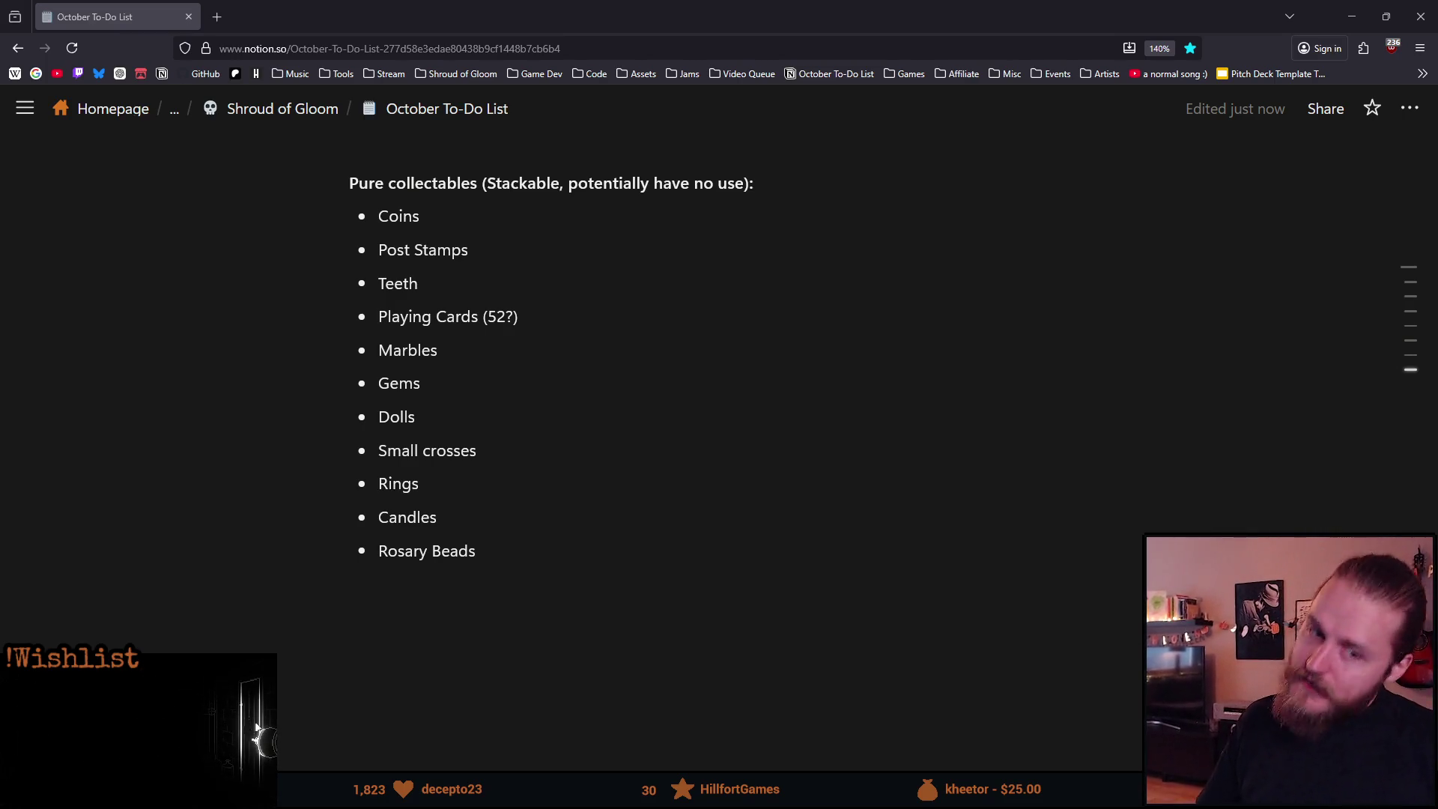
Check the Rosary Beads line, then return to the TestRoom drawing in Aseprite.
triple_click(522, 570)
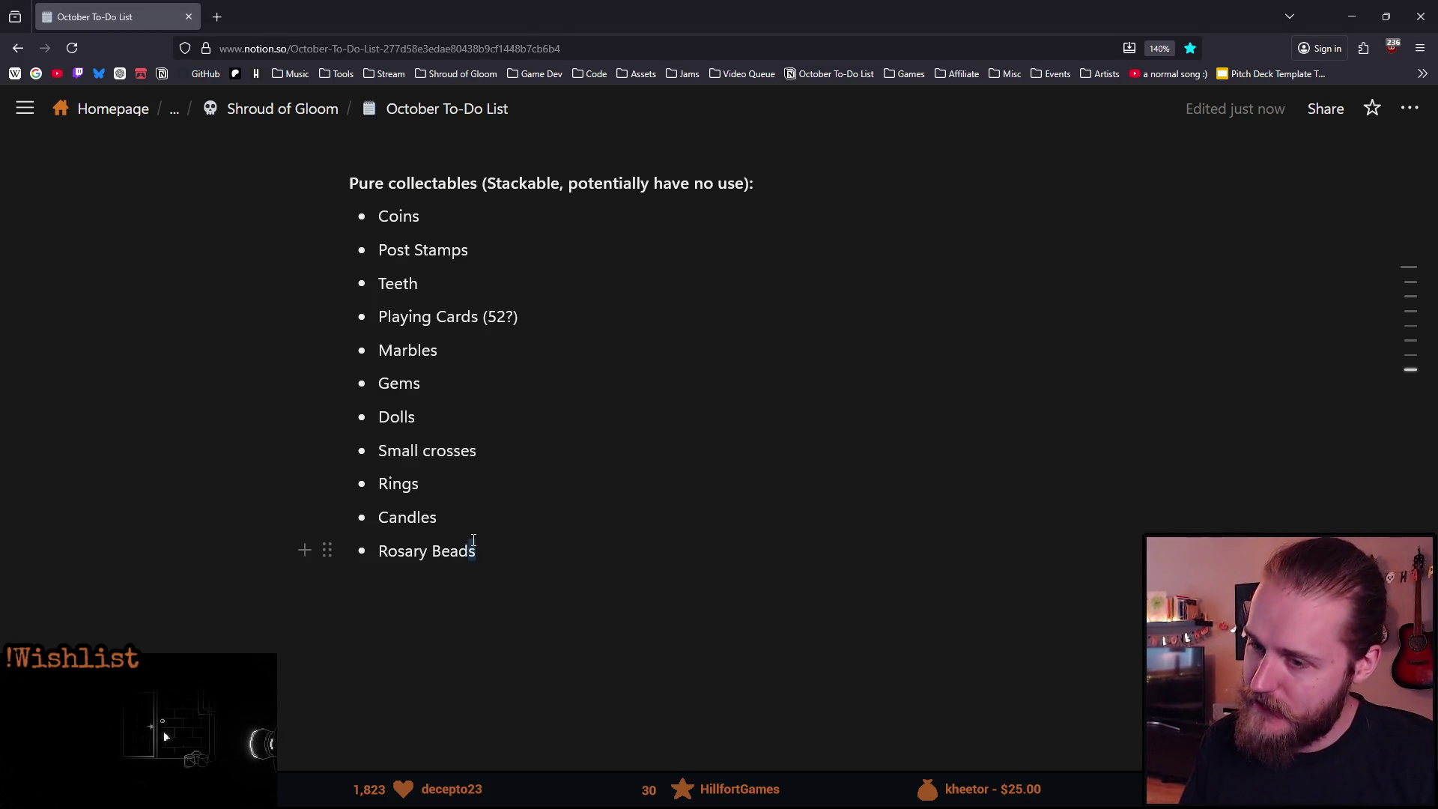
click(535, 561)
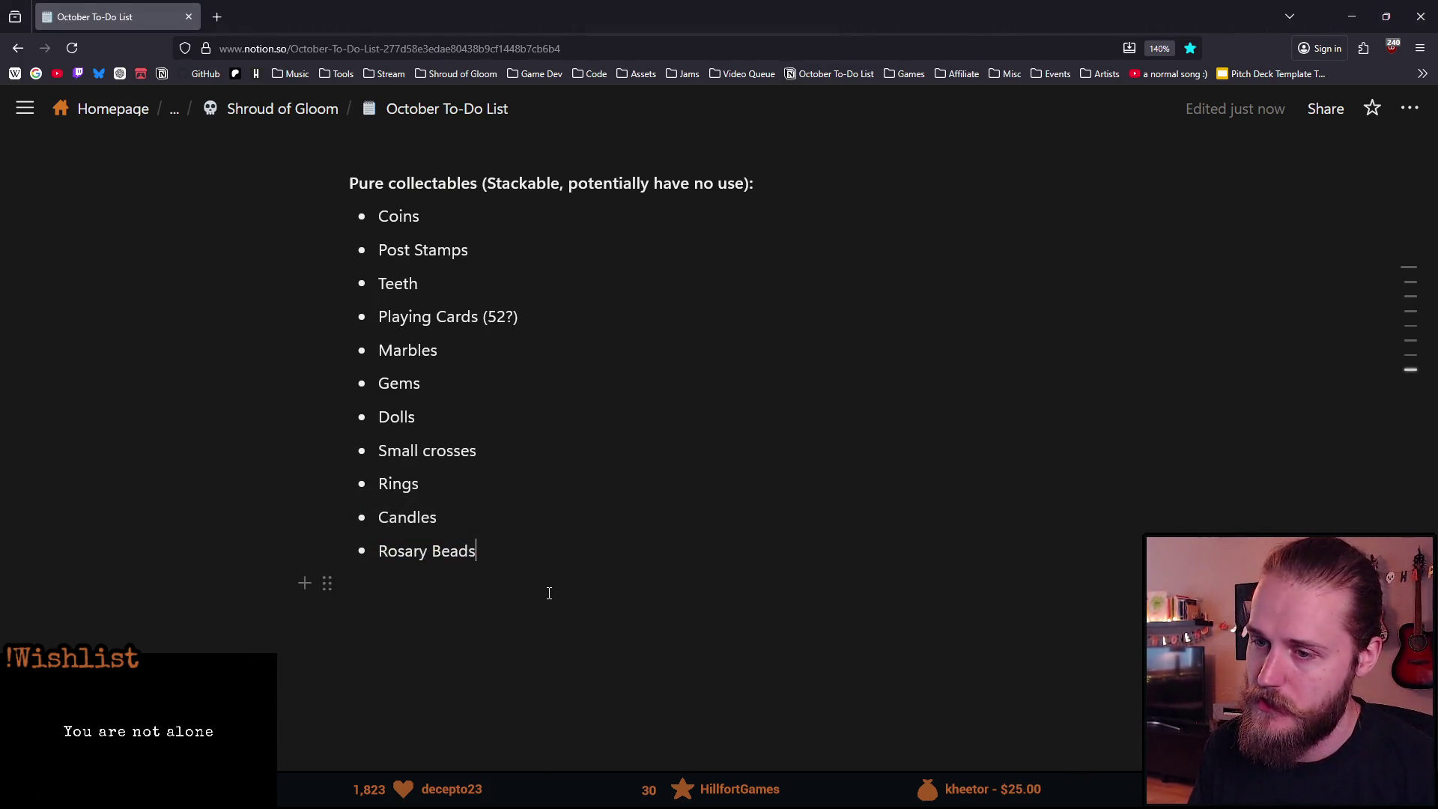
key(alt+Tab)
scroll(382, 360, up, 3)
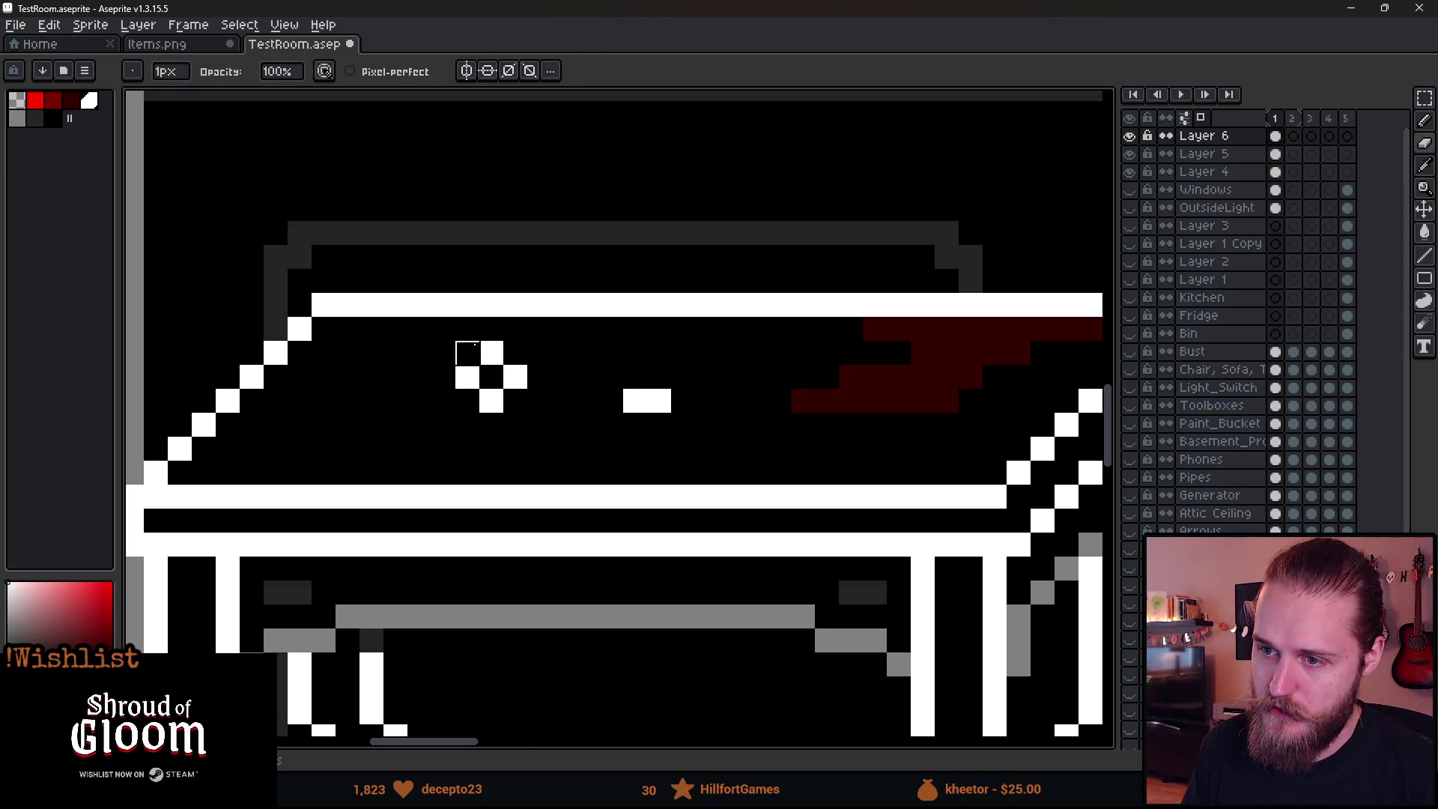
Zoom in on the small item on the TestRoom table, then pan back to the whole room.
scroll(457, 343, down, 5)
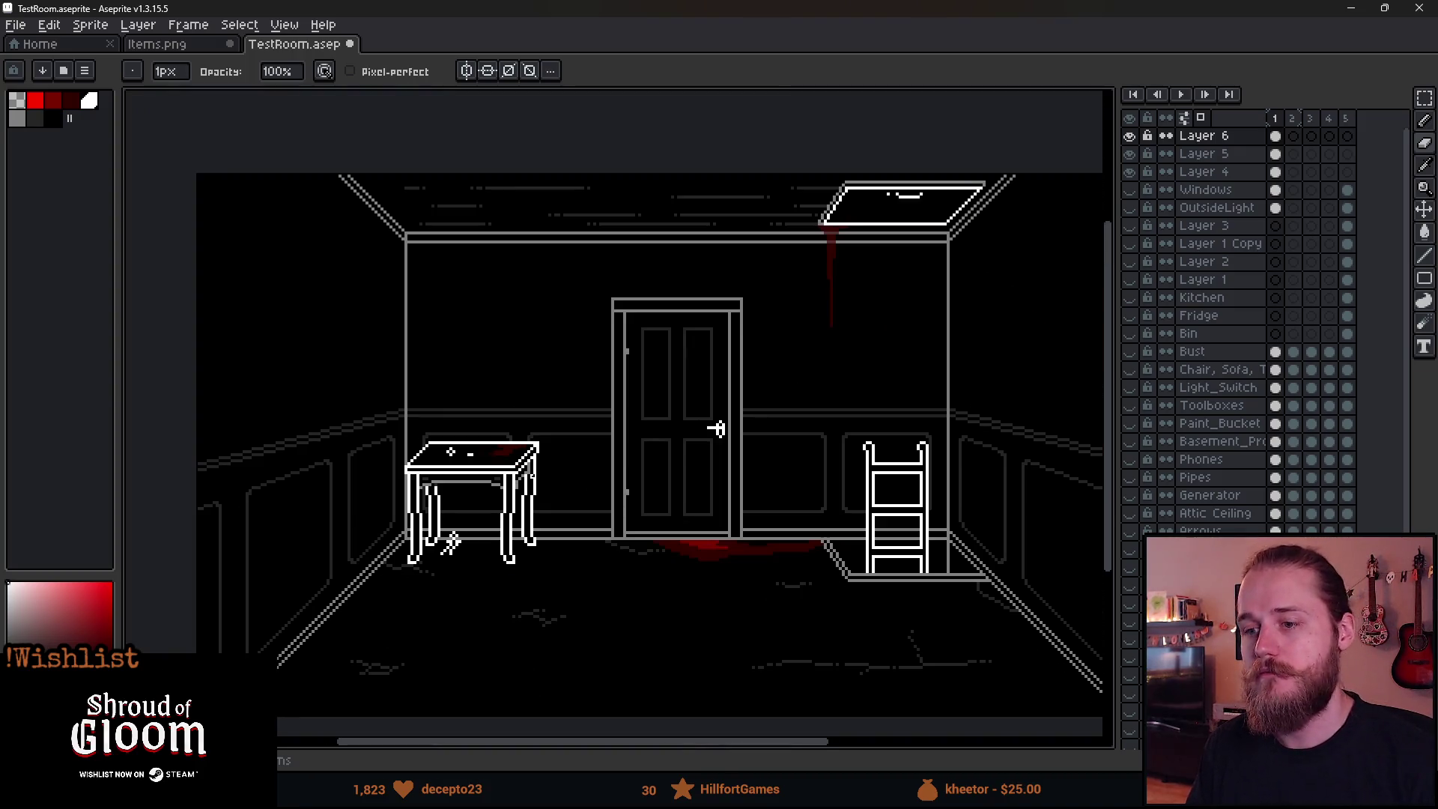
scroll(451, 452, up, 5)
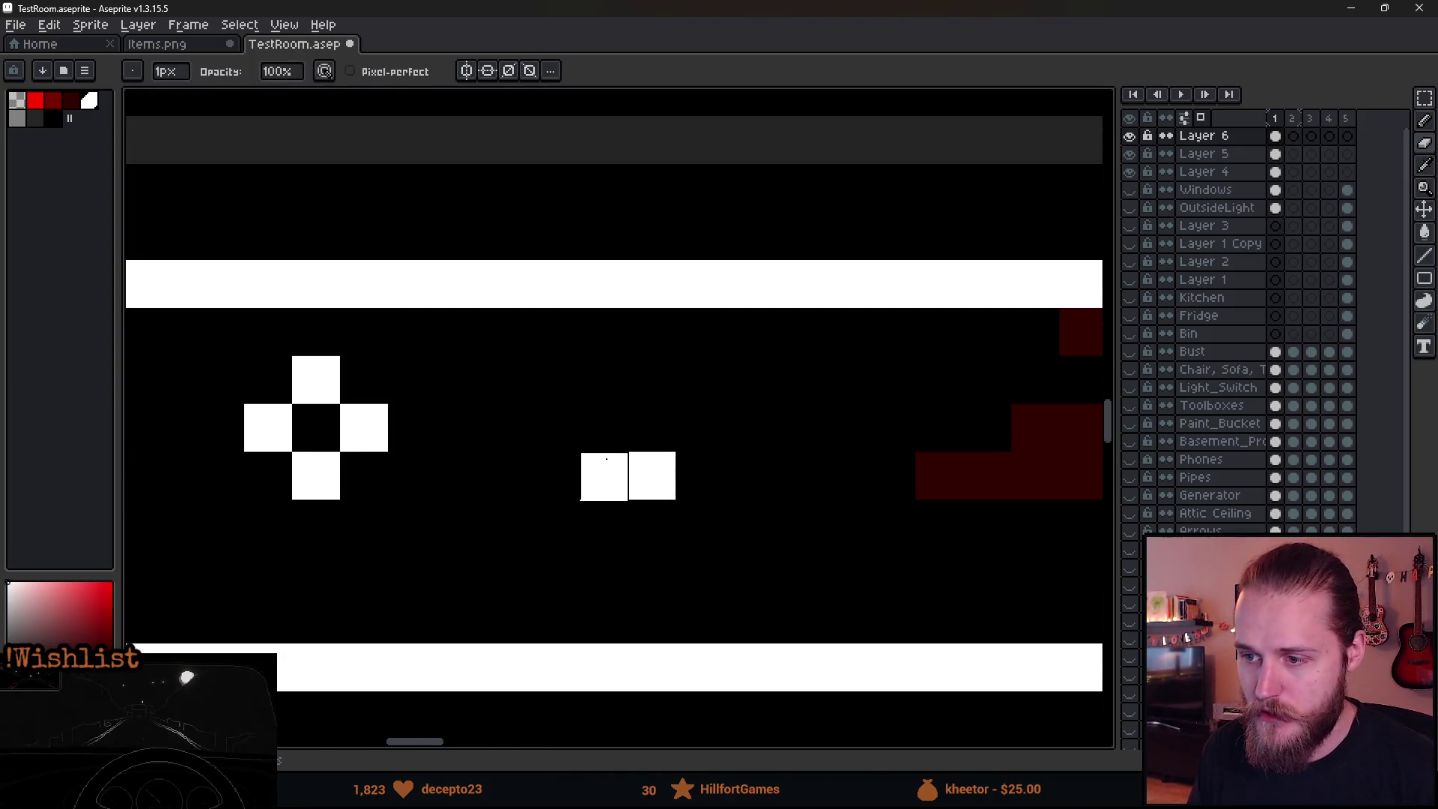
scroll(651, 475, down, 5)
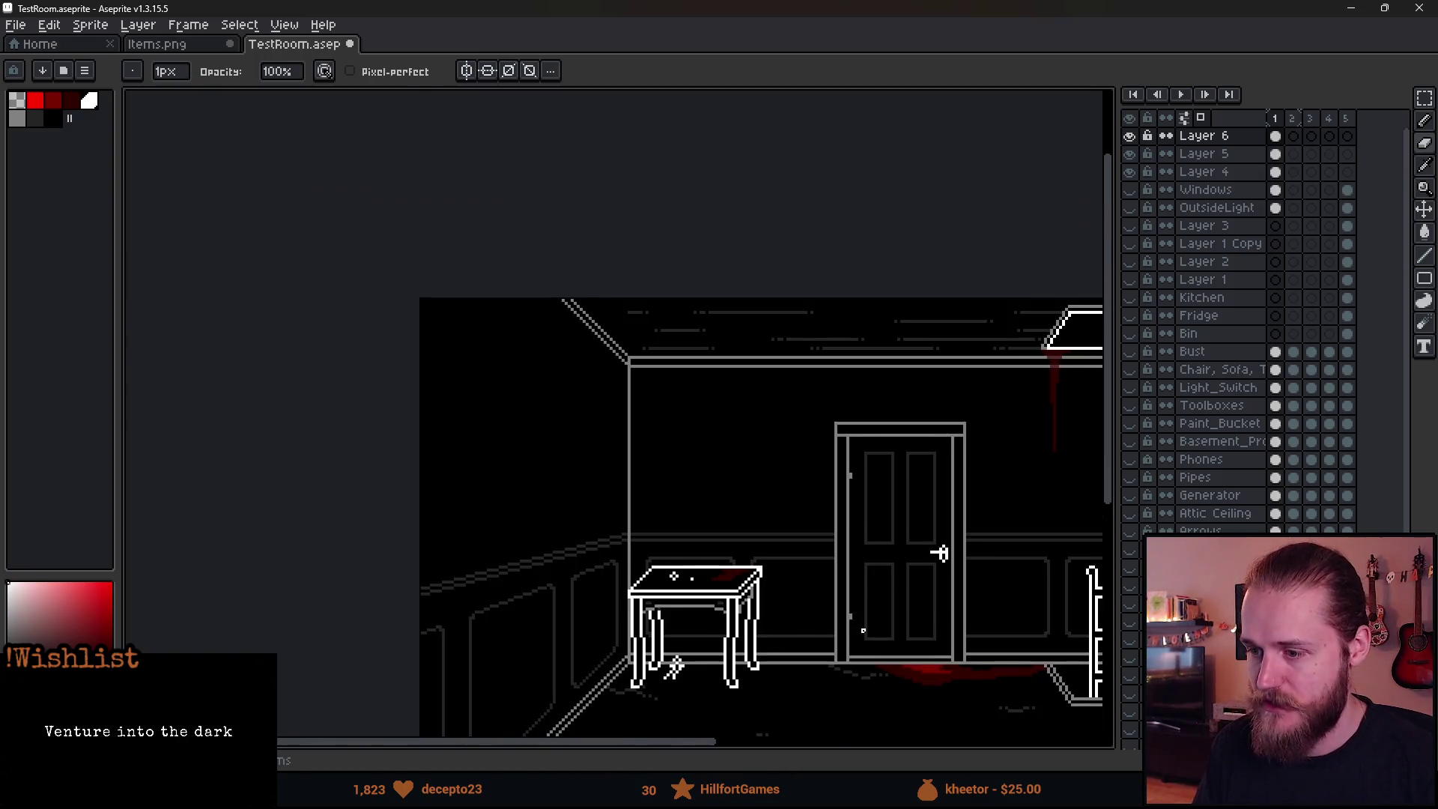
drag(864, 631, 574, 494)
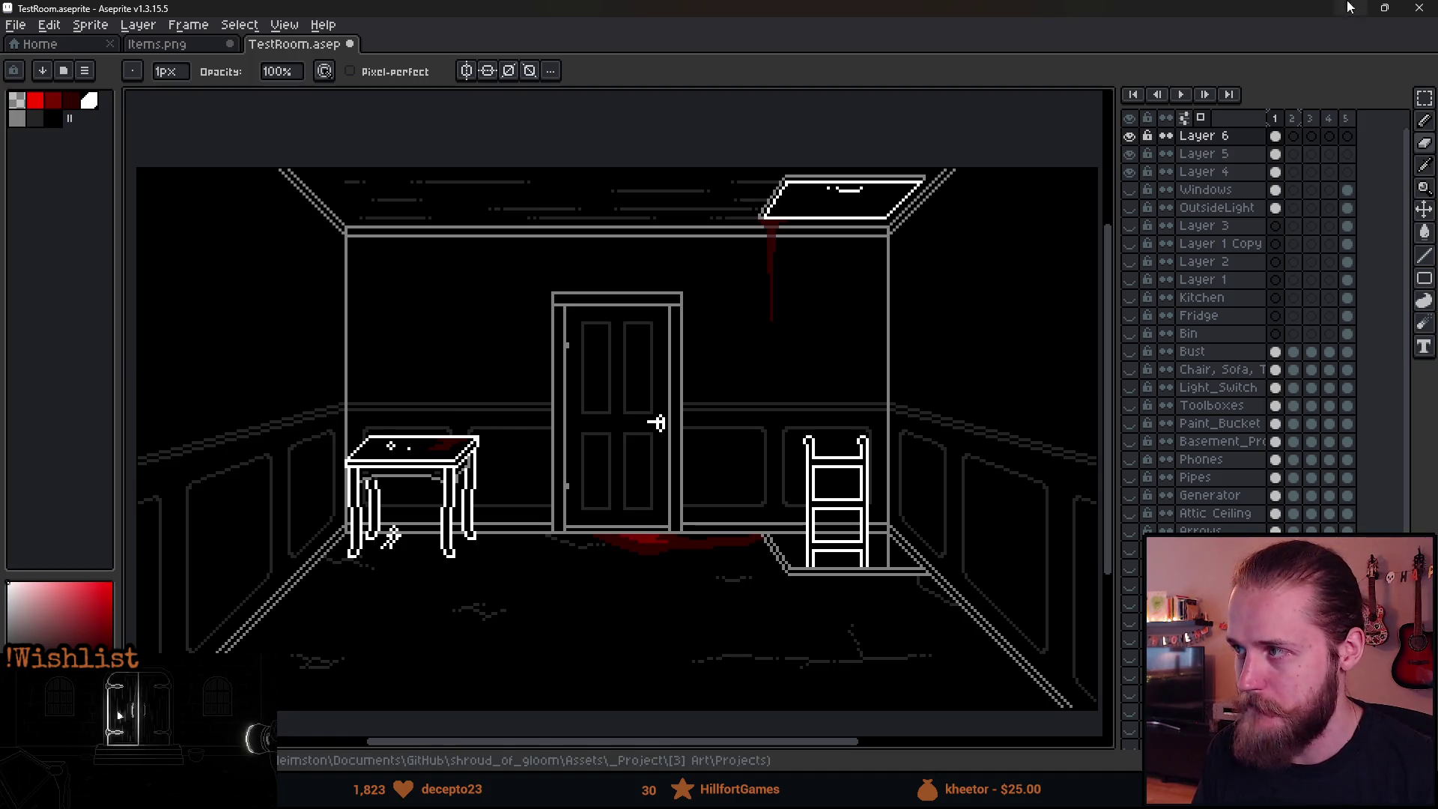
Glance at the To-Do List in Notion, then return to Aseprite's Items.png sheet.
key(alt+Tab)
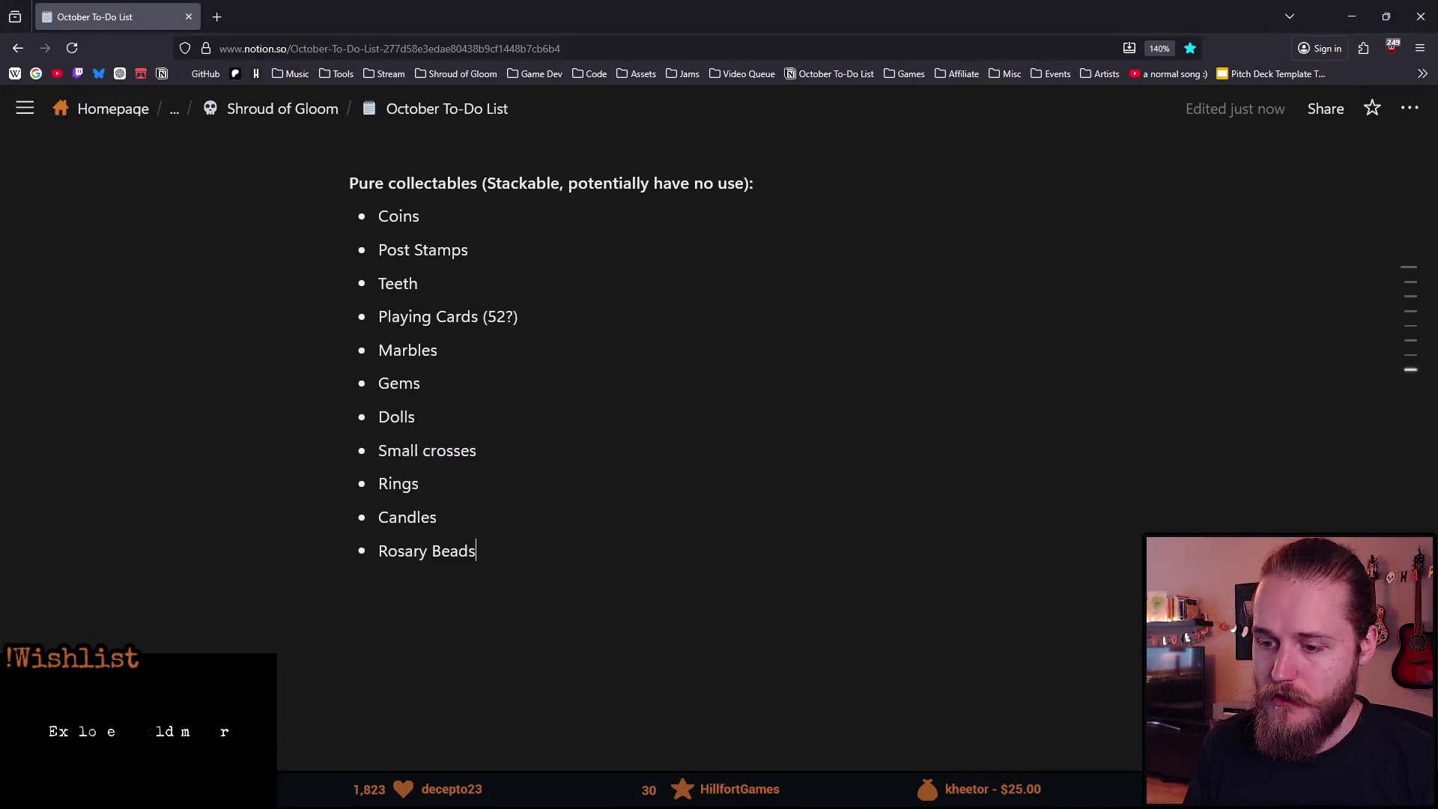
key(alt+Tab)
key(alt+Tab)
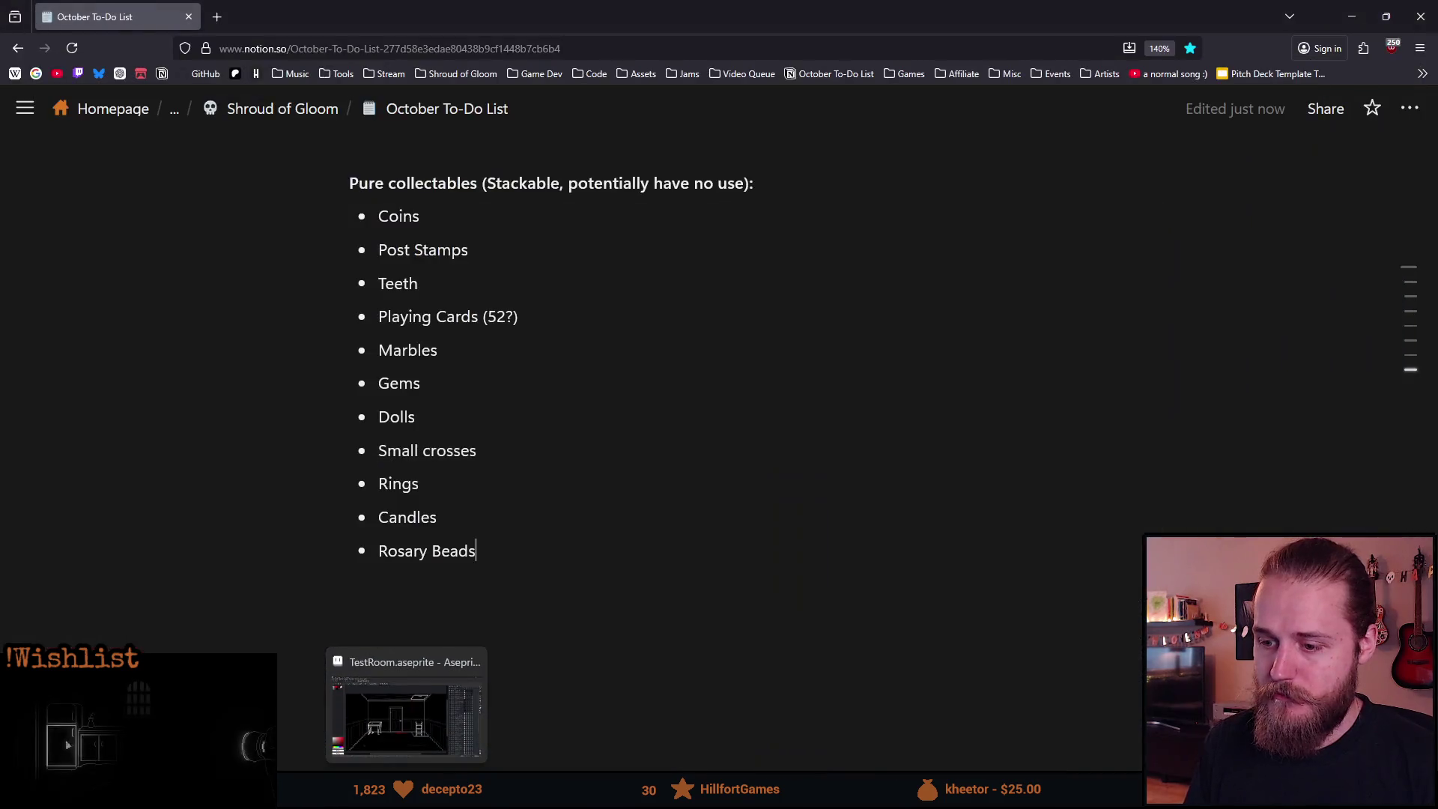
key(alt+Tab)
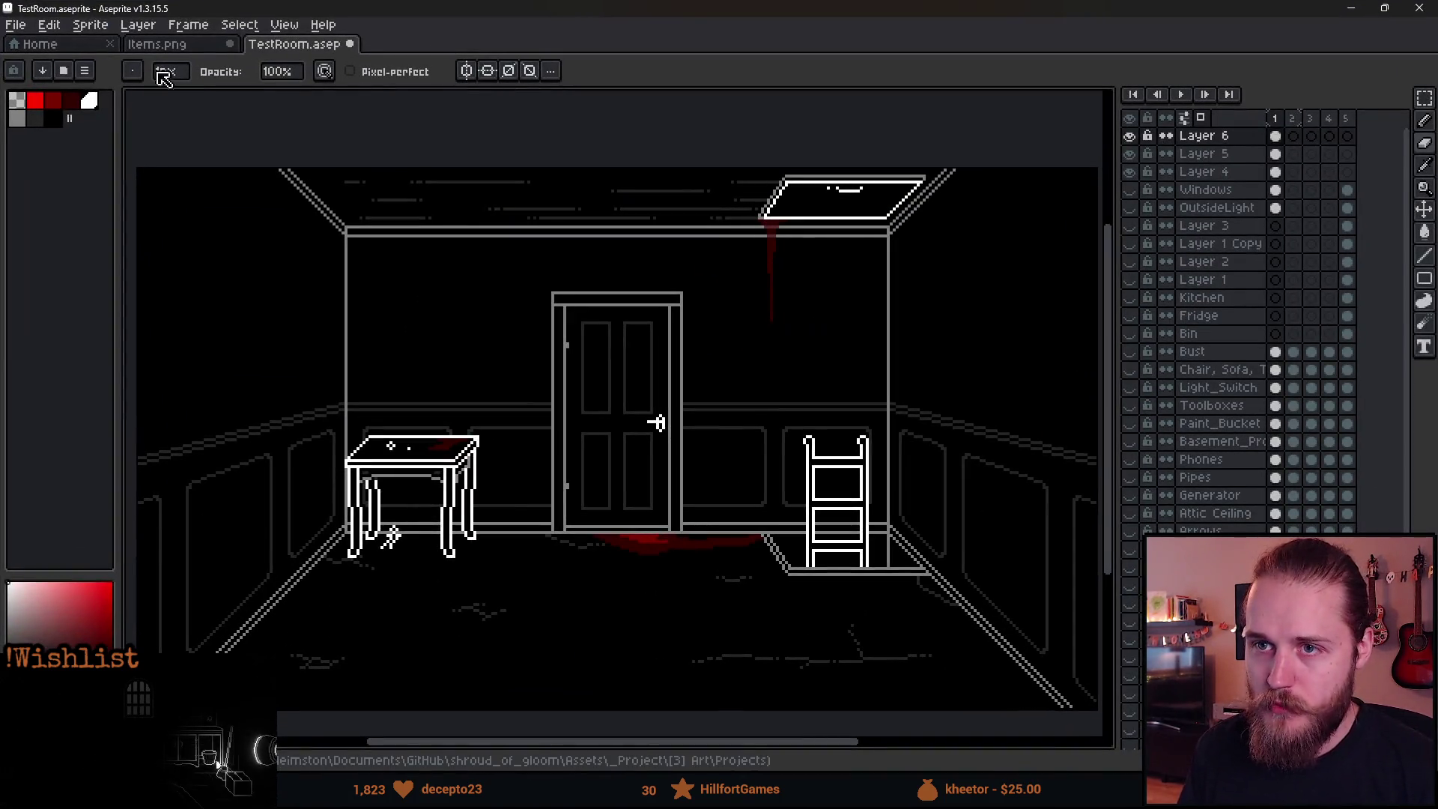
click(157, 44)
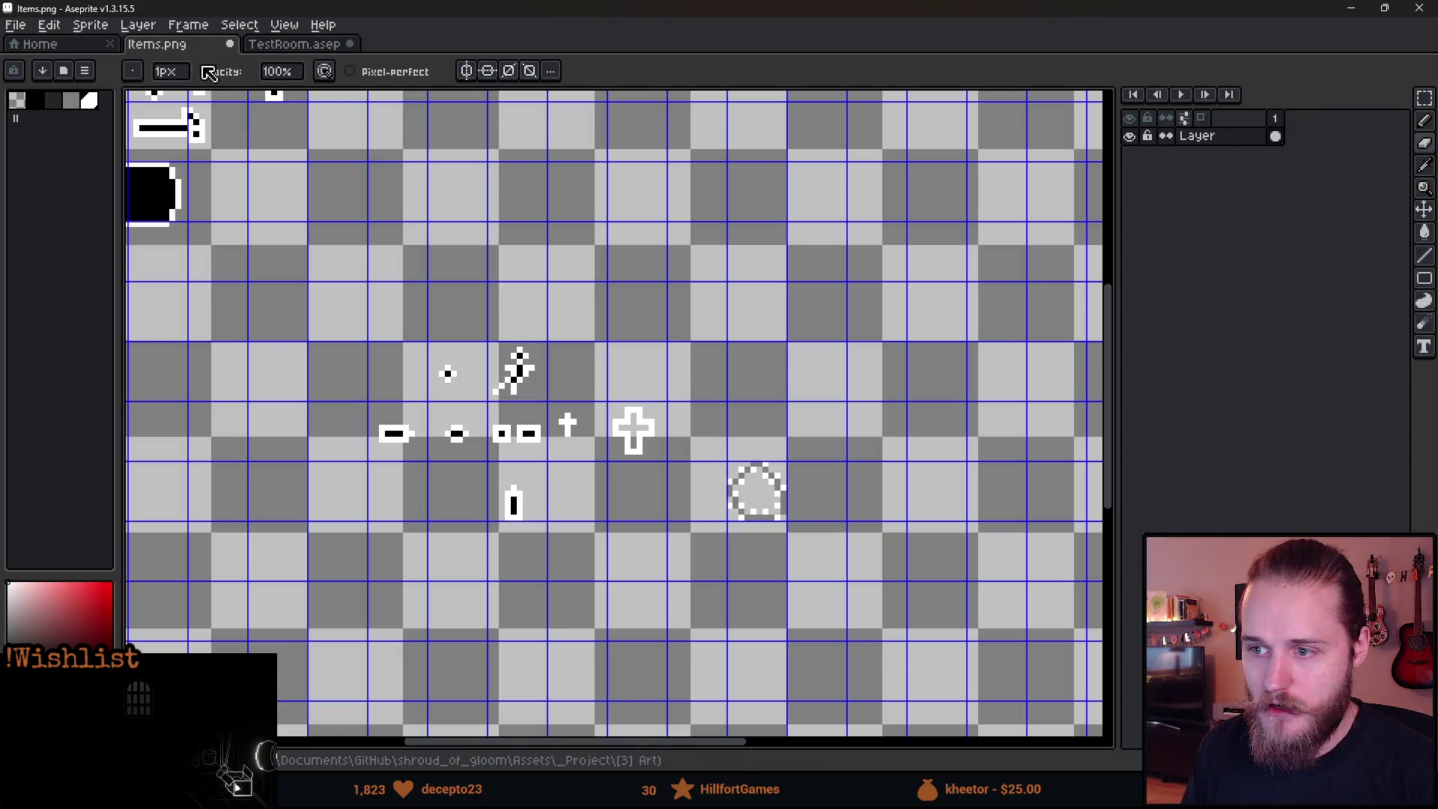
Frame the new sprites and add white pixels to the small round sprite, undoing a stray one.
scroll(761, 499, up, 3)
mouse_move(436, 464)
mouse_down()
mouse_move(742, 469)
mouse_move(597, 475)
mouse_move(604, 485)
mouse_up()
scroll(604, 485, down, 5)
scroll(540, 473, up, 2)
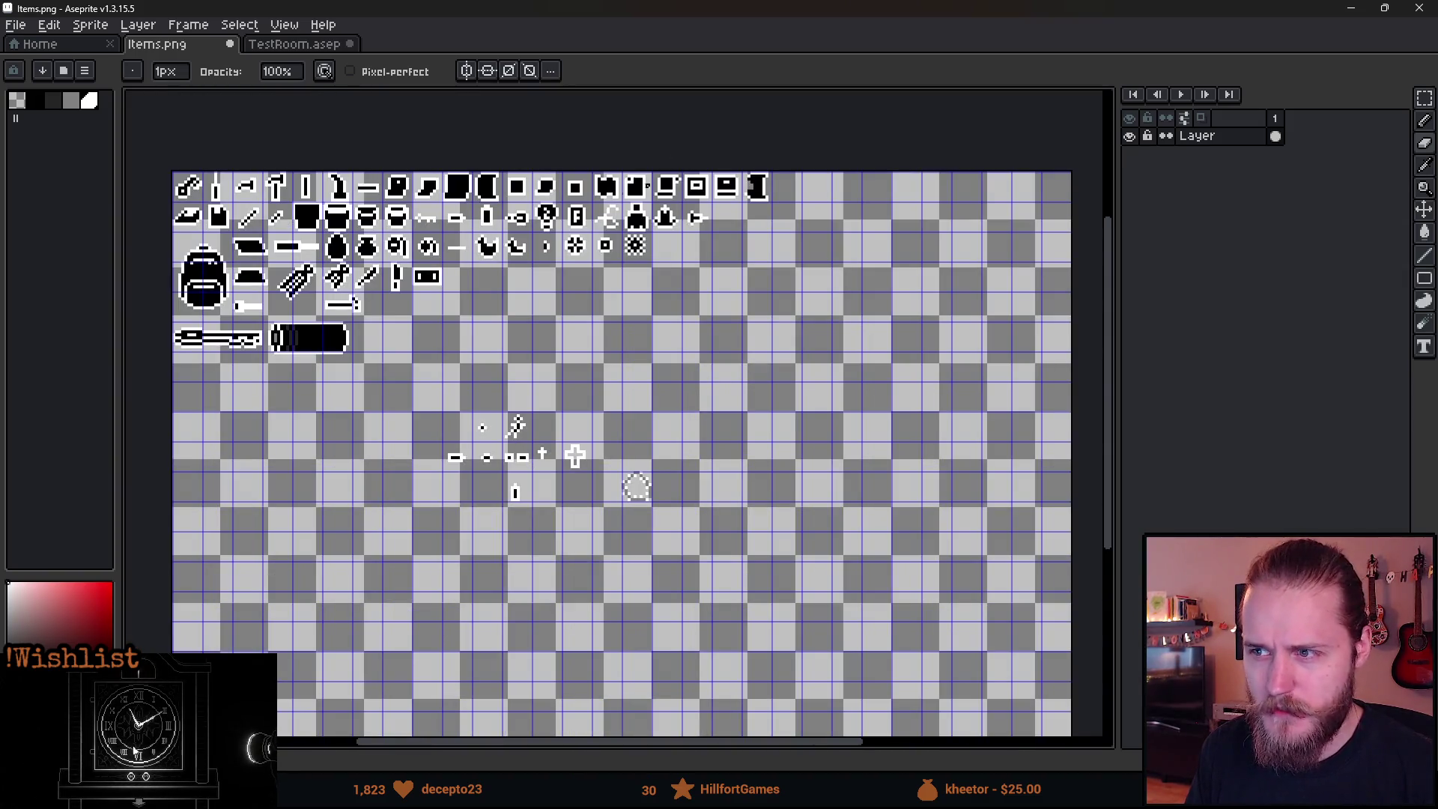
scroll(617, 386, up, 6)
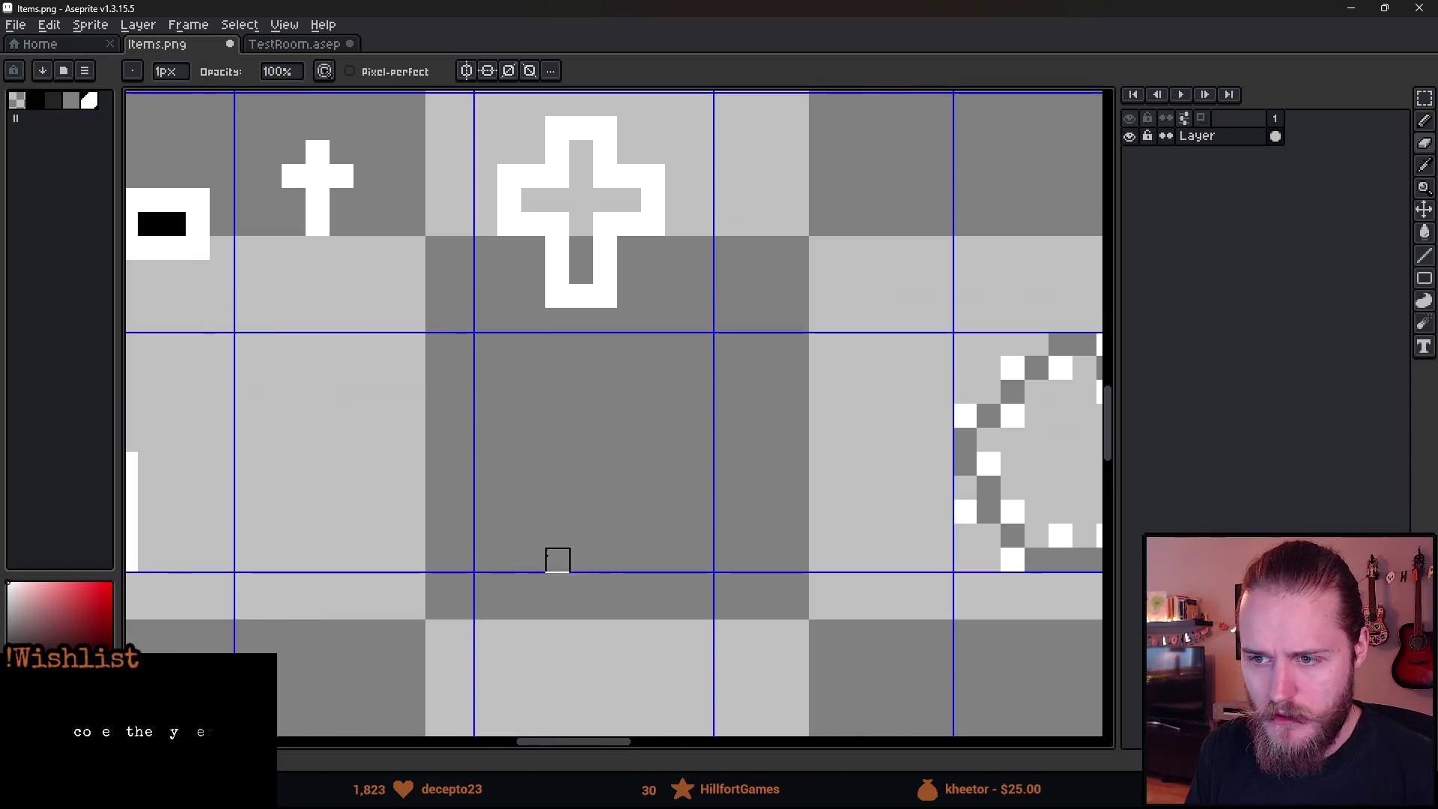
scroll(555, 562, down, 3)
scroll(487, 524, up, 1)
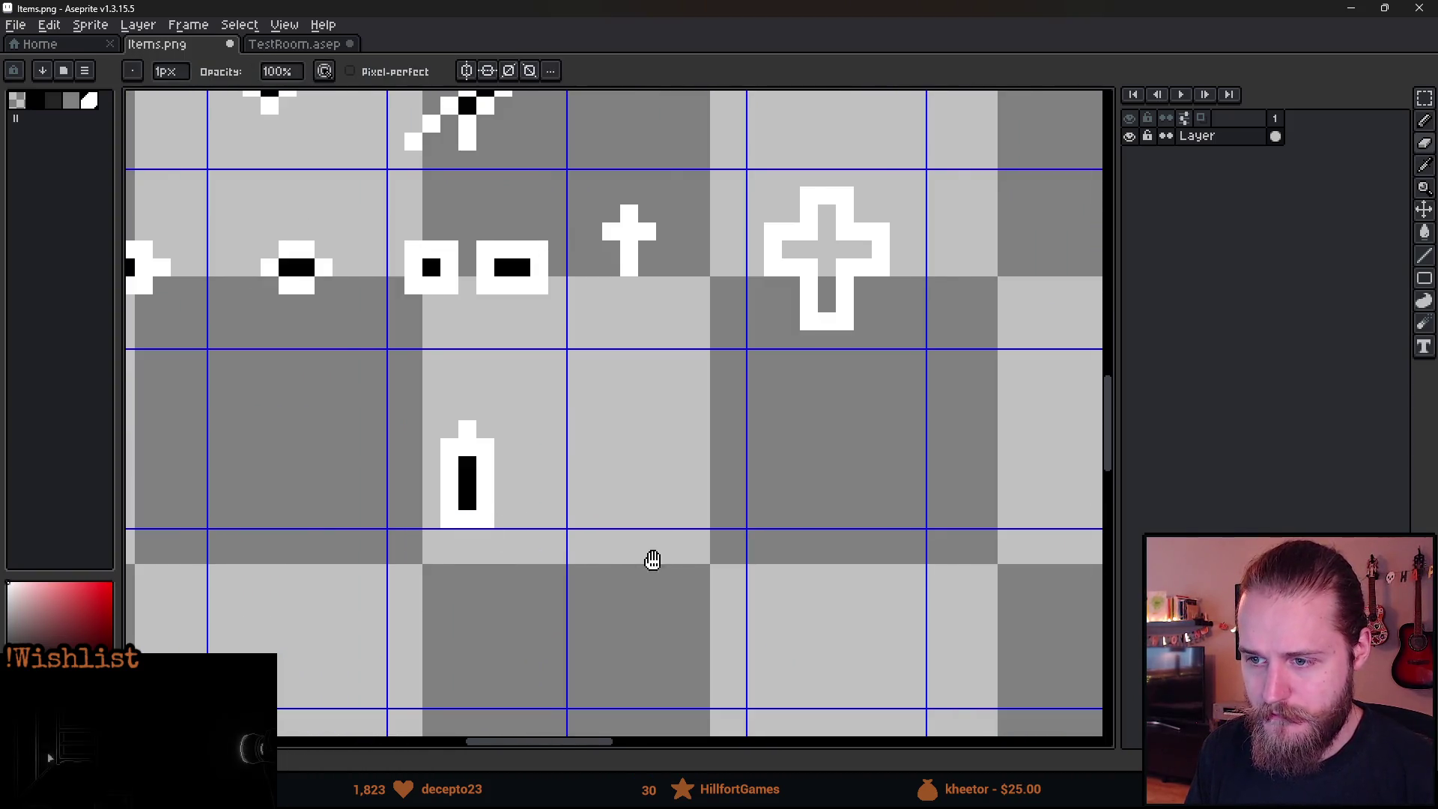
scroll(498, 508, right, 3)
key(b)
scroll(487, 438, up, 1)
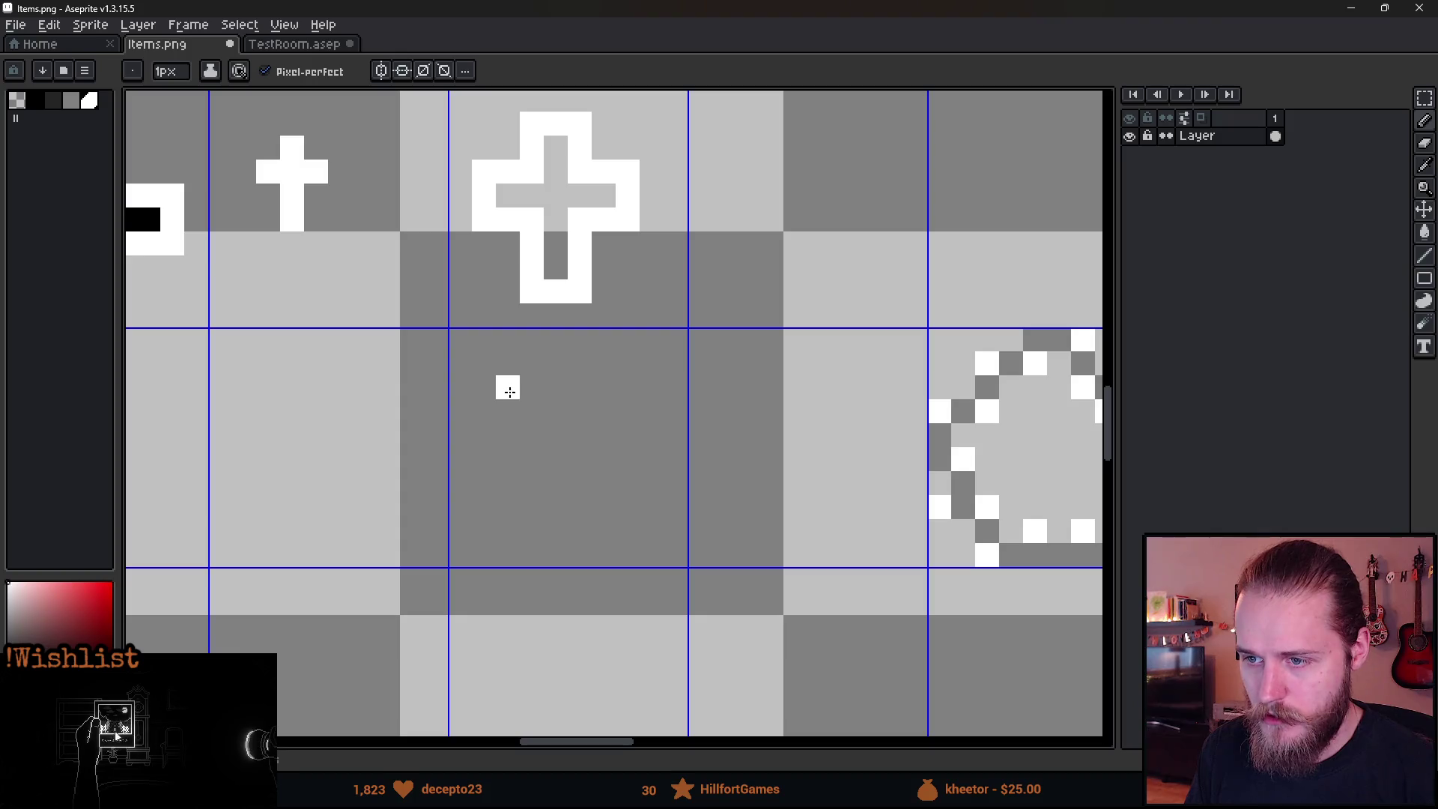
click(556, 412)
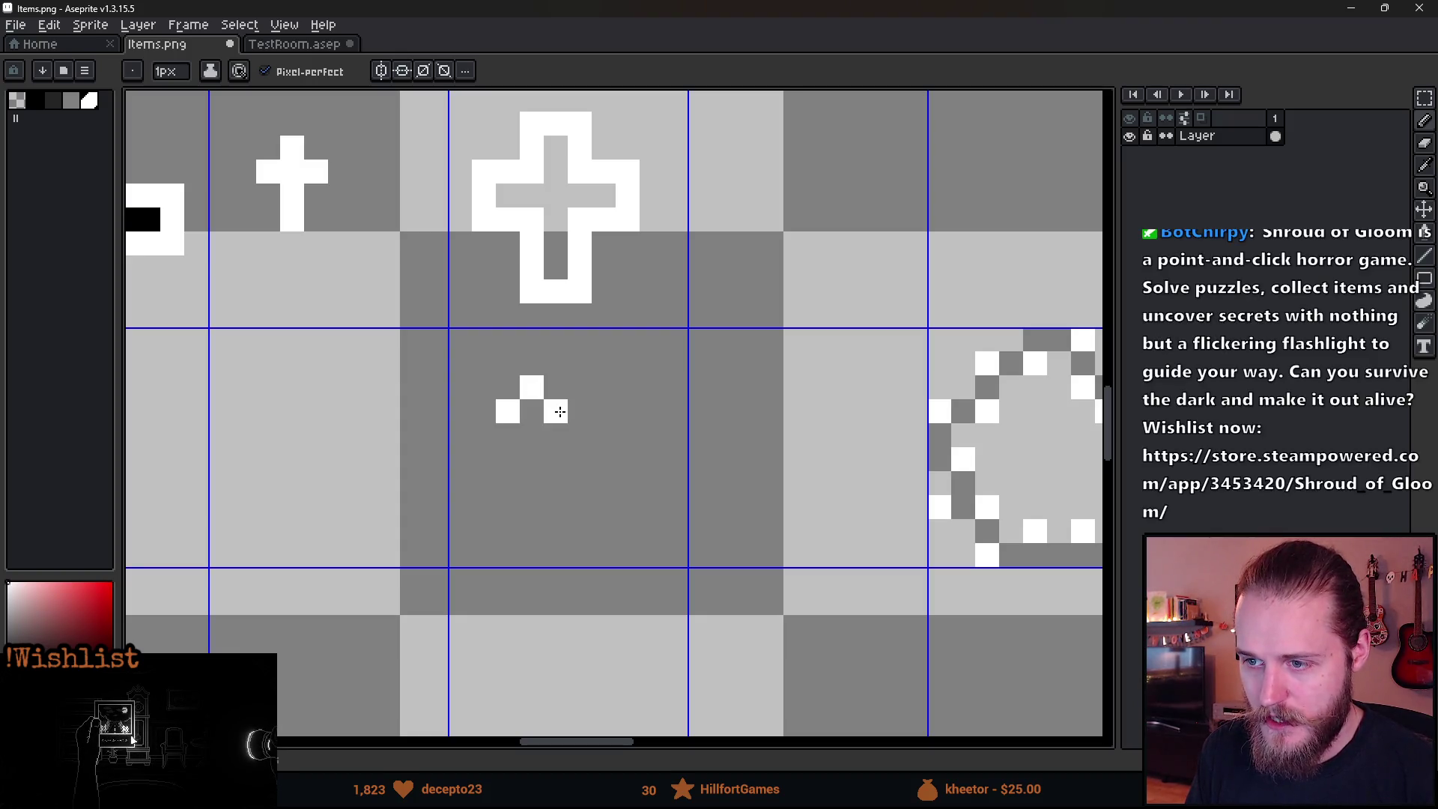
click(531, 436)
key(ctrl+z)
key(ctrl+z)
click(507, 435)
scroll(578, 433, up, 3)
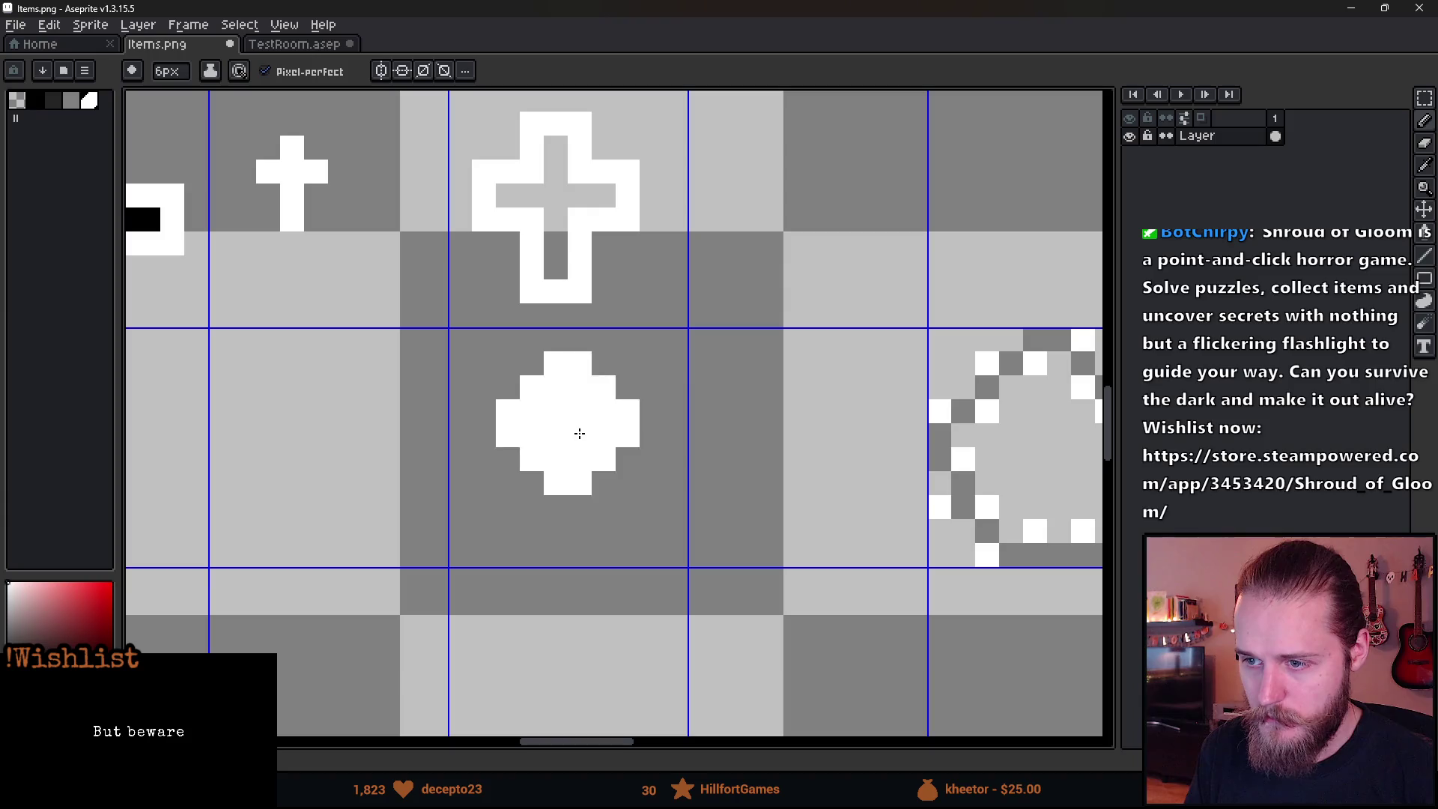
Switch to the Eraser and bring the ring sprite area into view for hollowing.
key(e)
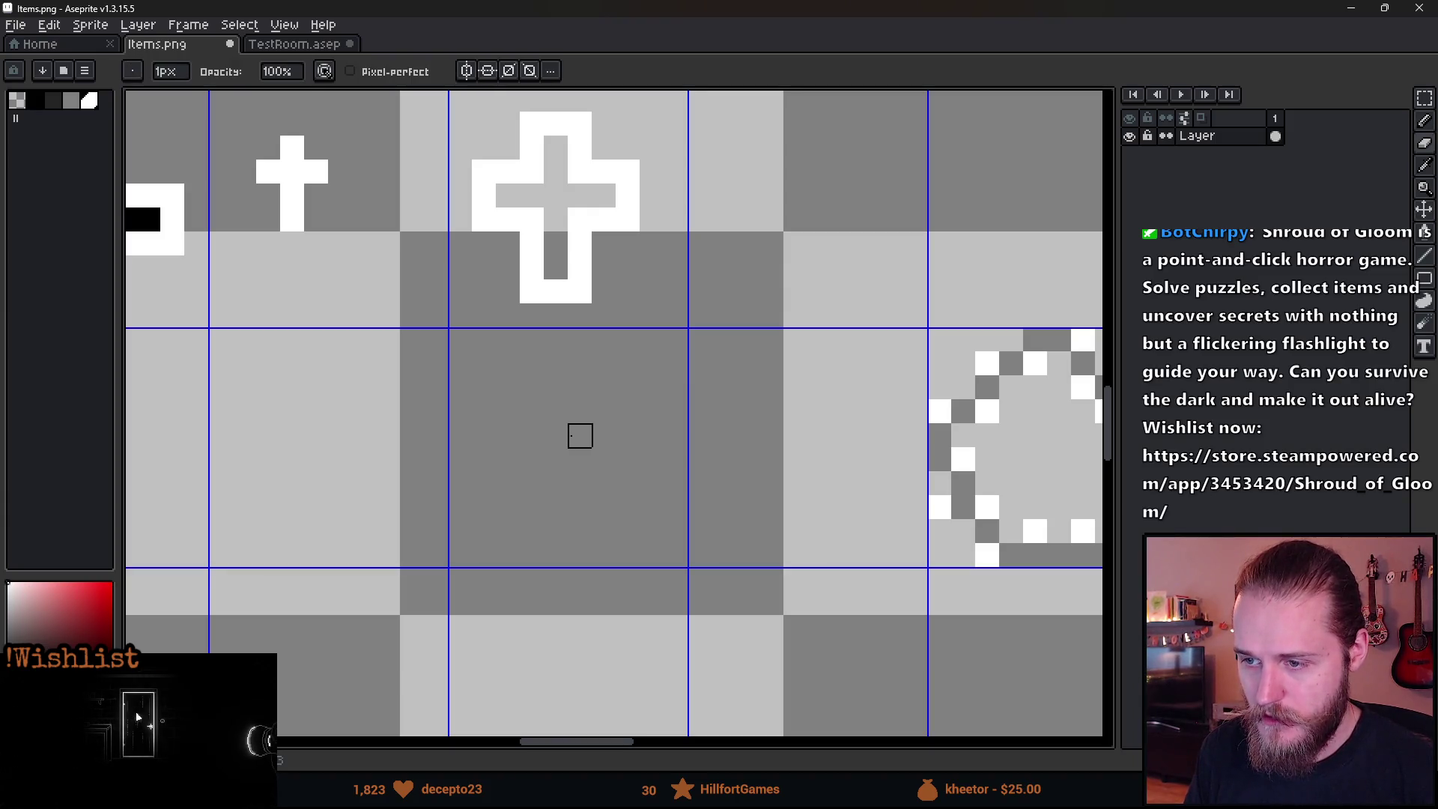
key(b)
key(e)
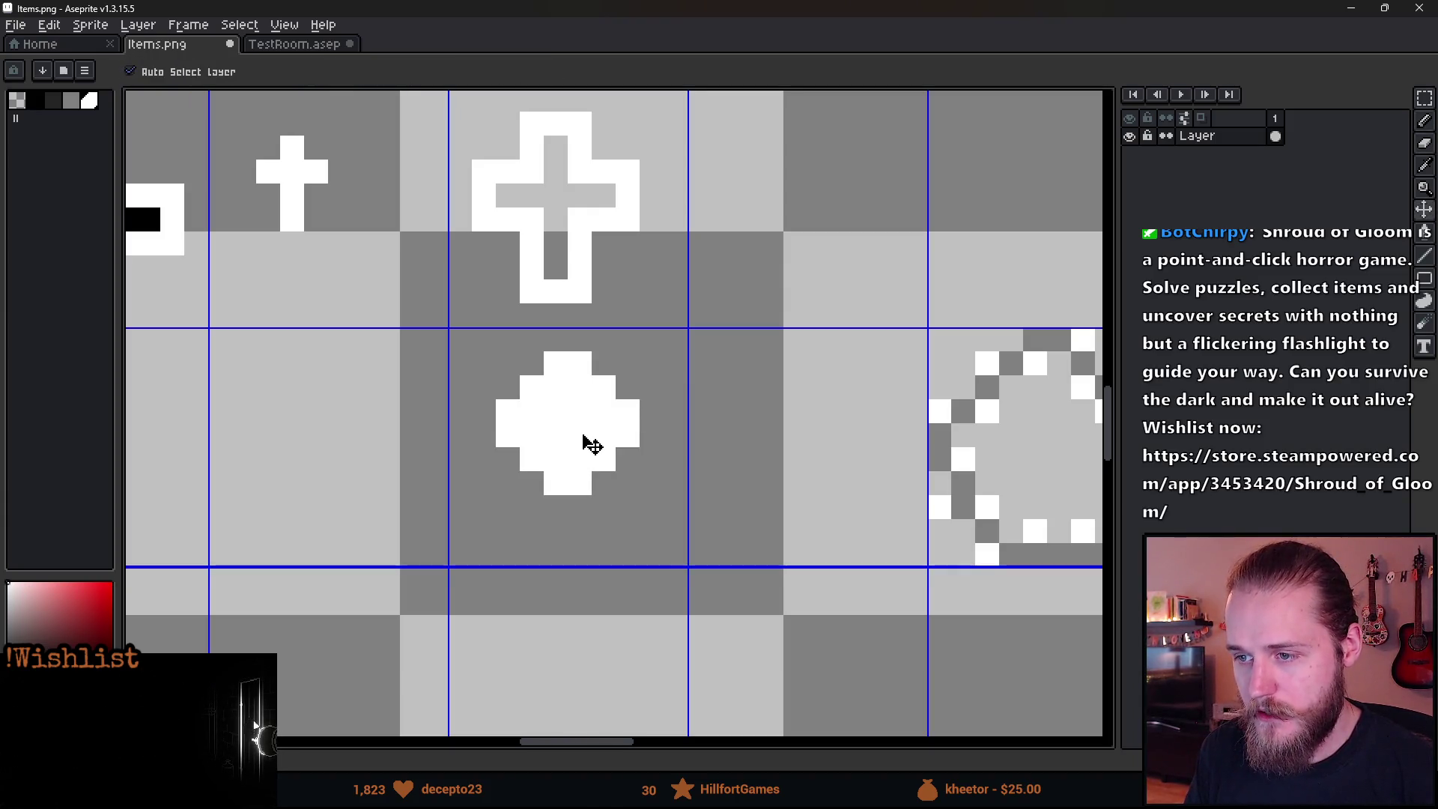
scroll(575, 430, down, 1)
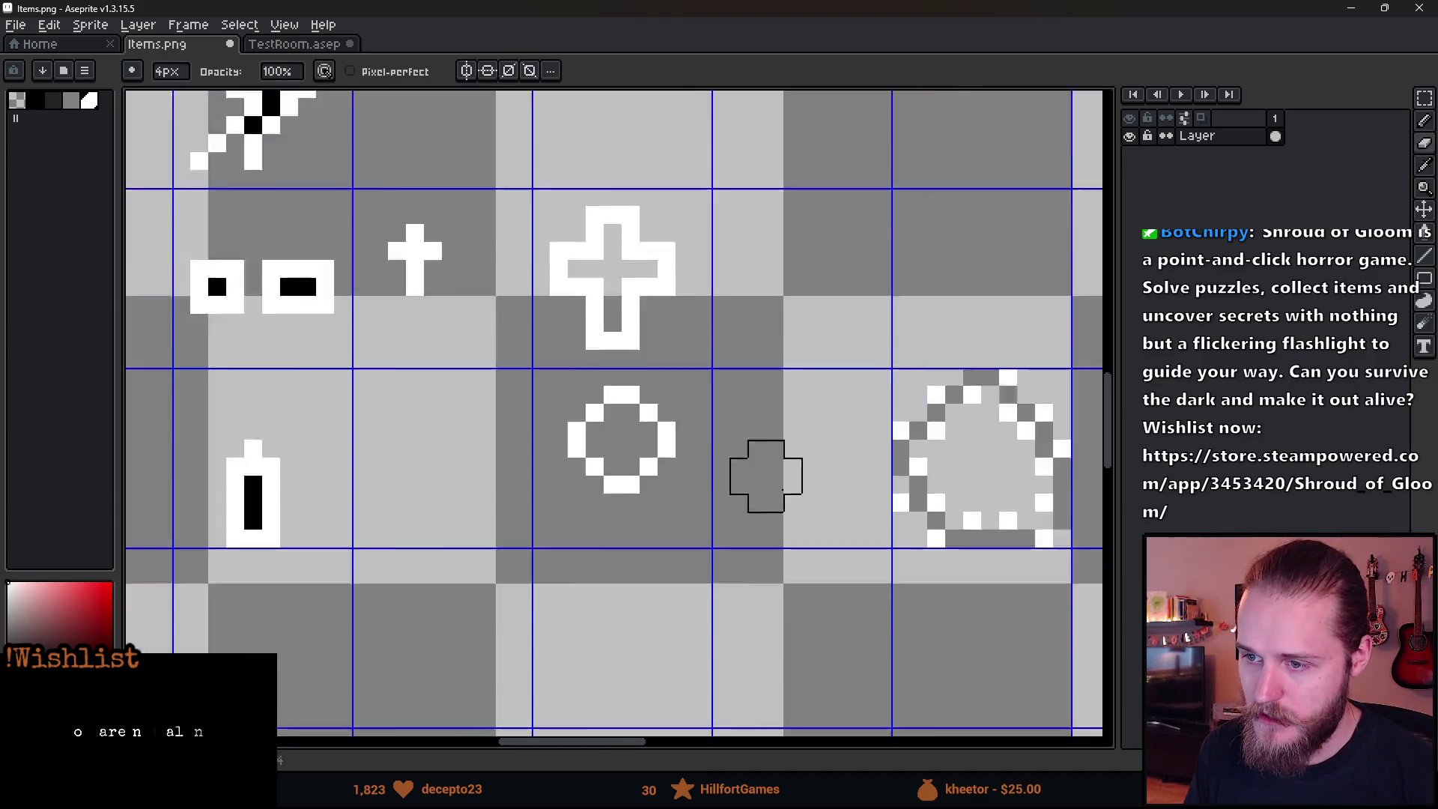
scroll(632, 450, up, 2)
scroll(232, 498, down, 3)
drag(209, 532, 370, 530)
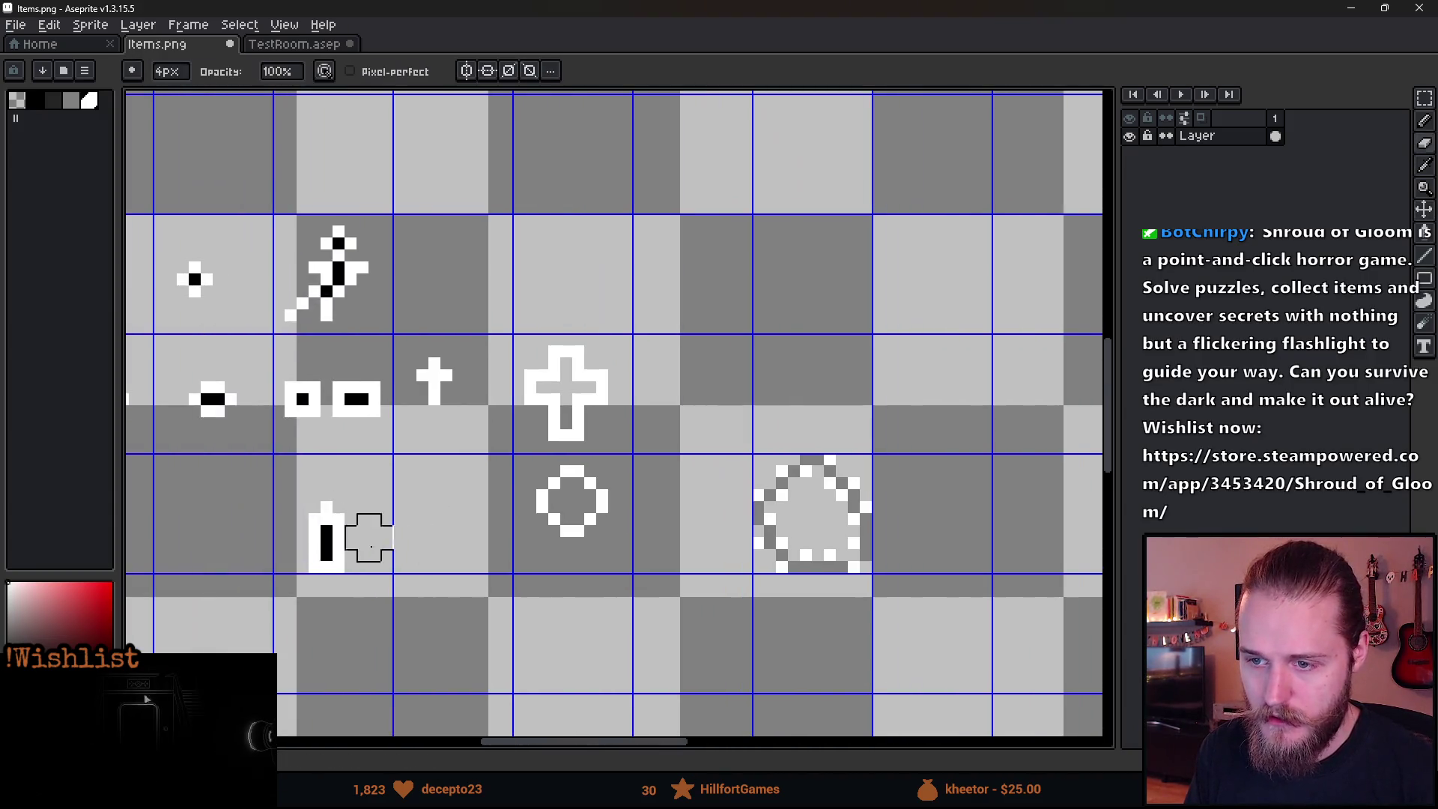
Bucket-fill the ring's centre with black.
key(g)
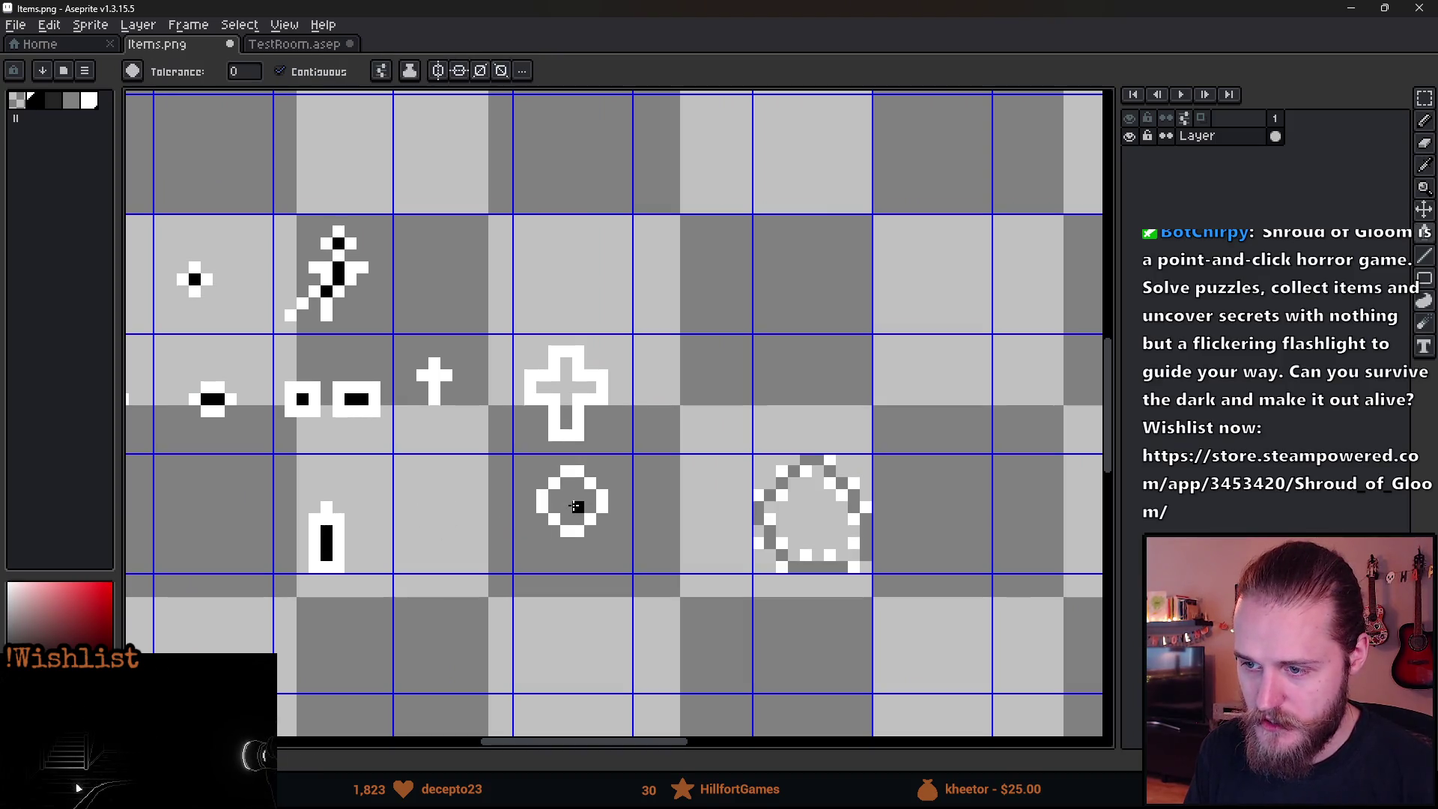
click(576, 506)
scroll(681, 469, up, 2)
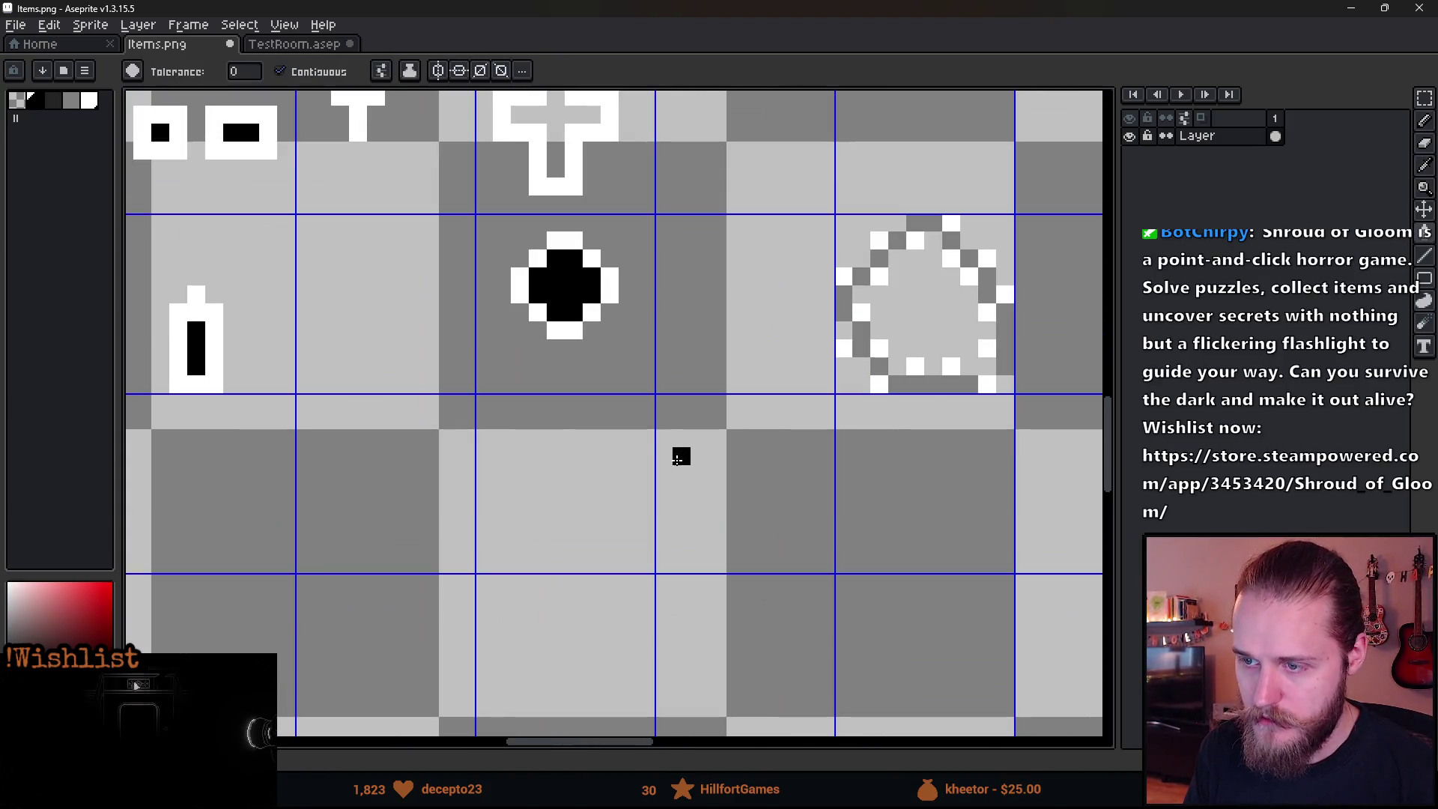
key(m)
drag(476, 232, 690, 394)
key(ctrl+d)
Paint three white 3px plus-shaped specks below the ring.
key(b)
click(584, 478)
key(ctrl+z)
alt+click(564, 327)
key(minus)
key(minus)
key(minus)
key(plus)
click(523, 439)
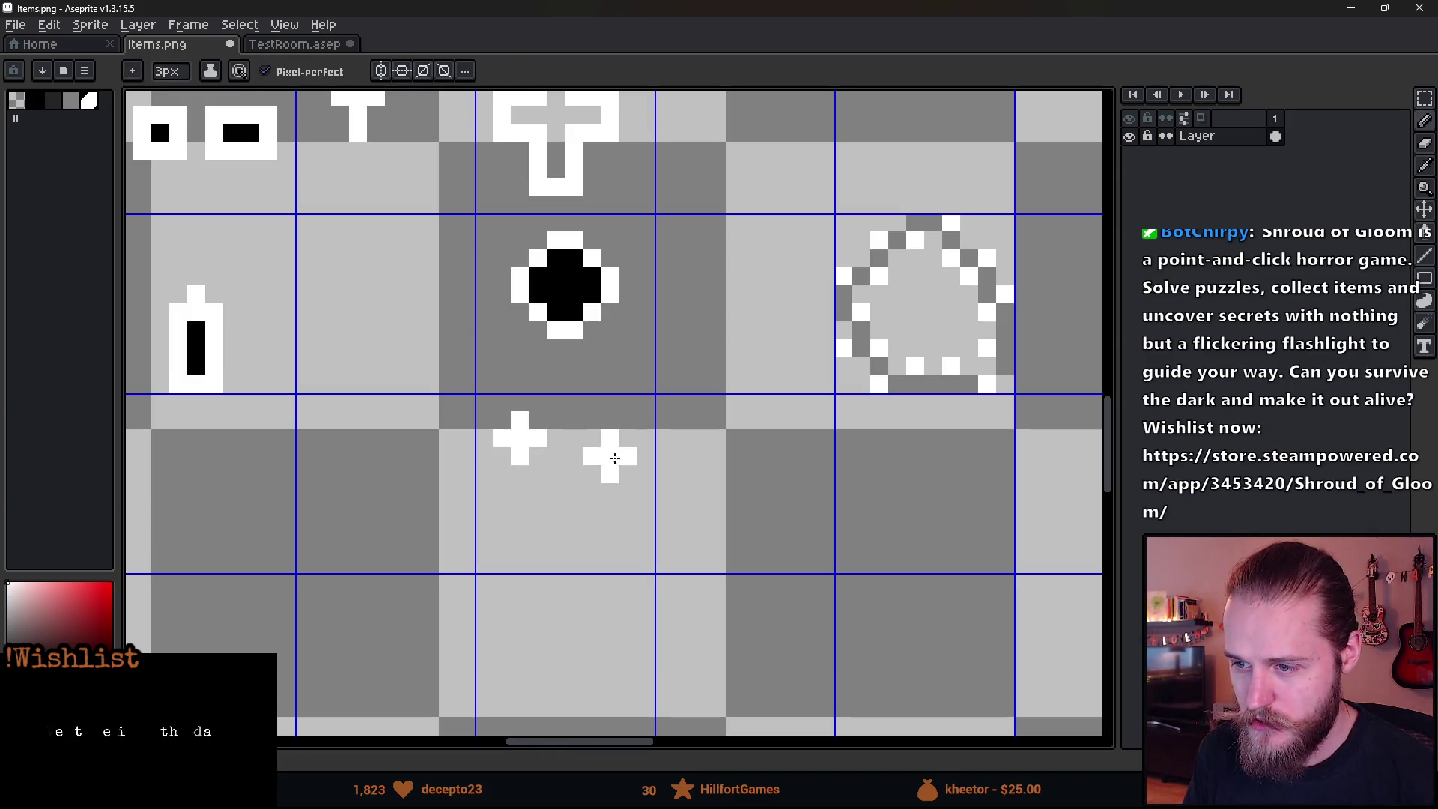
click(615, 457)
click(537, 528)
Give each of the three specks a 1px black centre.
alt+click(562, 289)
key(minus)
key(minus)
click(520, 438)
click(609, 456)
click(538, 528)
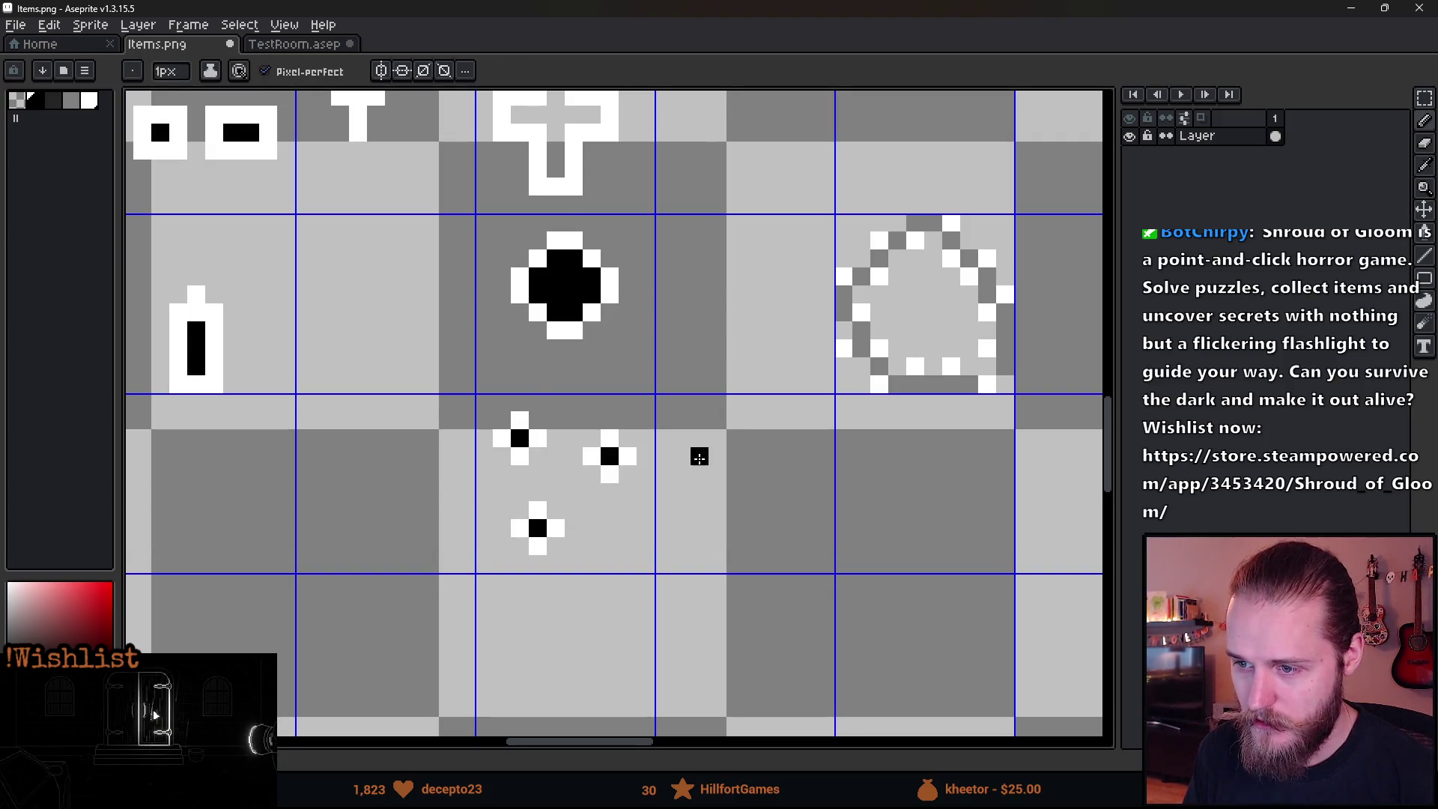
Add a cluster of further white specks in the next slot, repositioning one slightly lower.
scroll(600, 465, right, 3)
scroll(619, 469, up, 1)
key(alt)
alt+click(522, 442)
click(608, 422)
click(696, 396)
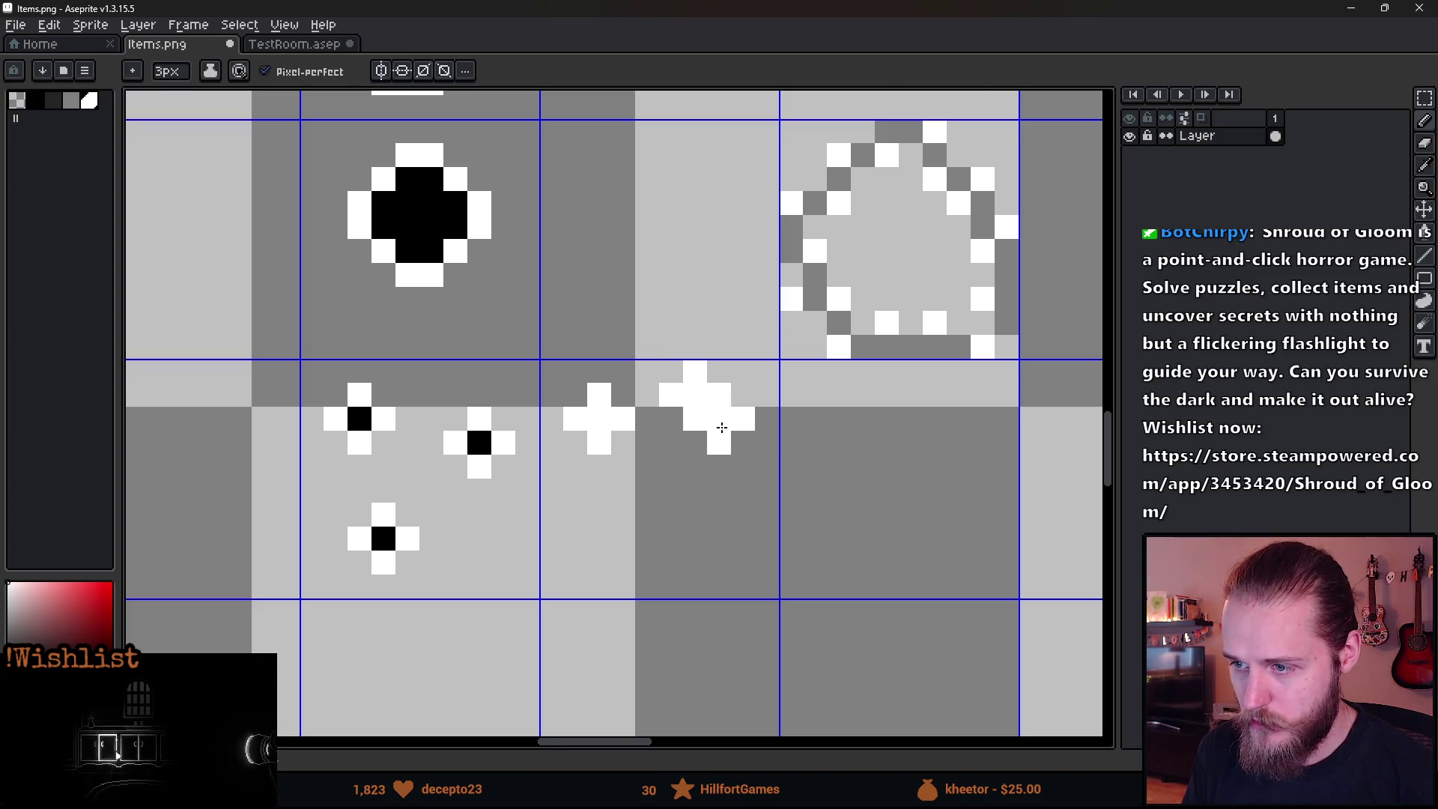
click(750, 450)
click(671, 473)
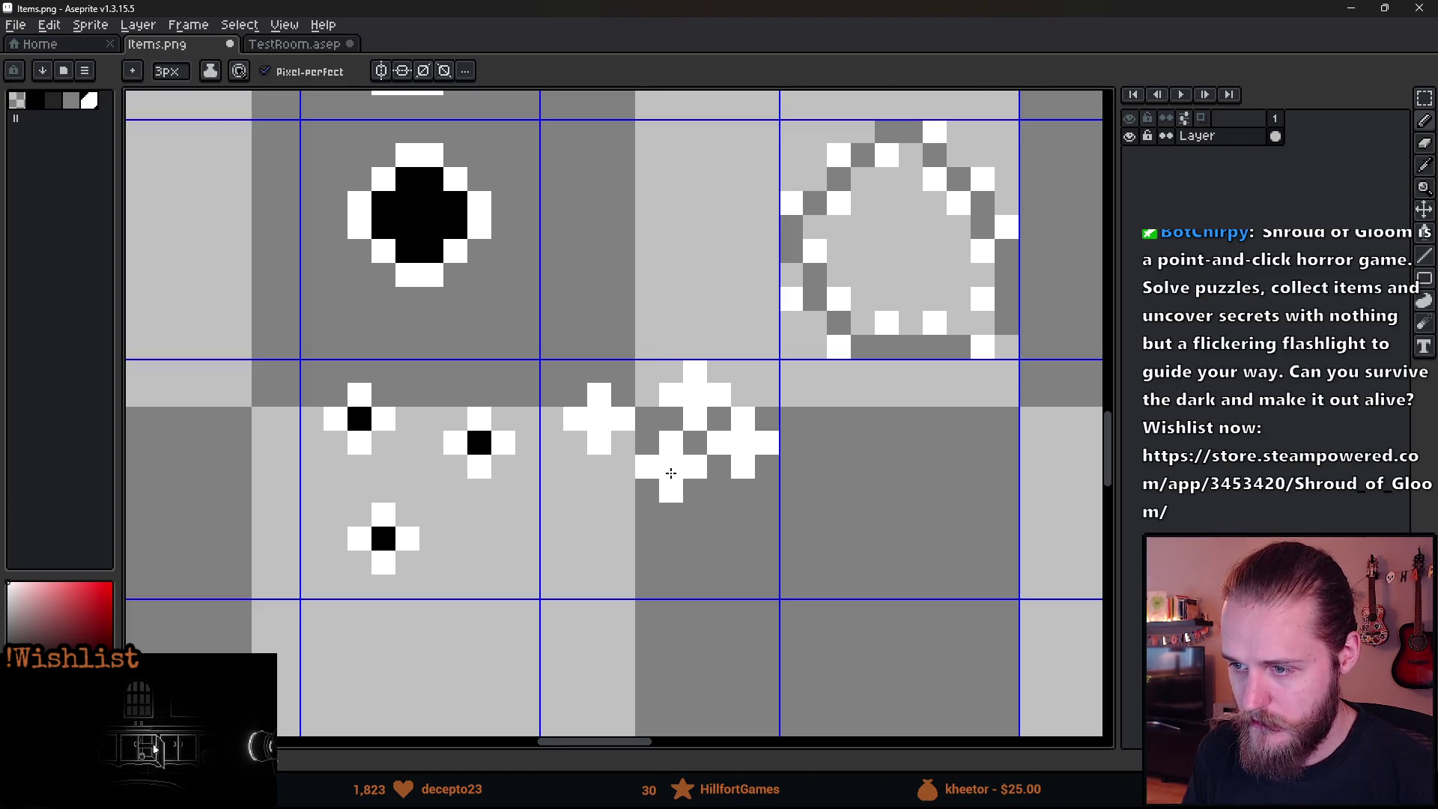
key(ctrl+z)
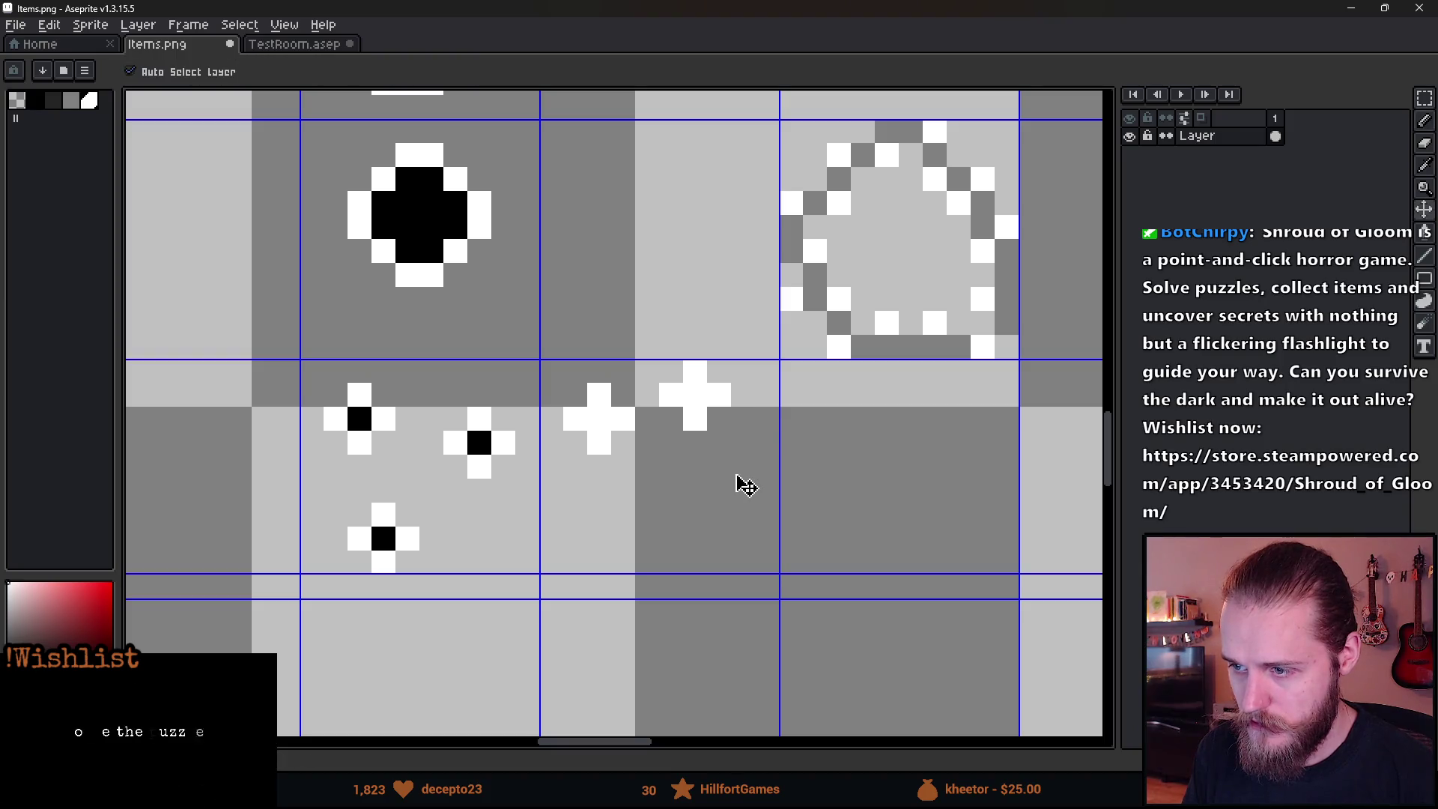
click(748, 455)
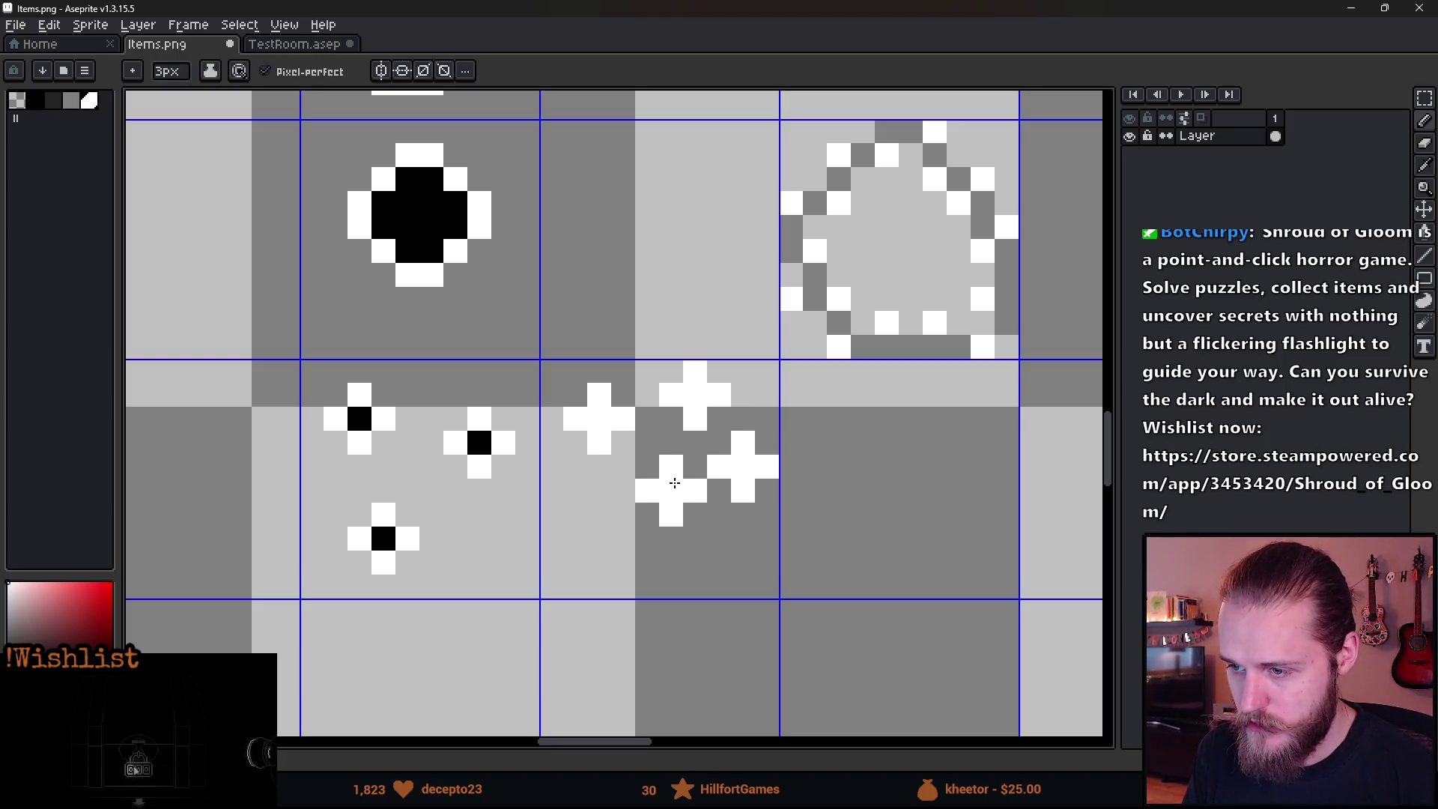
click(654, 484)
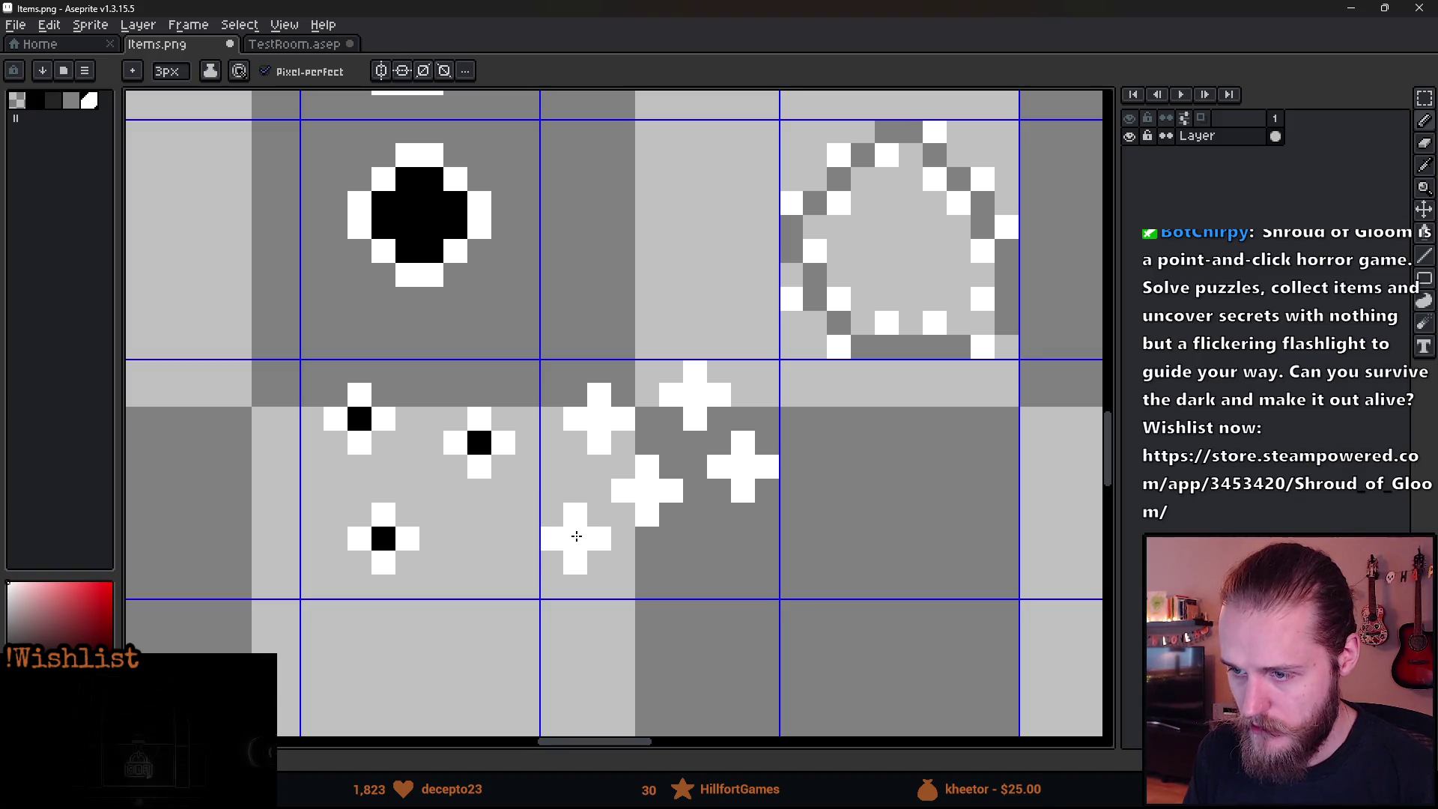
click(575, 538)
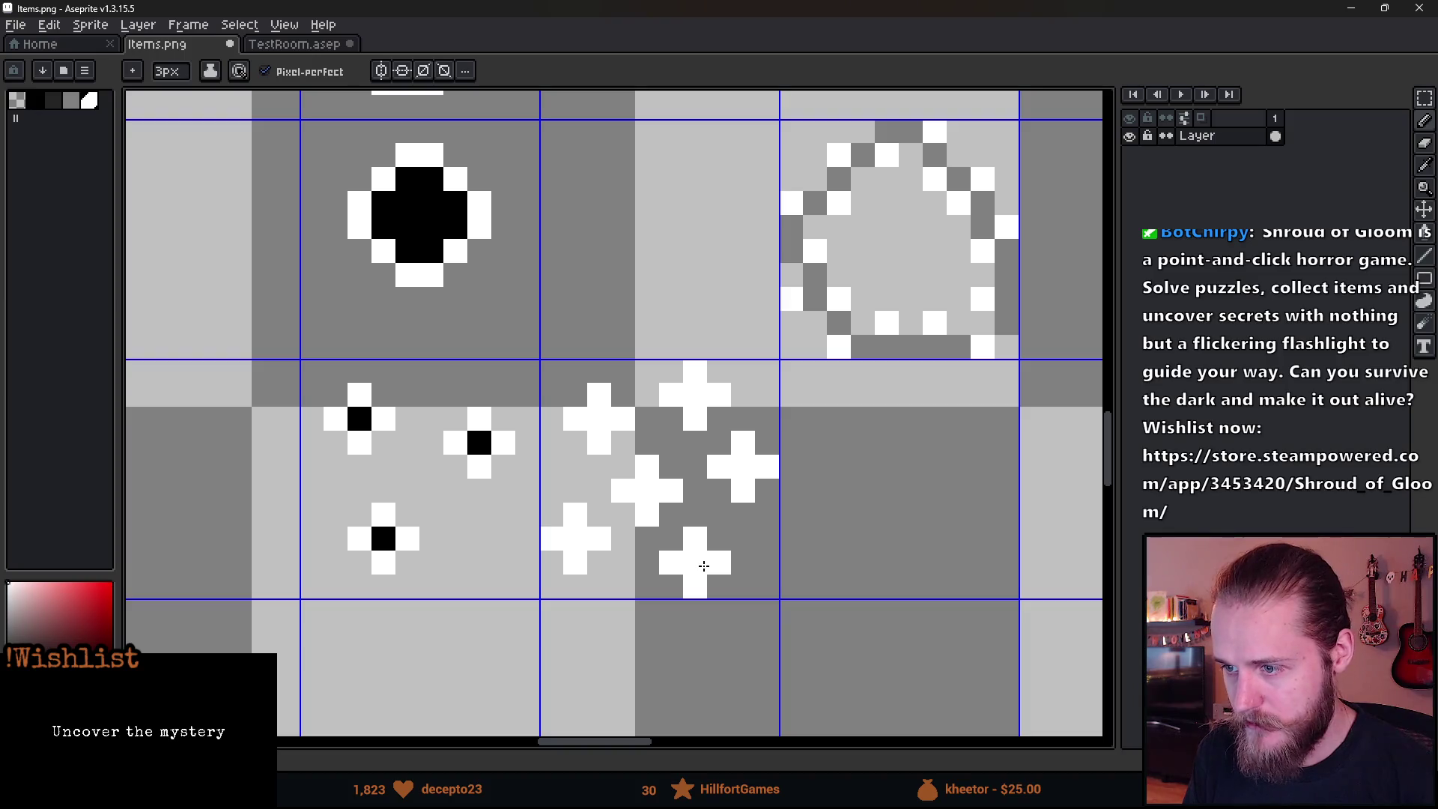
Dot 1px black centres into the new cluster's specks.
click(705, 567)
key(minus)
key(minus)
key(x)
drag(600, 420, 671, 420)
click(648, 490)
click(743, 466)
click(695, 562)
click(575, 538)
Move one speck into the empty slot on the left with a rectangular selection.
scroll(441, 546, down, 3)
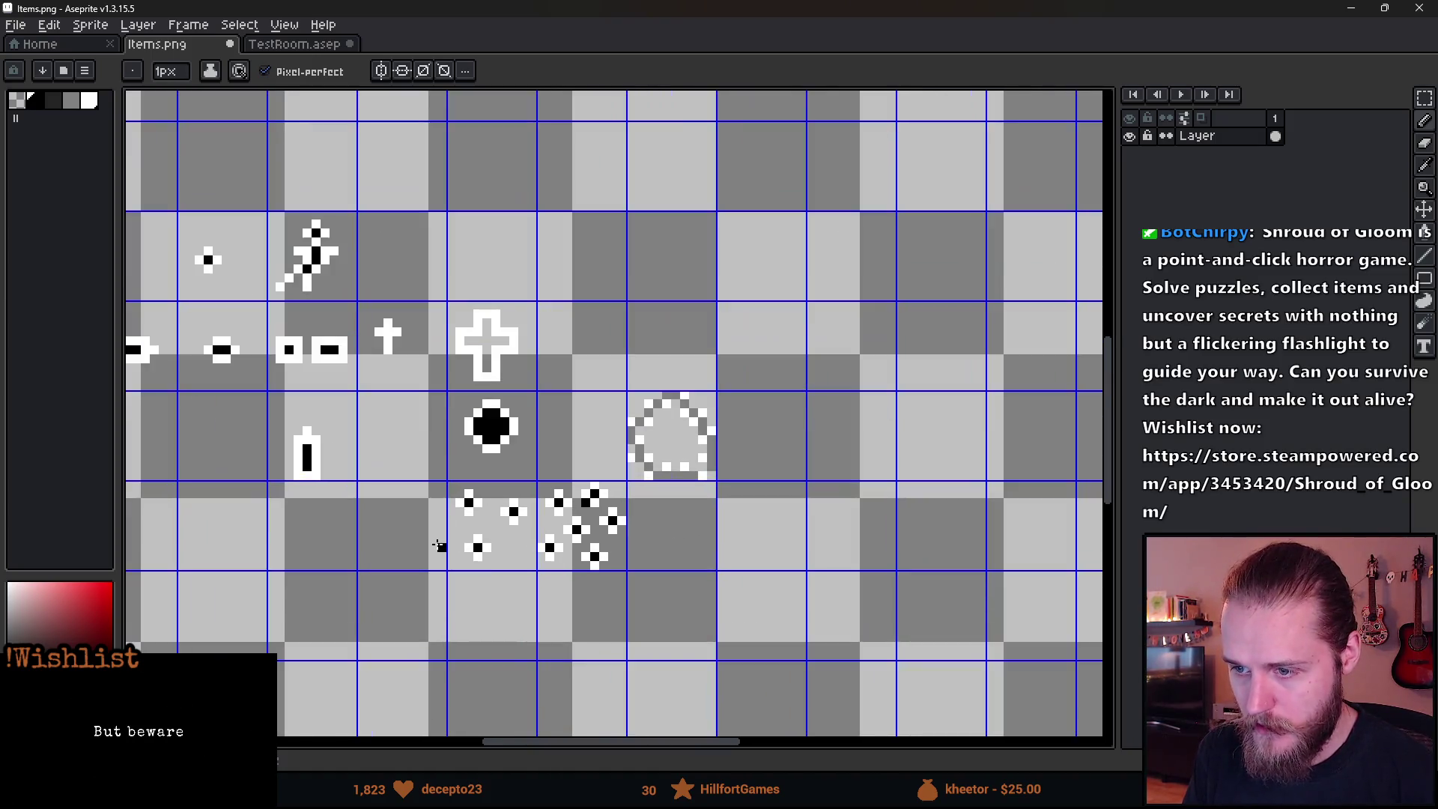
scroll(441, 546, up, 3)
key(m)
mouse_move(529, 507)
mouse_down()
mouse_move(637, 578)
mouse_move(469, 532)
mouse_up()
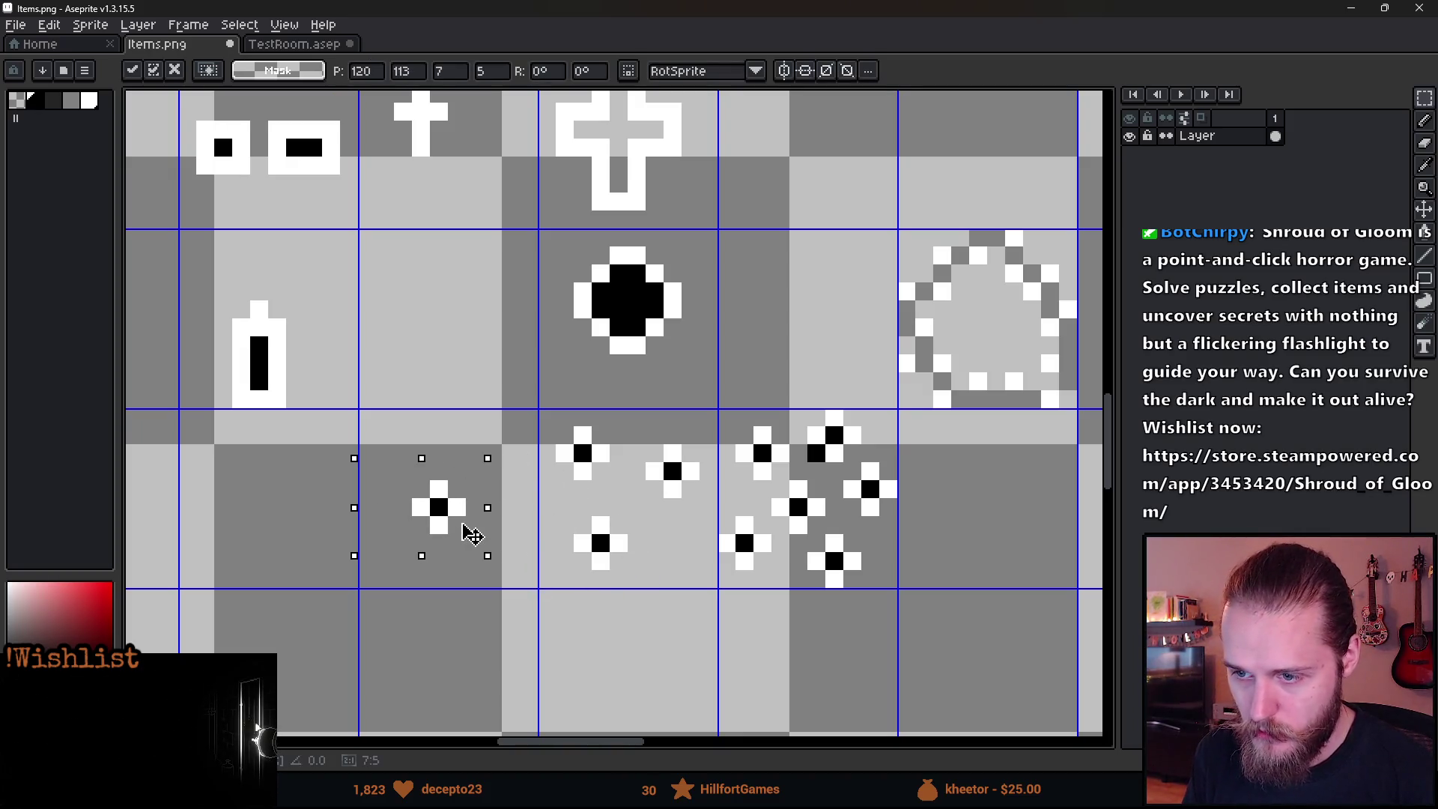
click(599, 524)
scroll(592, 532, down, 3)
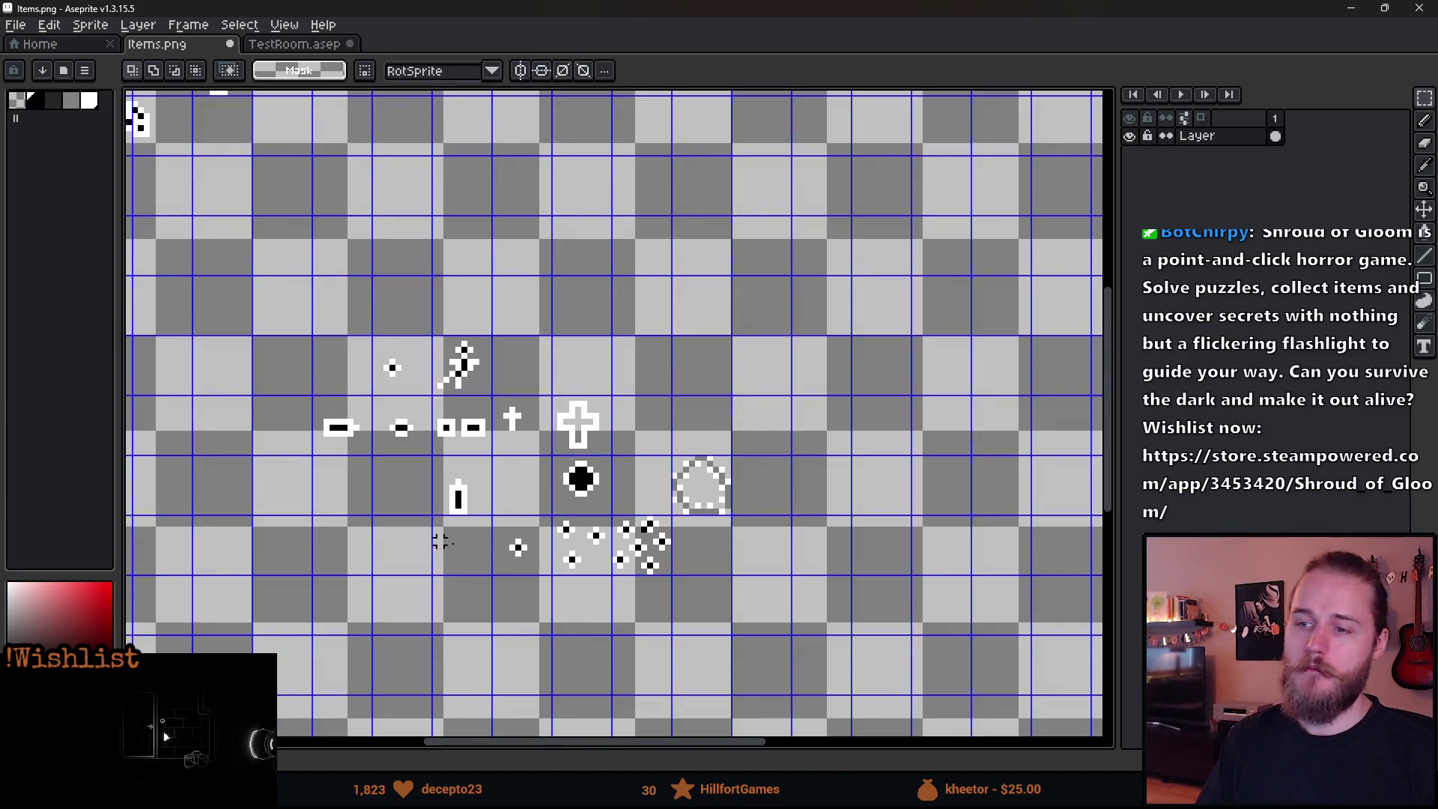
scroll(678, 573, up, 4)
Minimise Aseprite and return to the ChatGPT item ideas chat.
key(b)
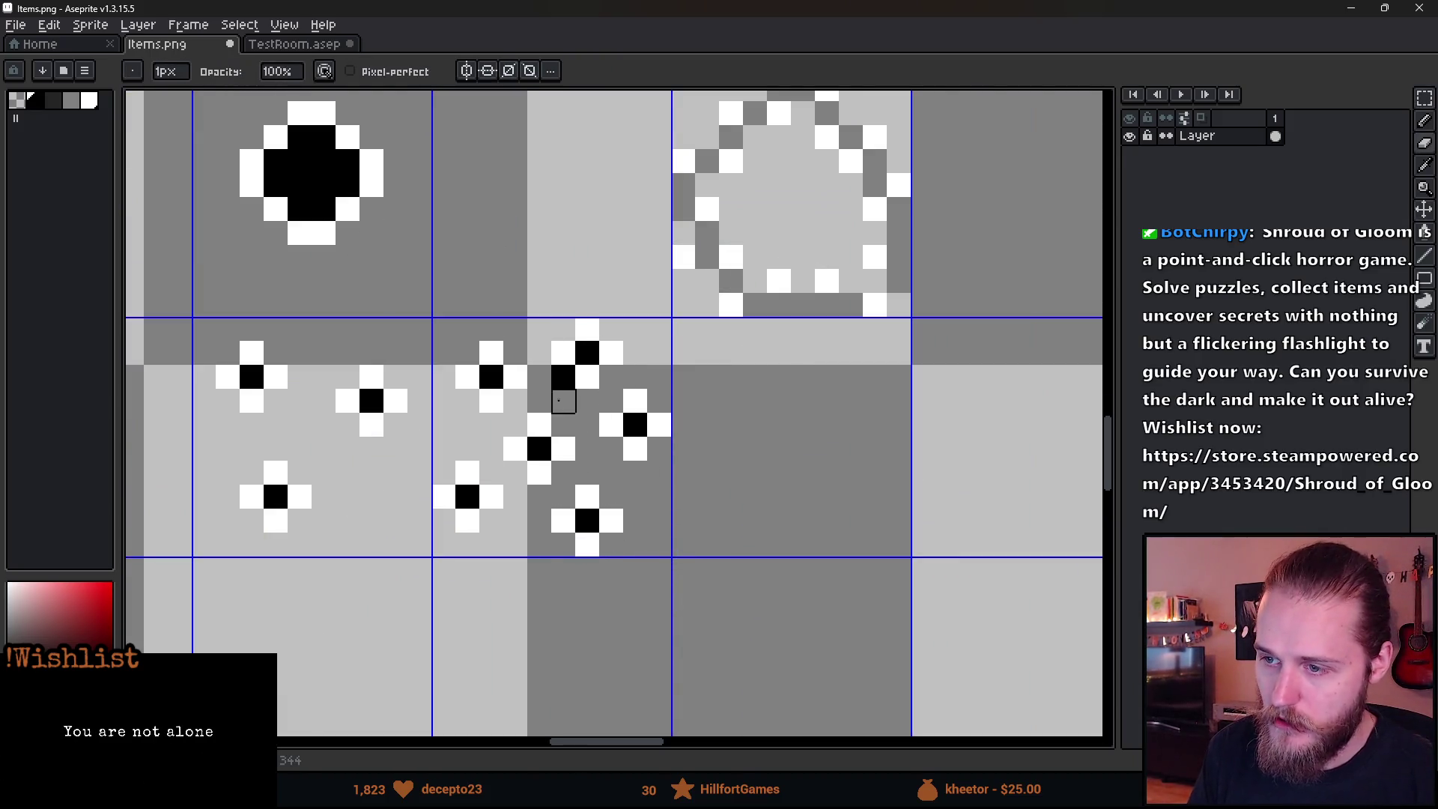
scroll(563, 425, down, 5)
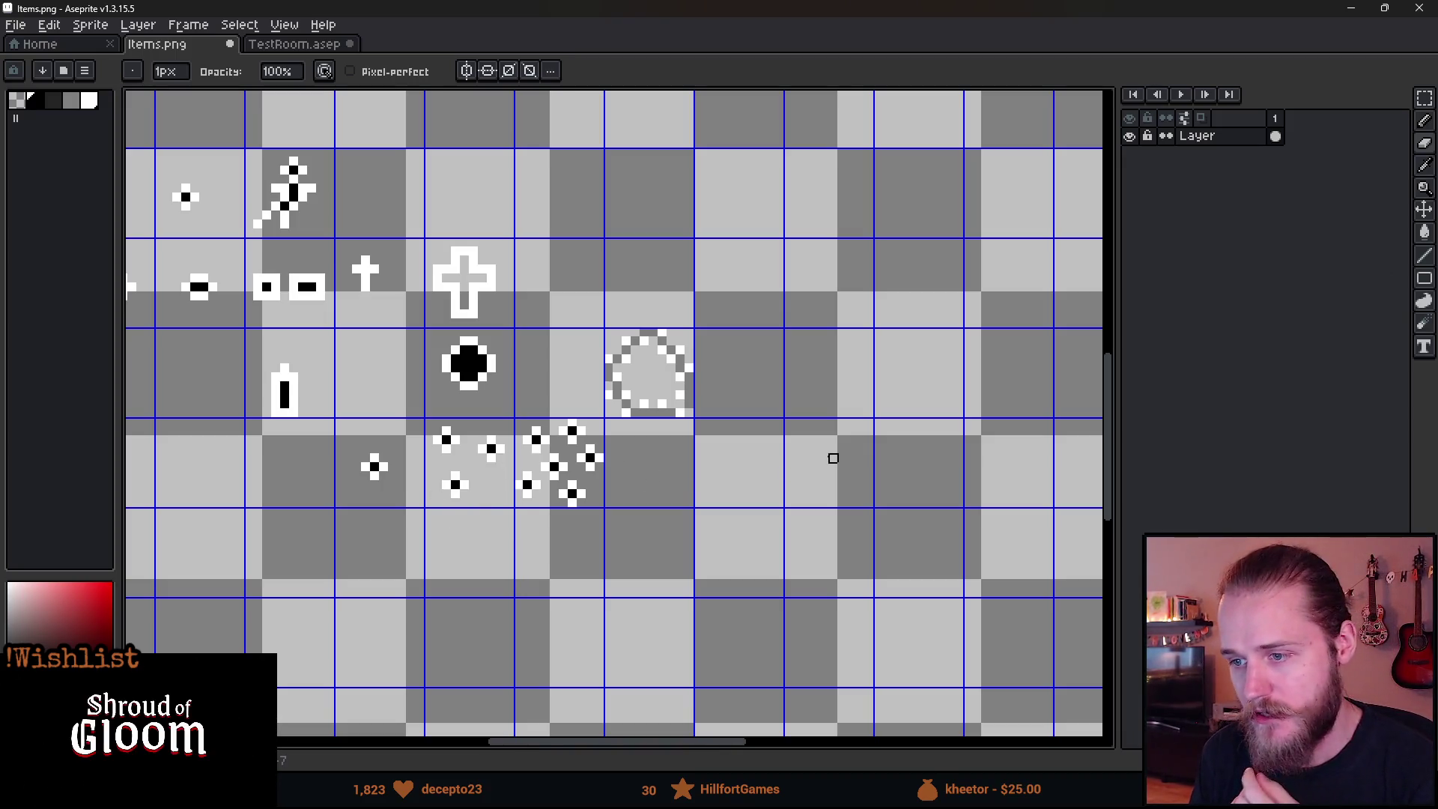
click(1351, 10)
key(alt+Tab)
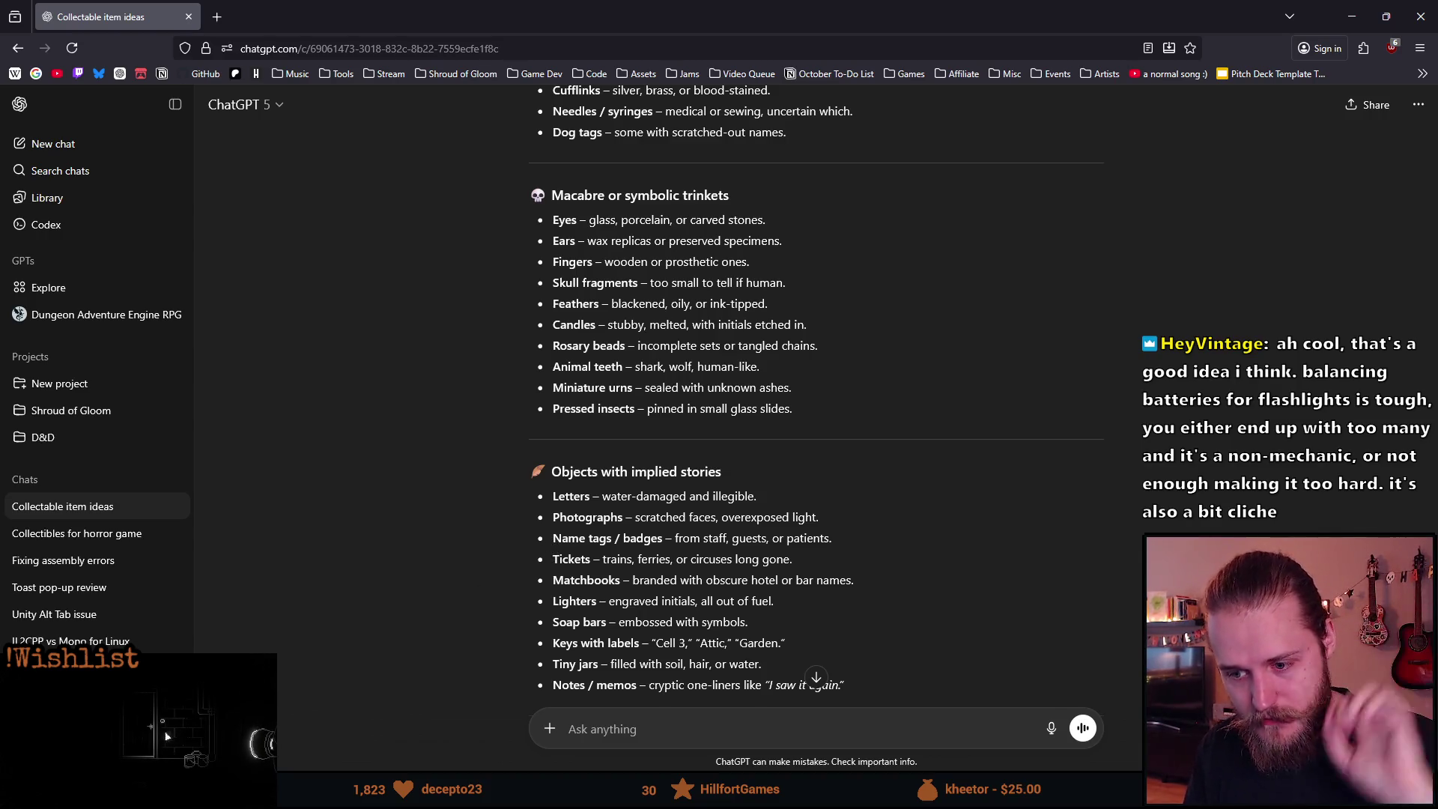
Bring the Unity project window to the front from the taskbar.
click(1081, 801)
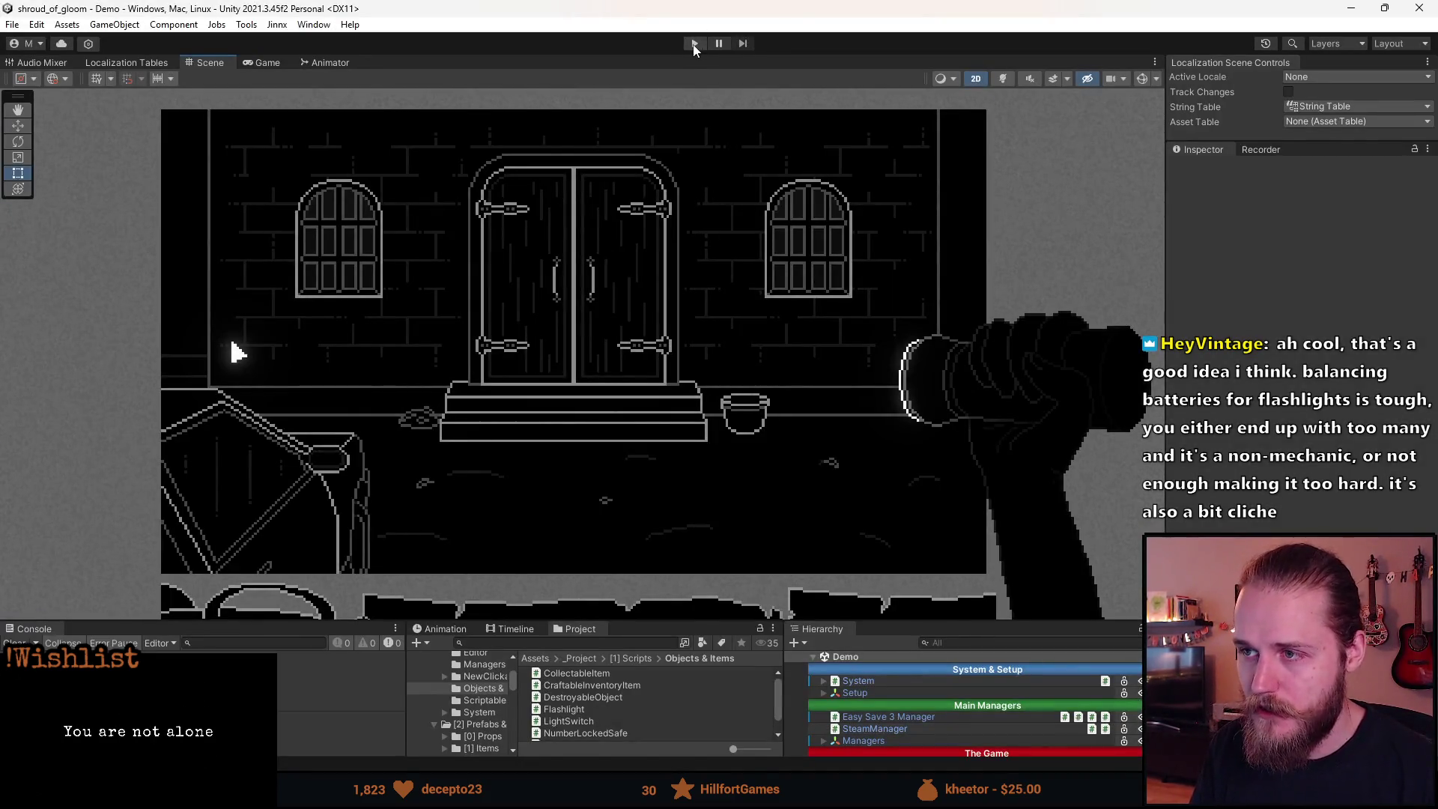
Run the Shroud of Gloom room scene in Play mode, stop it, and return to ChatGPT.
click(694, 44)
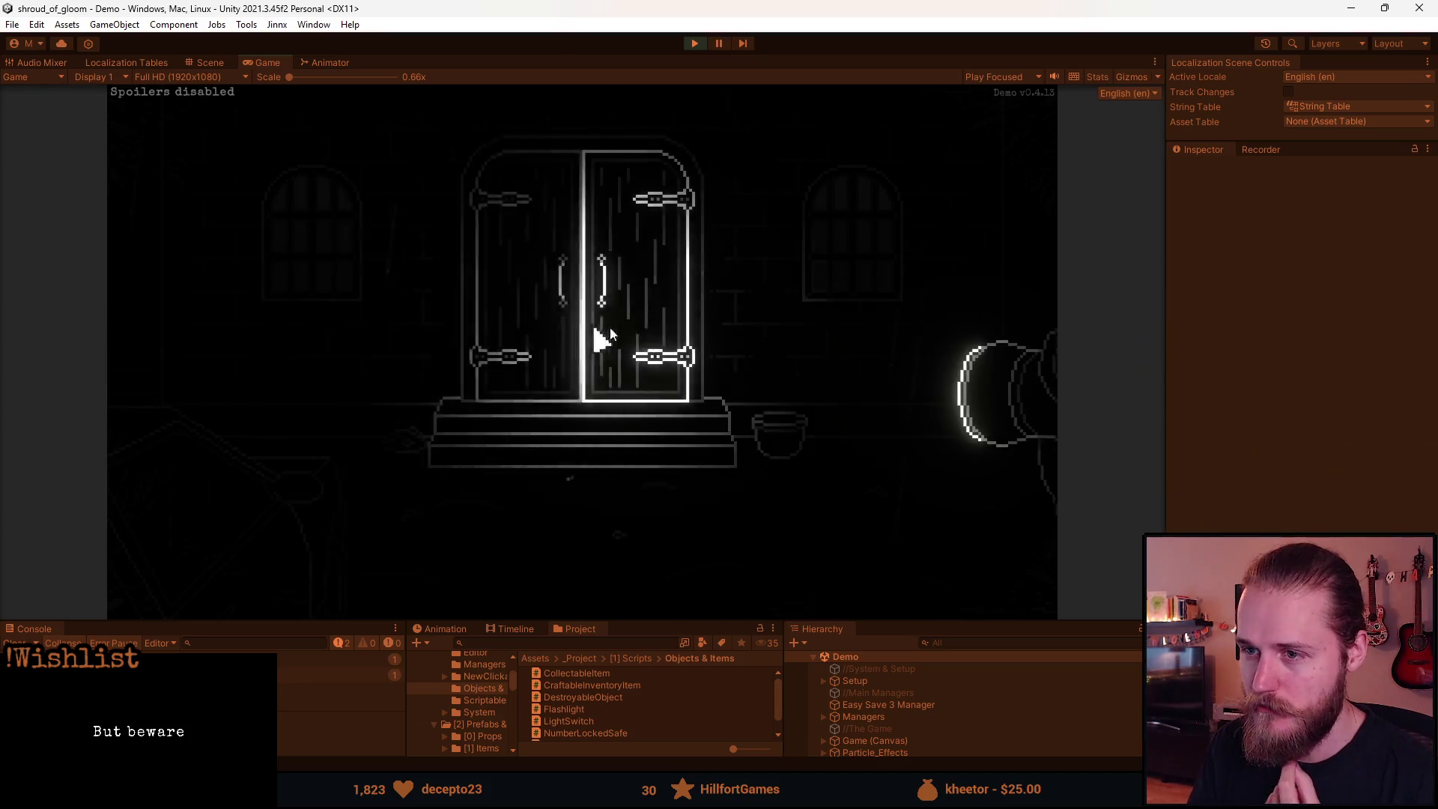
click(690, 43)
key(alt+Tab)
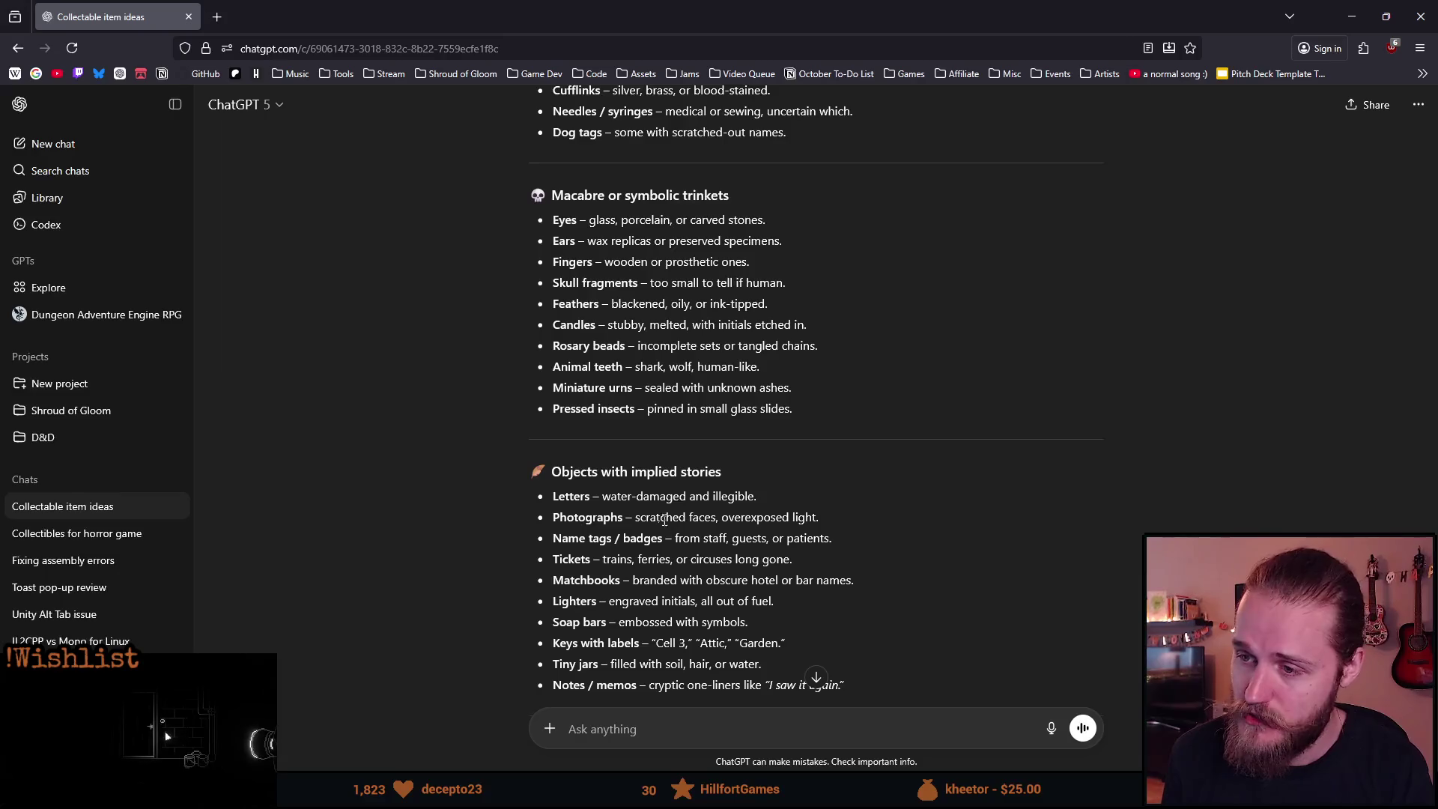
Select the Letters and Photographs items, quoting then discarding a fragment.
scroll(641, 509, down, 2)
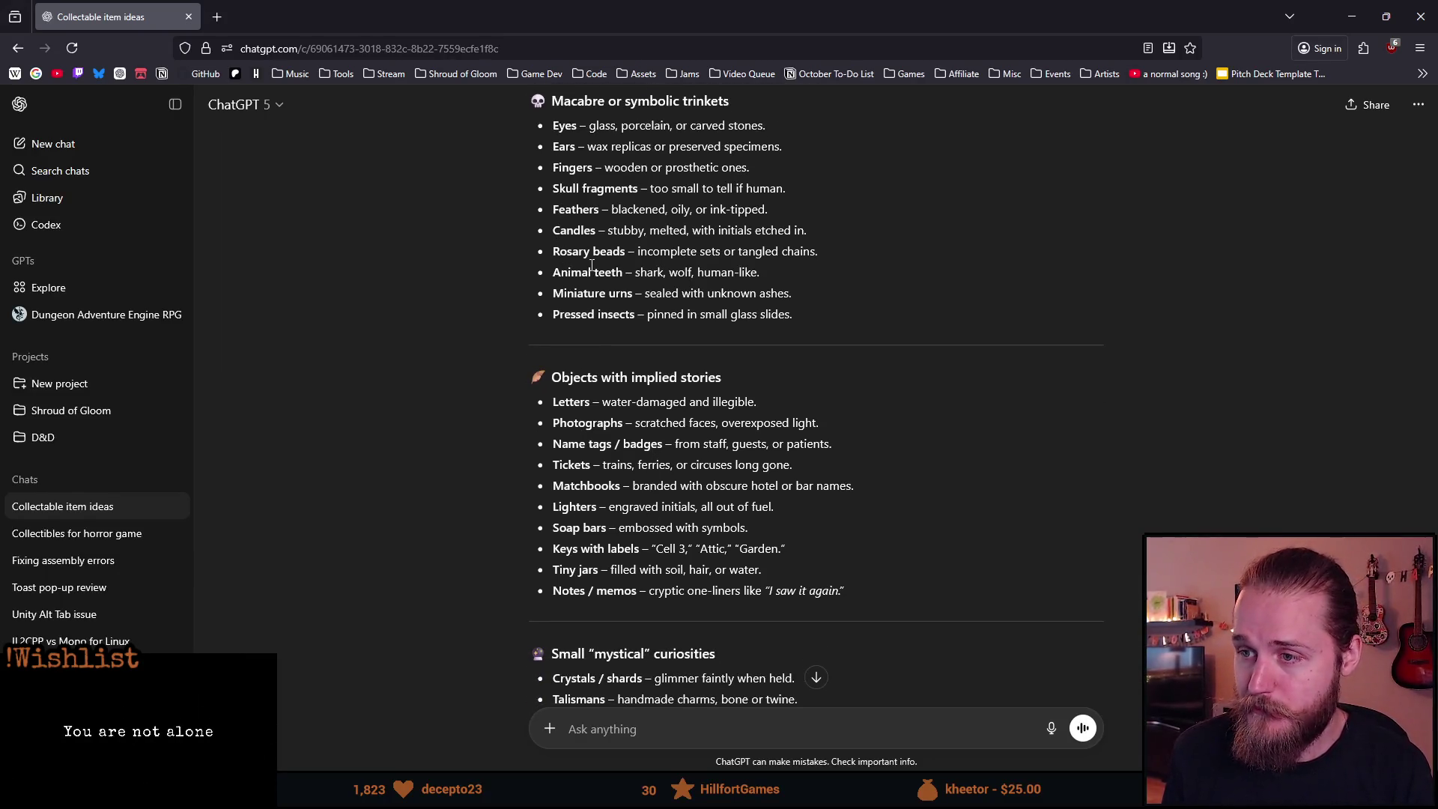
scroll(584, 321, down, 2)
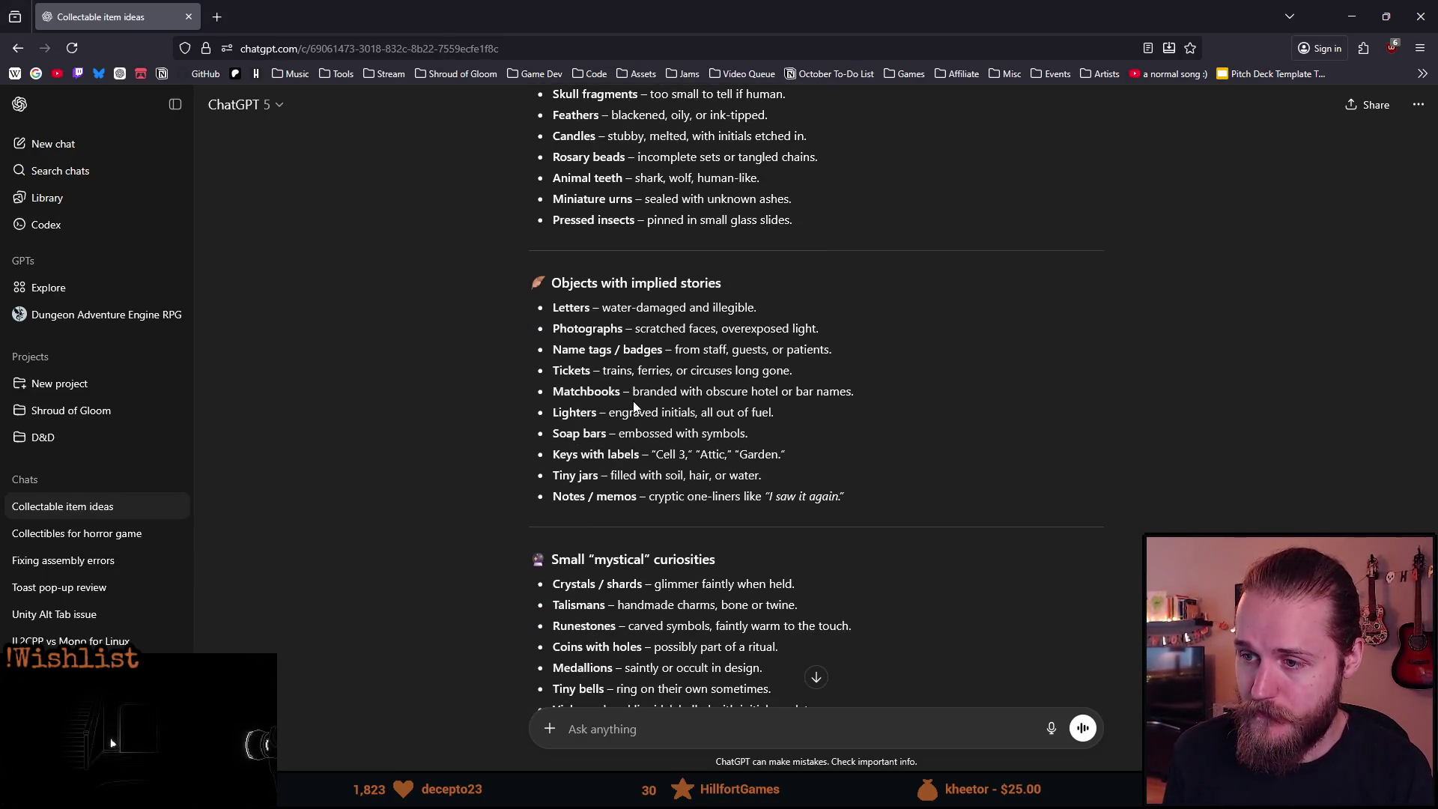
double_click(571, 308)
double_click(588, 328)
mouse_move(579, 345)
mouse_down()
mouse_move(638, 349)
mouse_move(667, 328)
mouse_up()
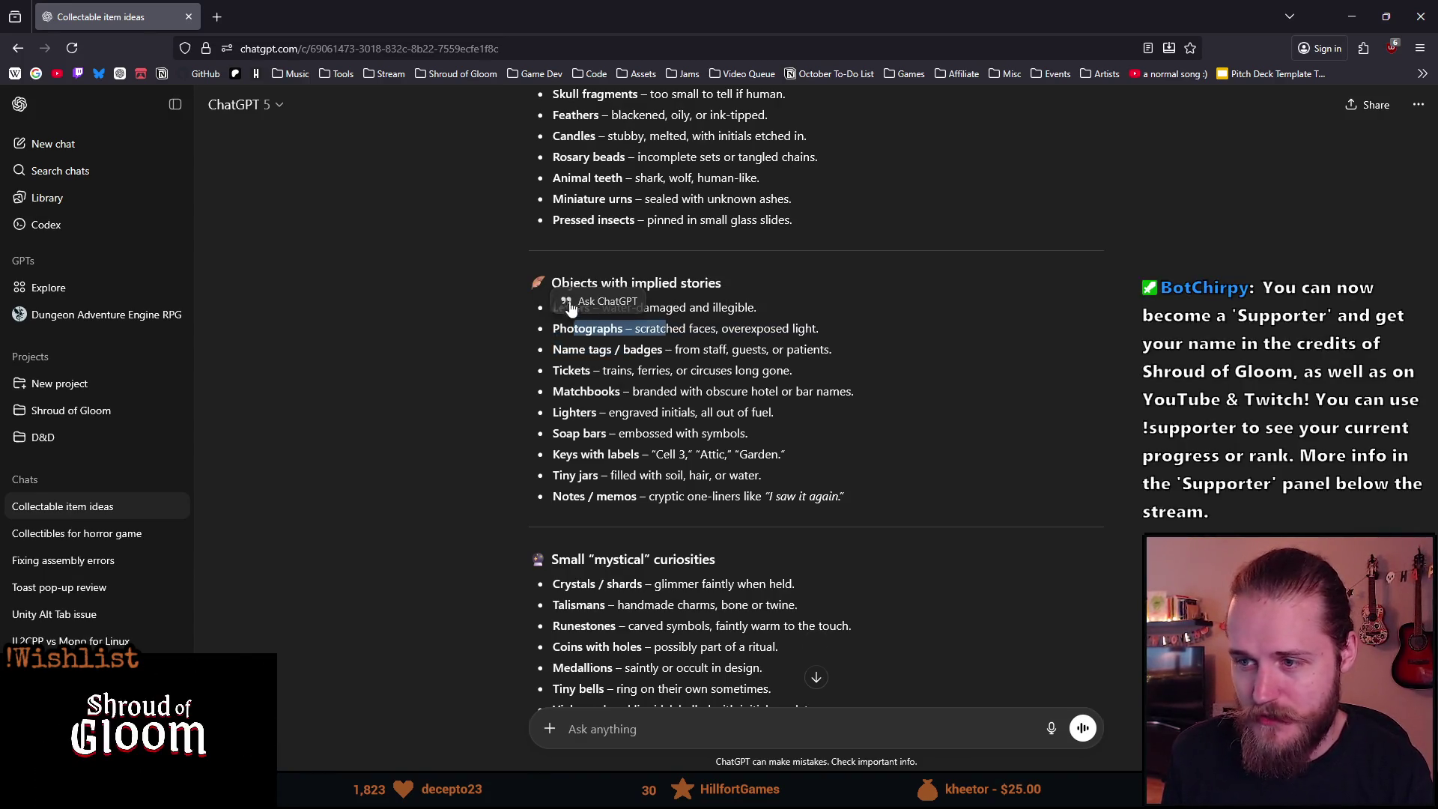
click(599, 301)
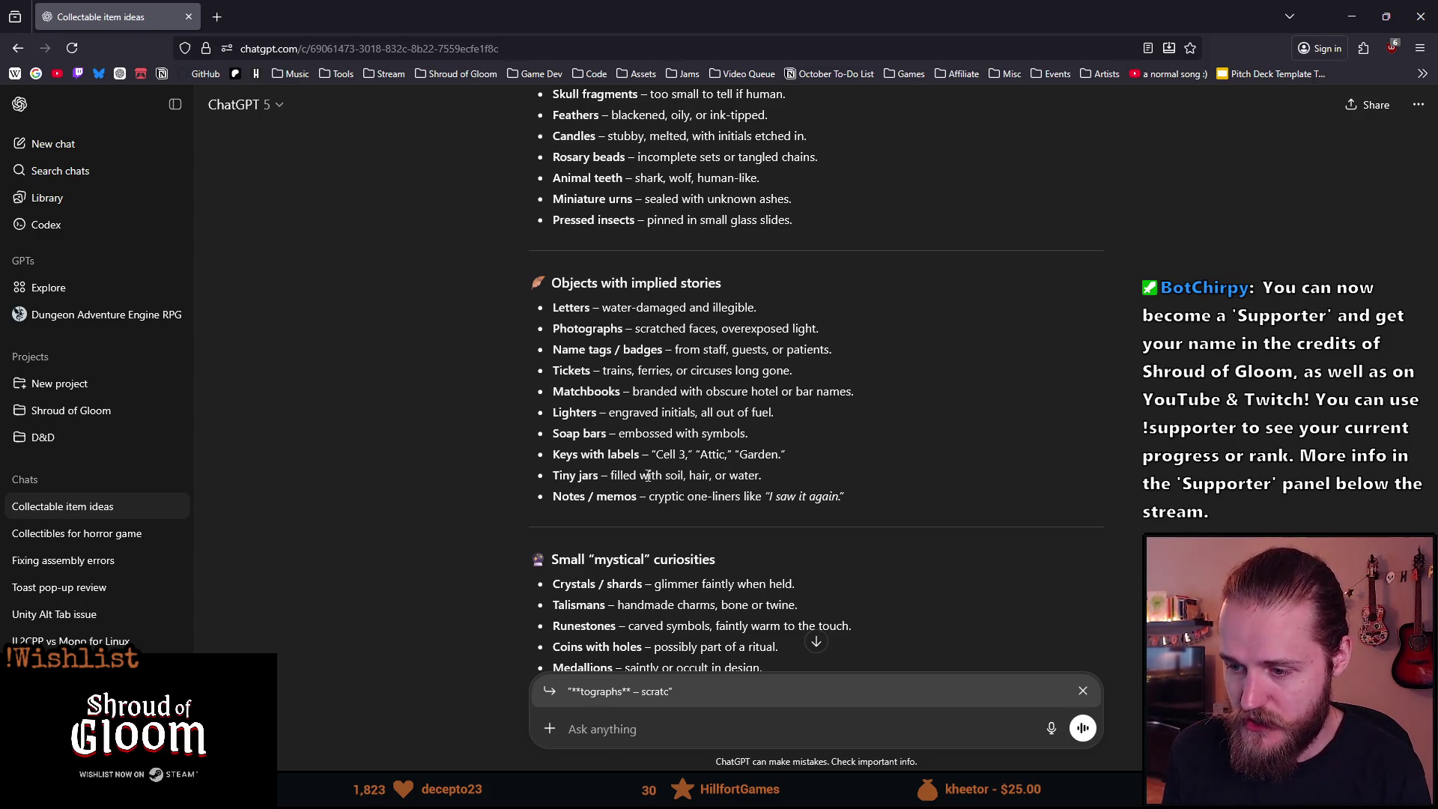
click(1083, 692)
Highlight the 'Photographs – scratched faces' and 'Keys with labels' lines while reading on.
mouse_move(557, 358)
mouse_down()
mouse_move(679, 349)
mouse_move(676, 330)
mouse_up()
mouse_move(554, 328)
mouse_down()
mouse_move(820, 352)
mouse_move(711, 335)
mouse_up()
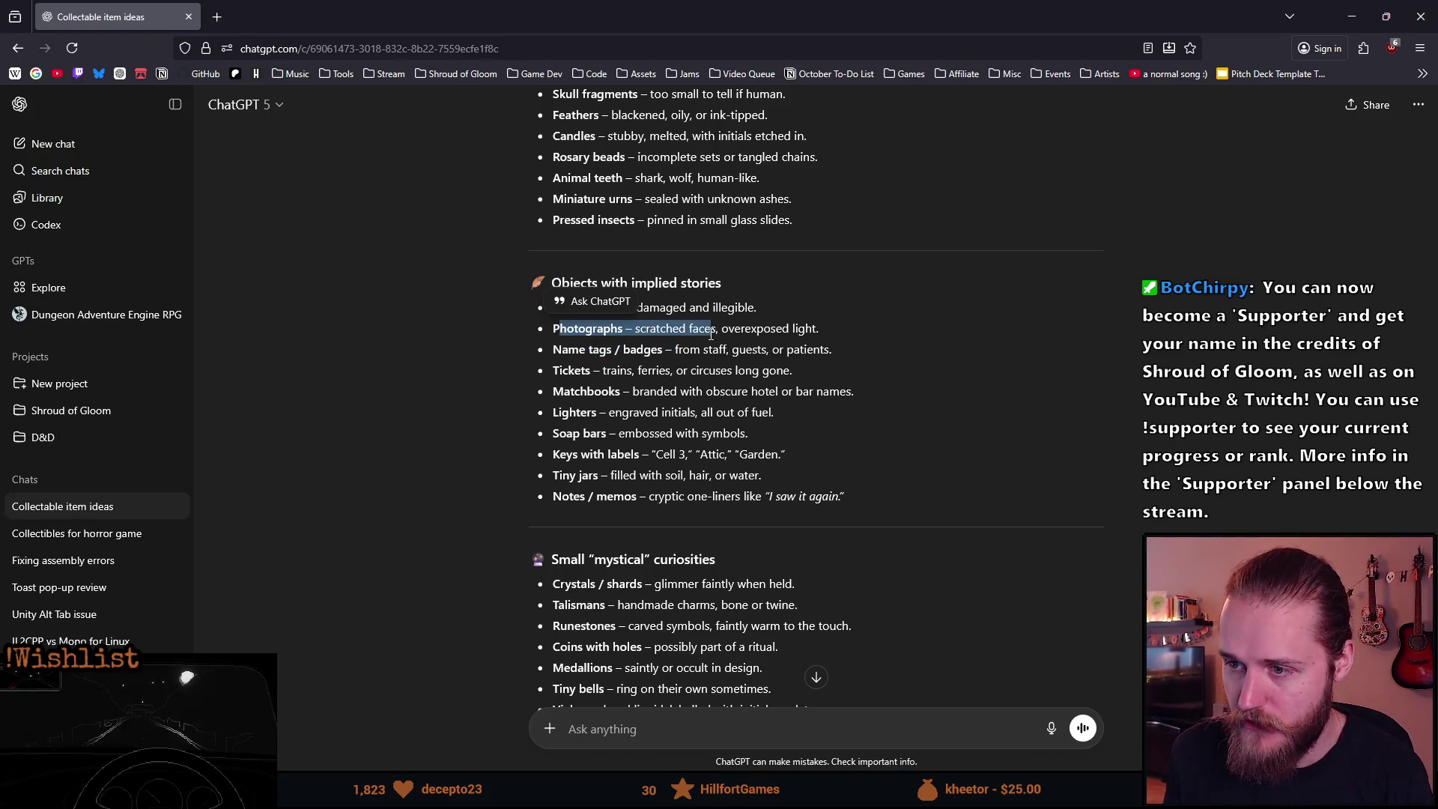
scroll(572, 364, down, 2)
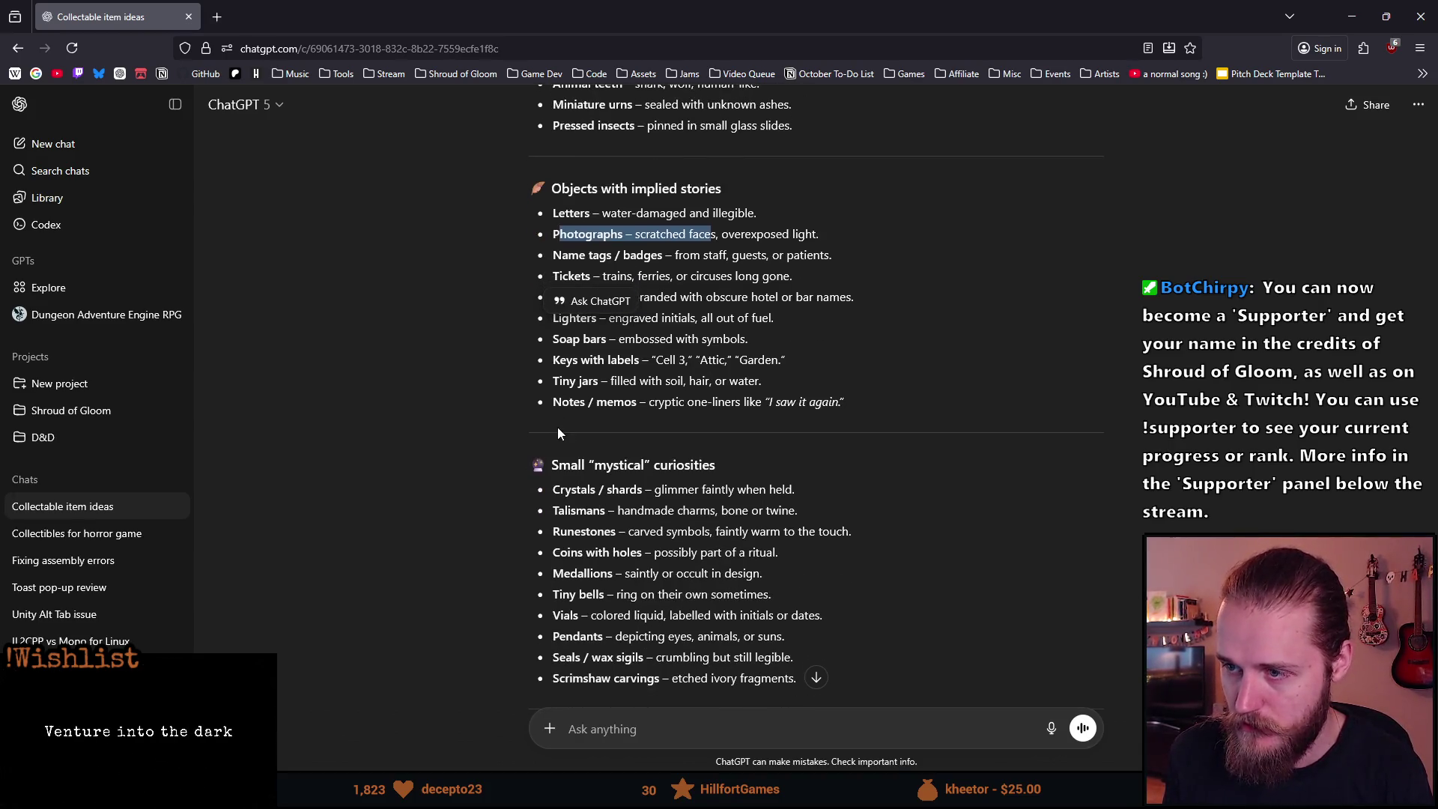
click(572, 289)
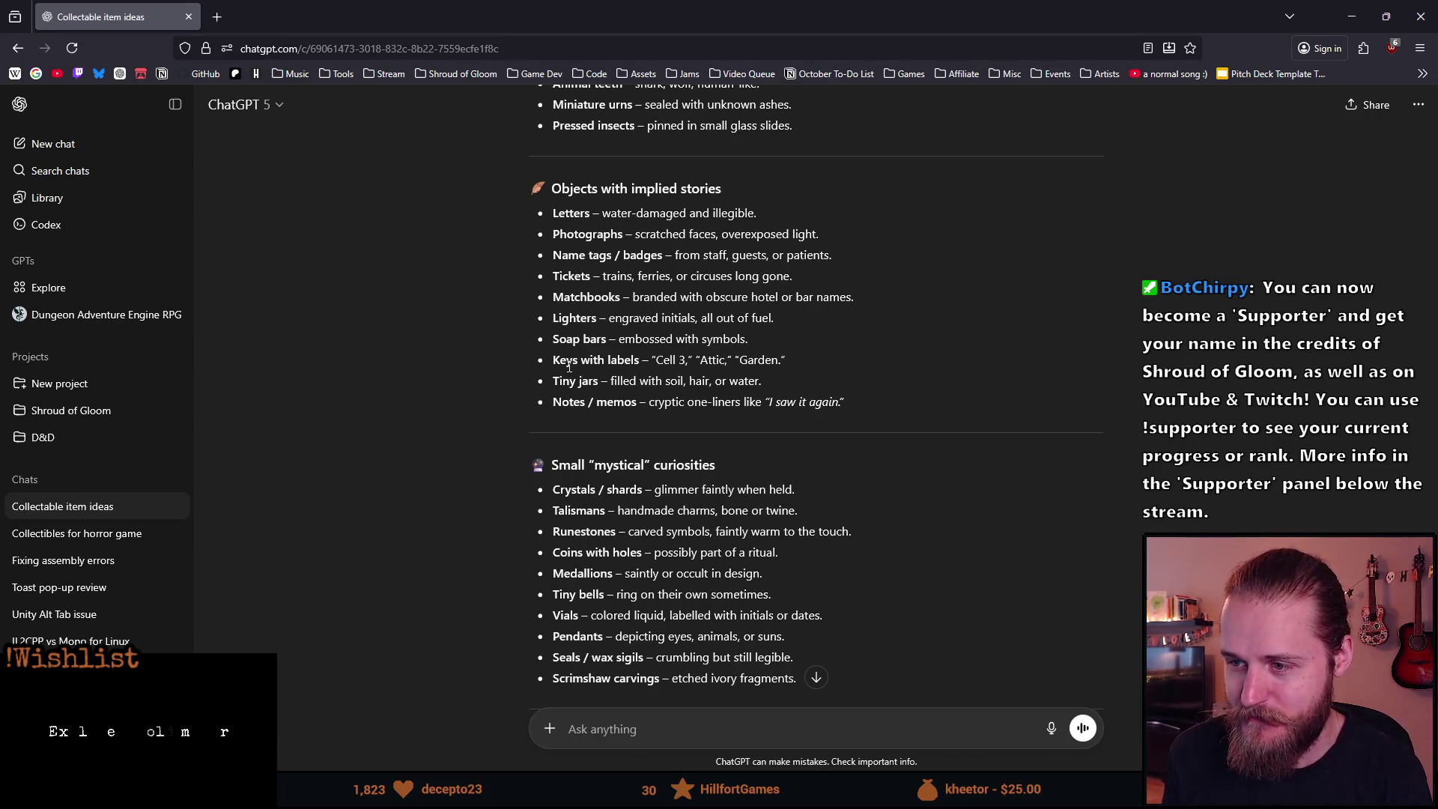
mouse_move(555, 363)
mouse_down()
mouse_move(720, 380)
mouse_move(785, 361)
mouse_up()
click(604, 365)
triple_click(603, 365)
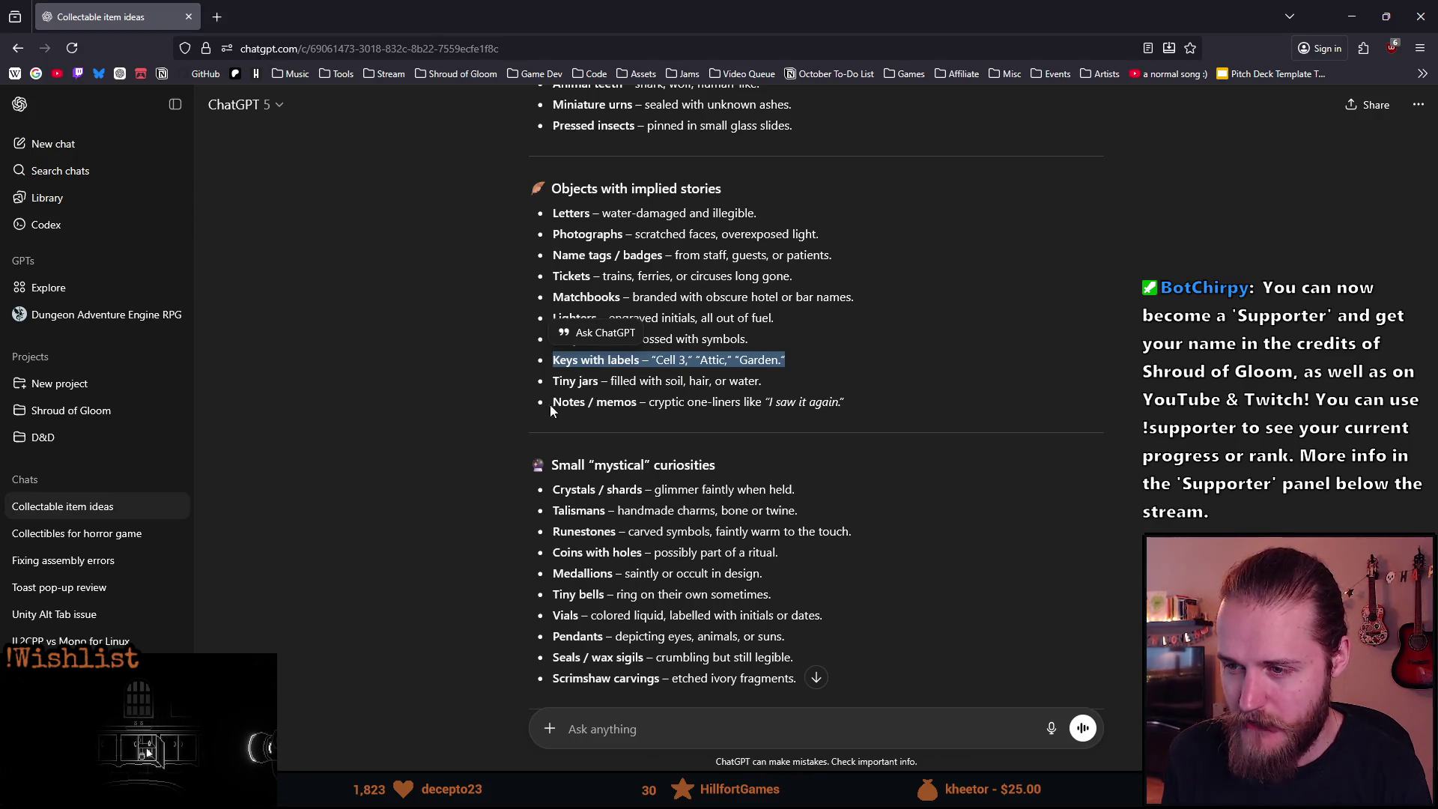
scroll(585, 400, down, 5)
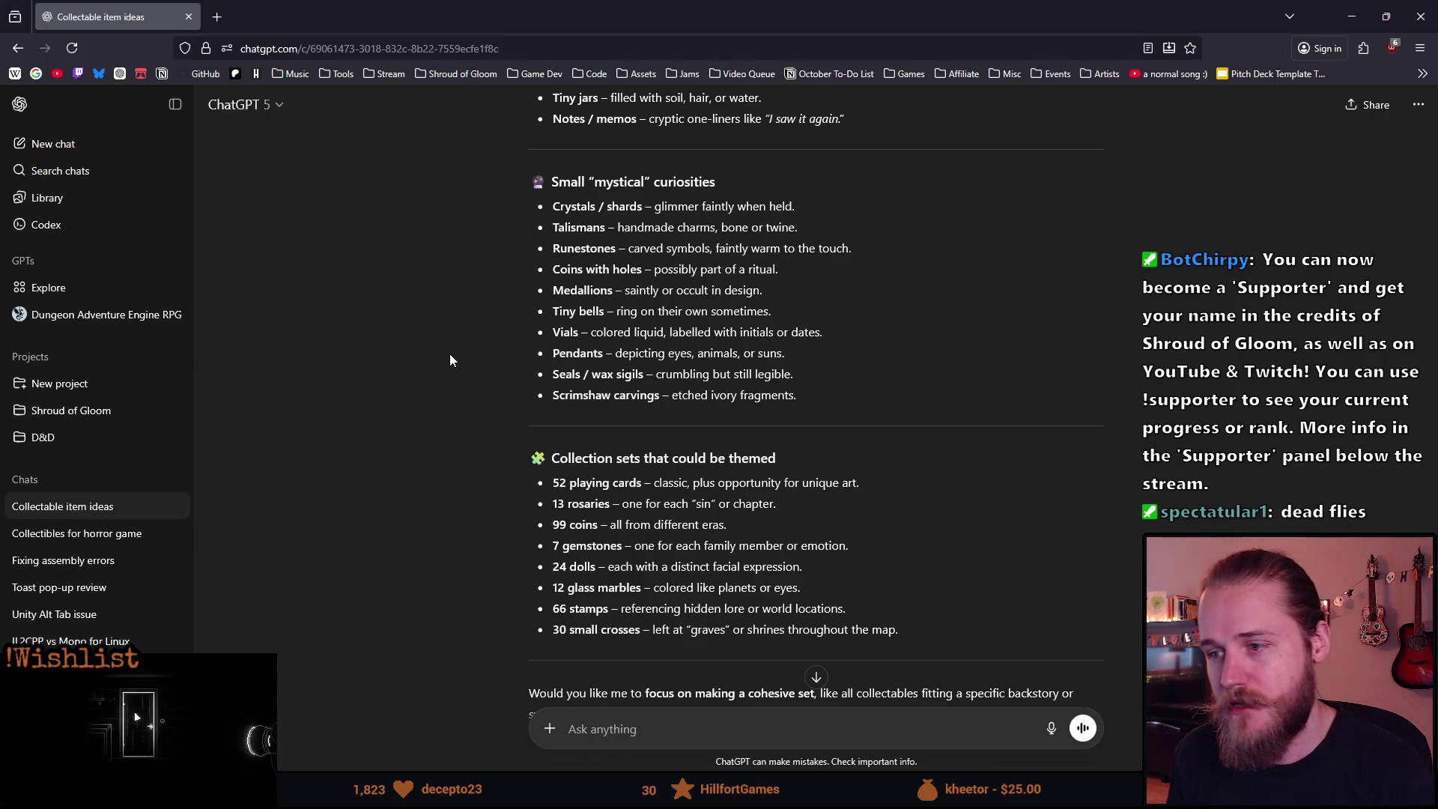
scroll(450, 362, down, 1)
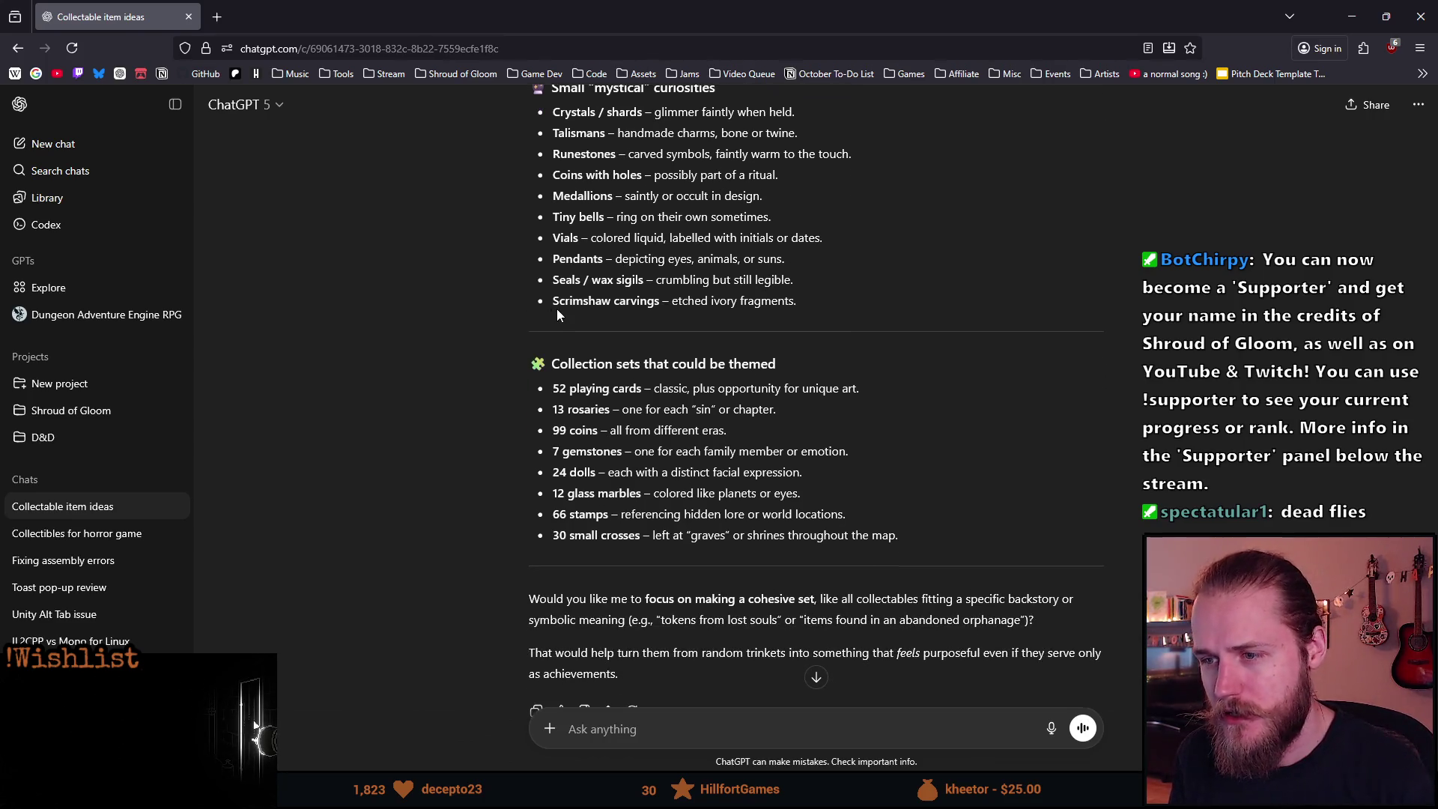
Search Google for 'Scrimshaw carvings' from the chat's context menu.
double_click(656, 302)
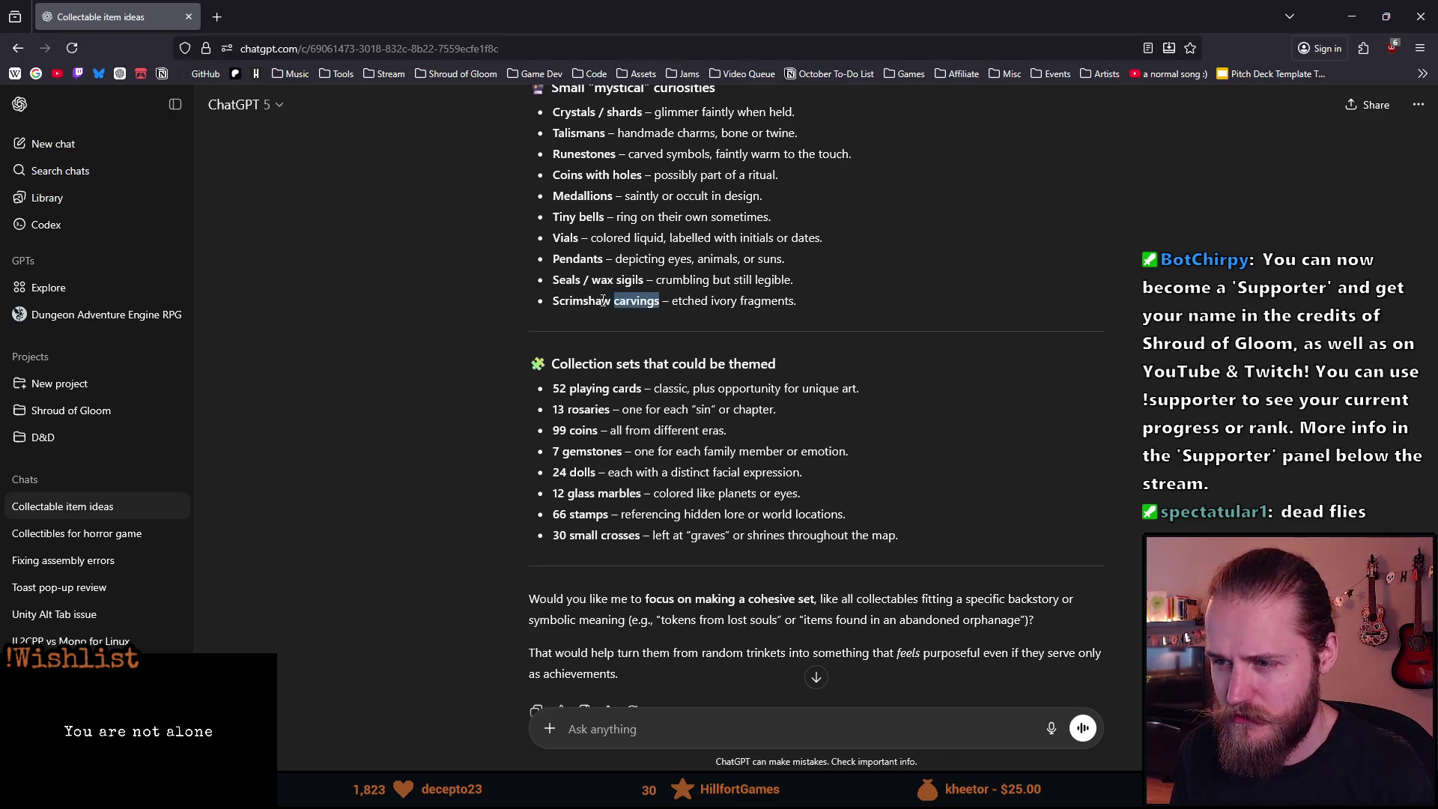
right_click(556, 303)
click(609, 414)
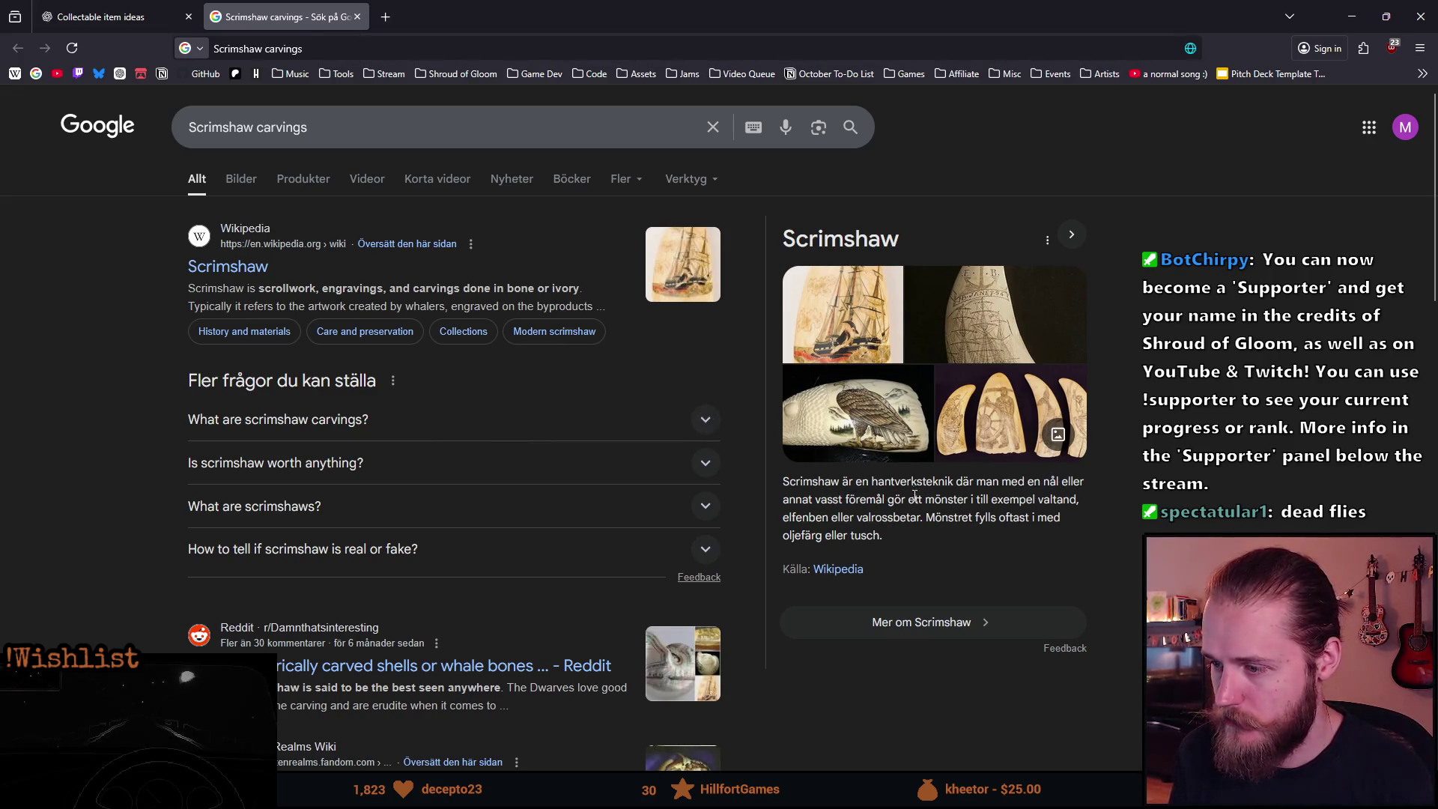
Select the word 'elfenben' in the results, then search Google for 'ivory'.
drag(926, 499, 978, 501)
click(994, 504)
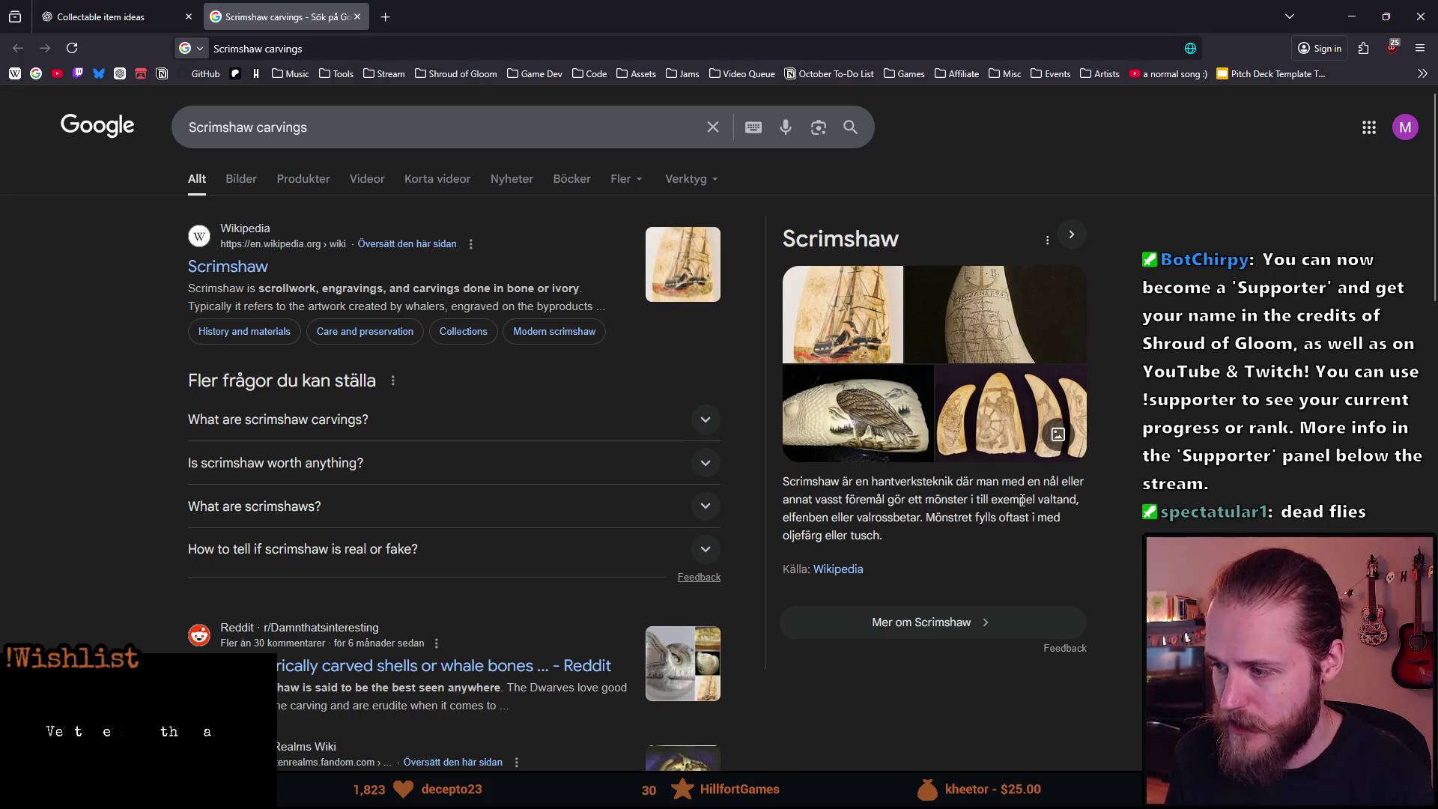
drag(796, 517, 831, 523)
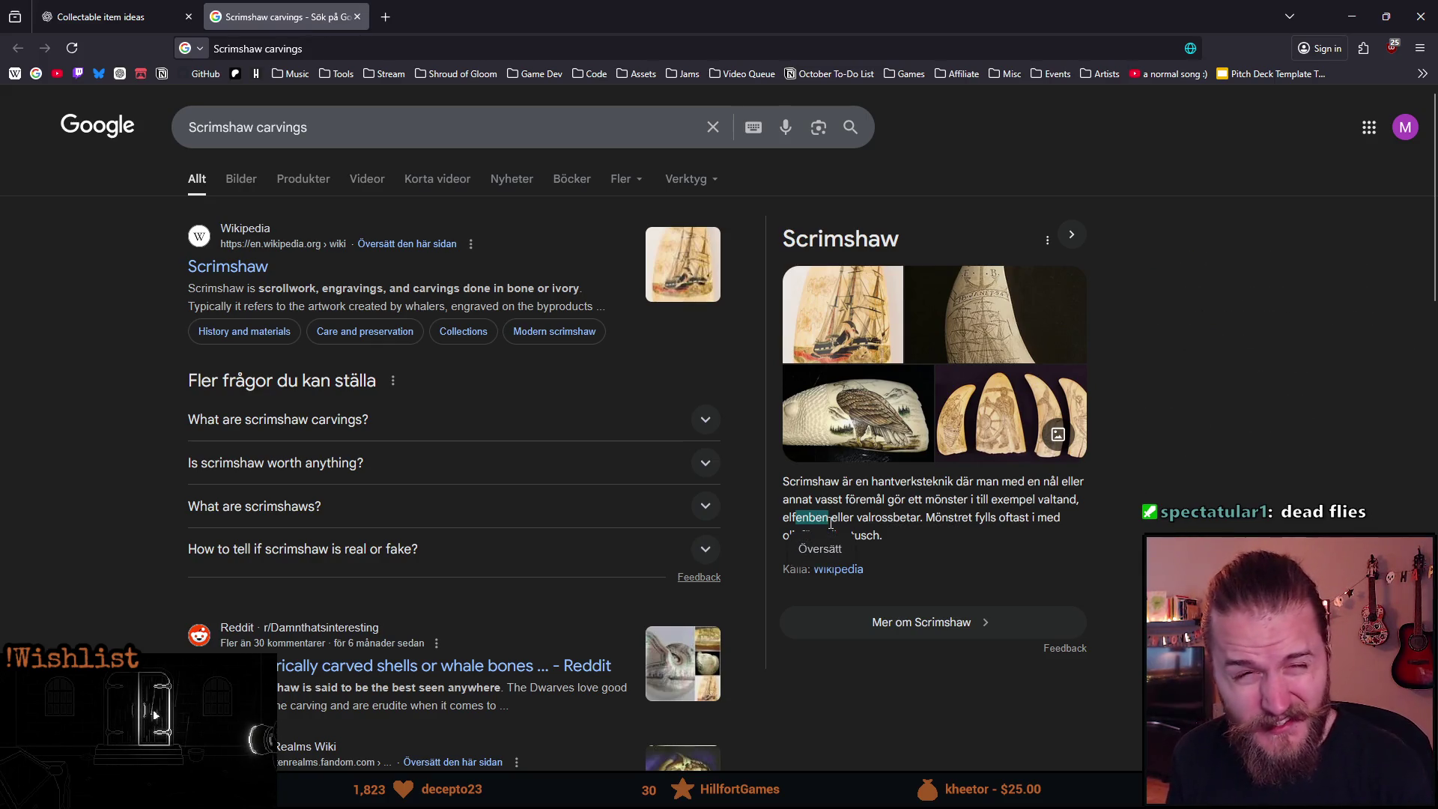
double_click(807, 517)
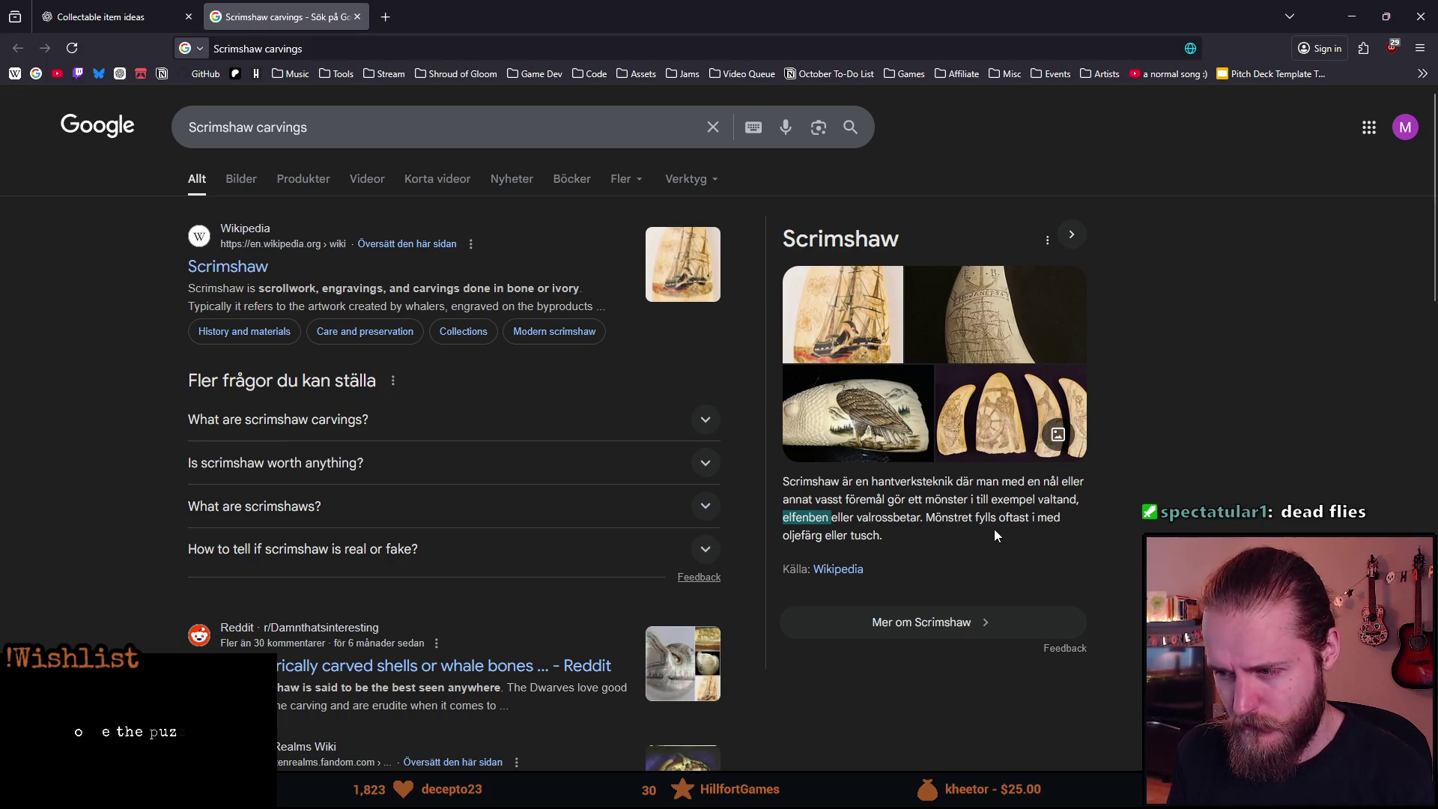
click(372, 51)
text(ivory)
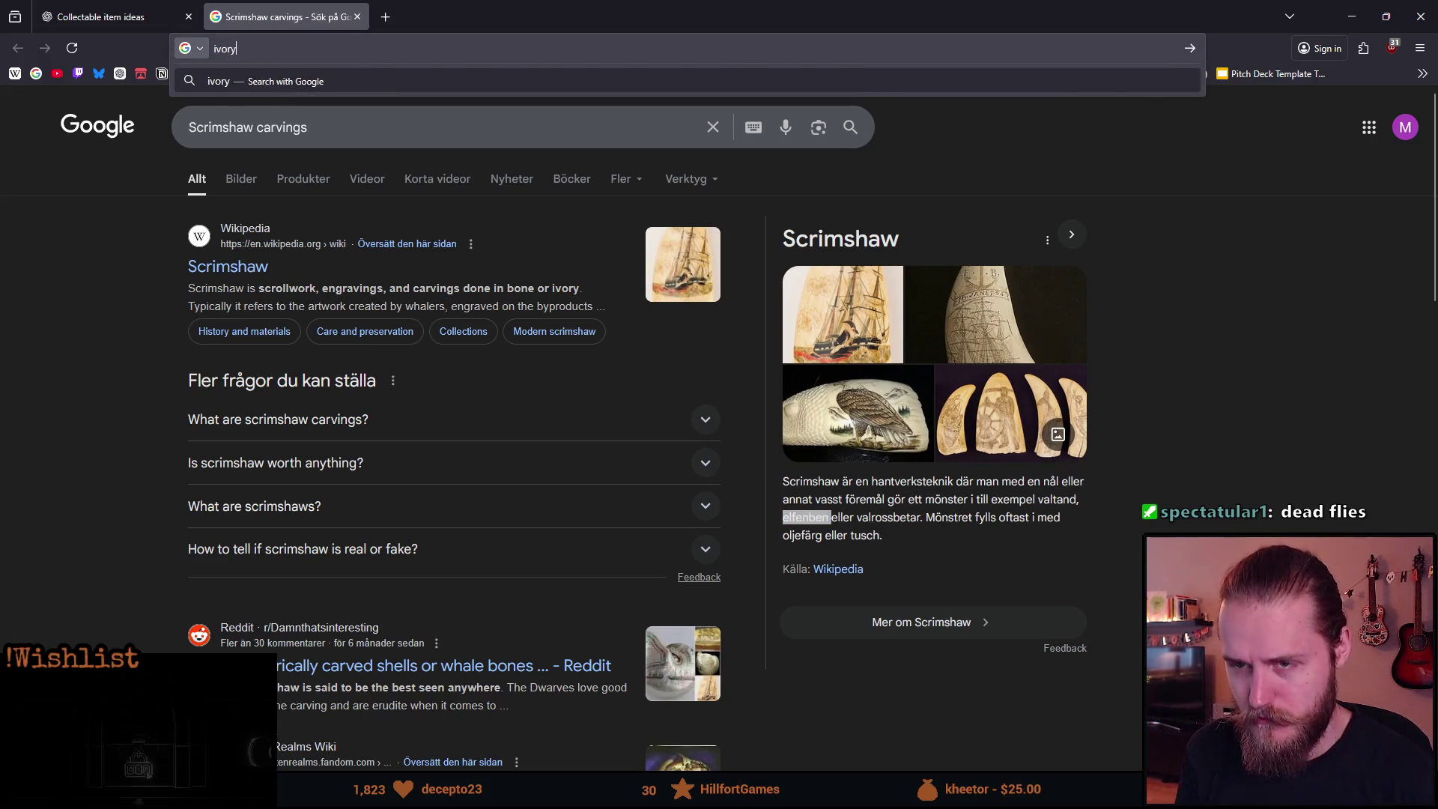
key(Return)
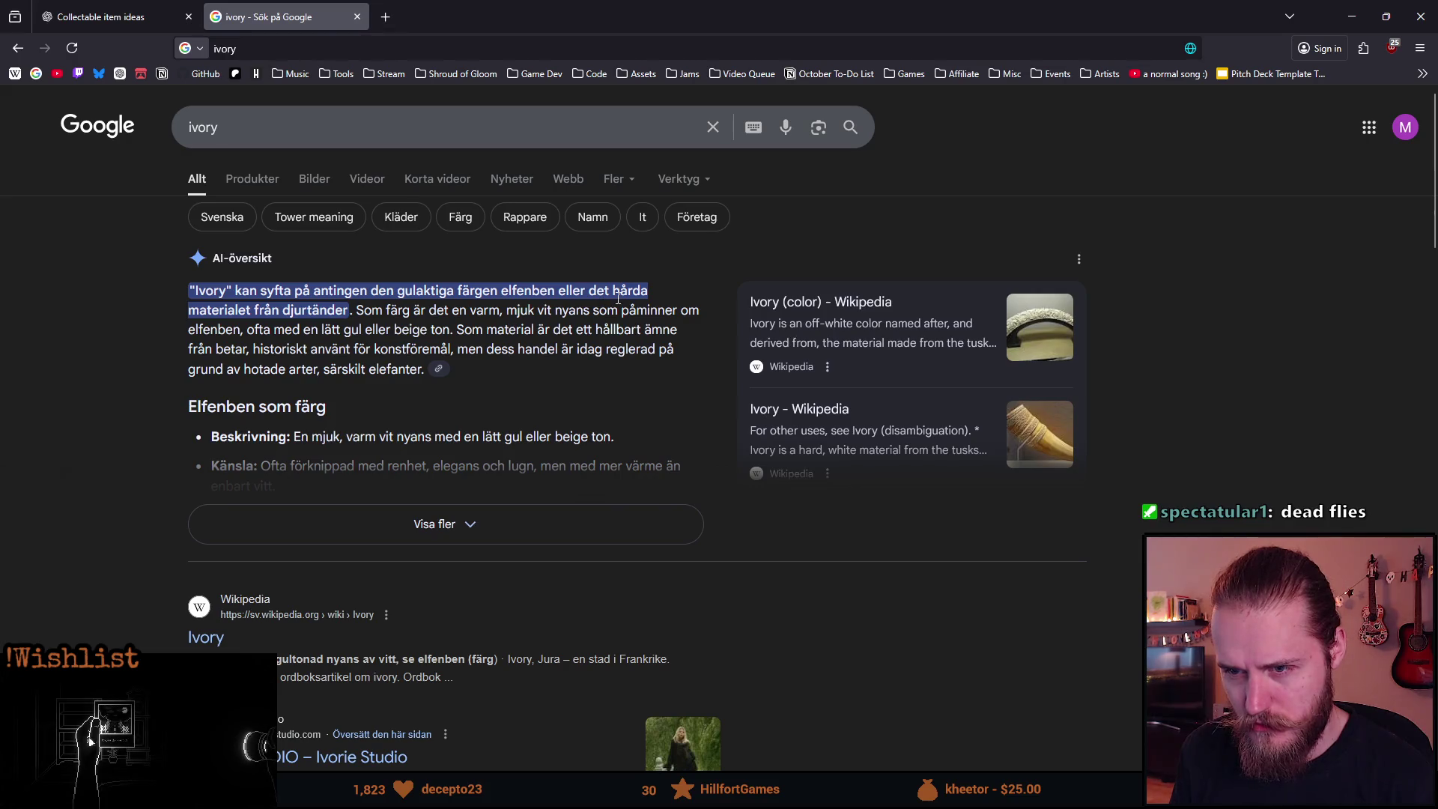
click(358, 17)
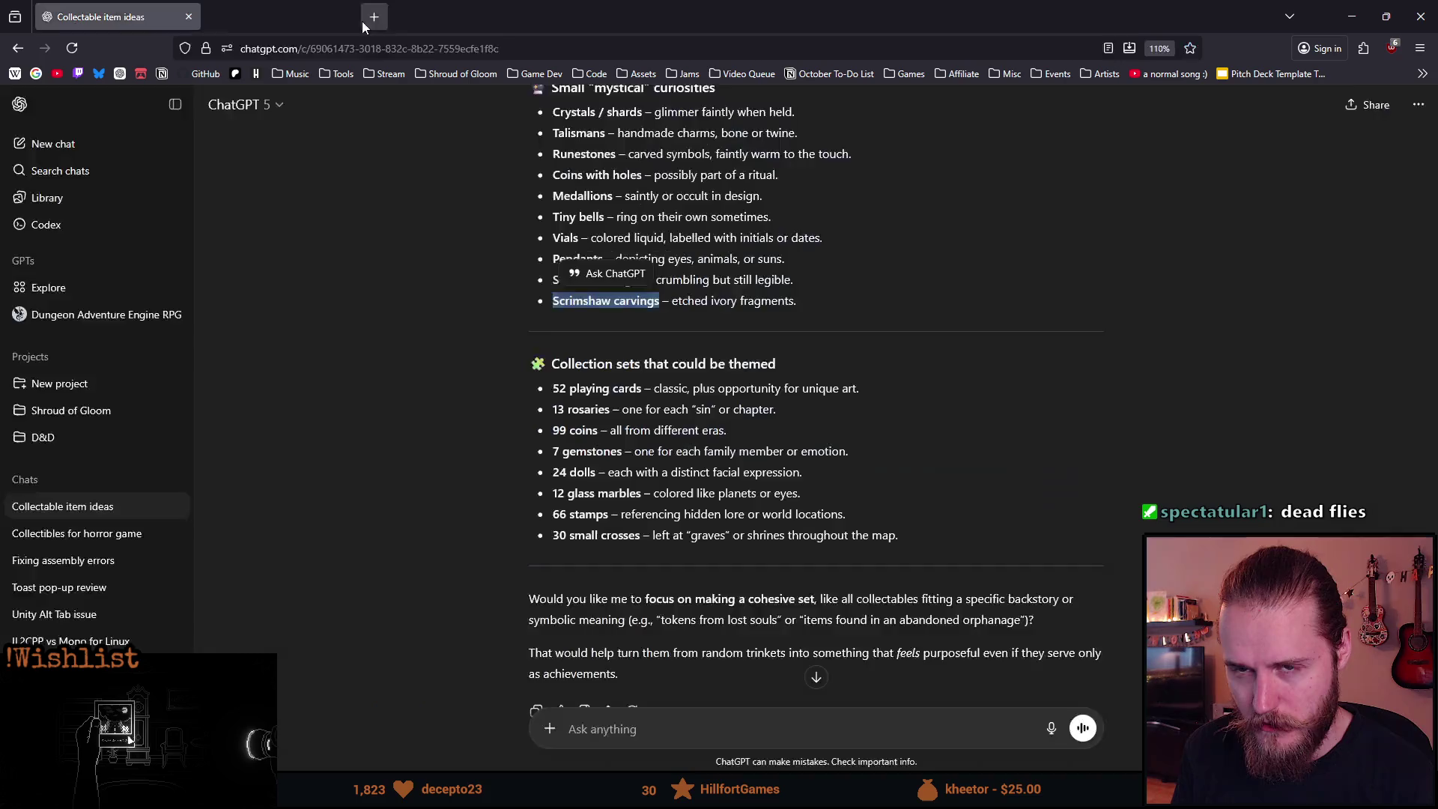
click(603, 403)
scroll(598, 447, down, 2)
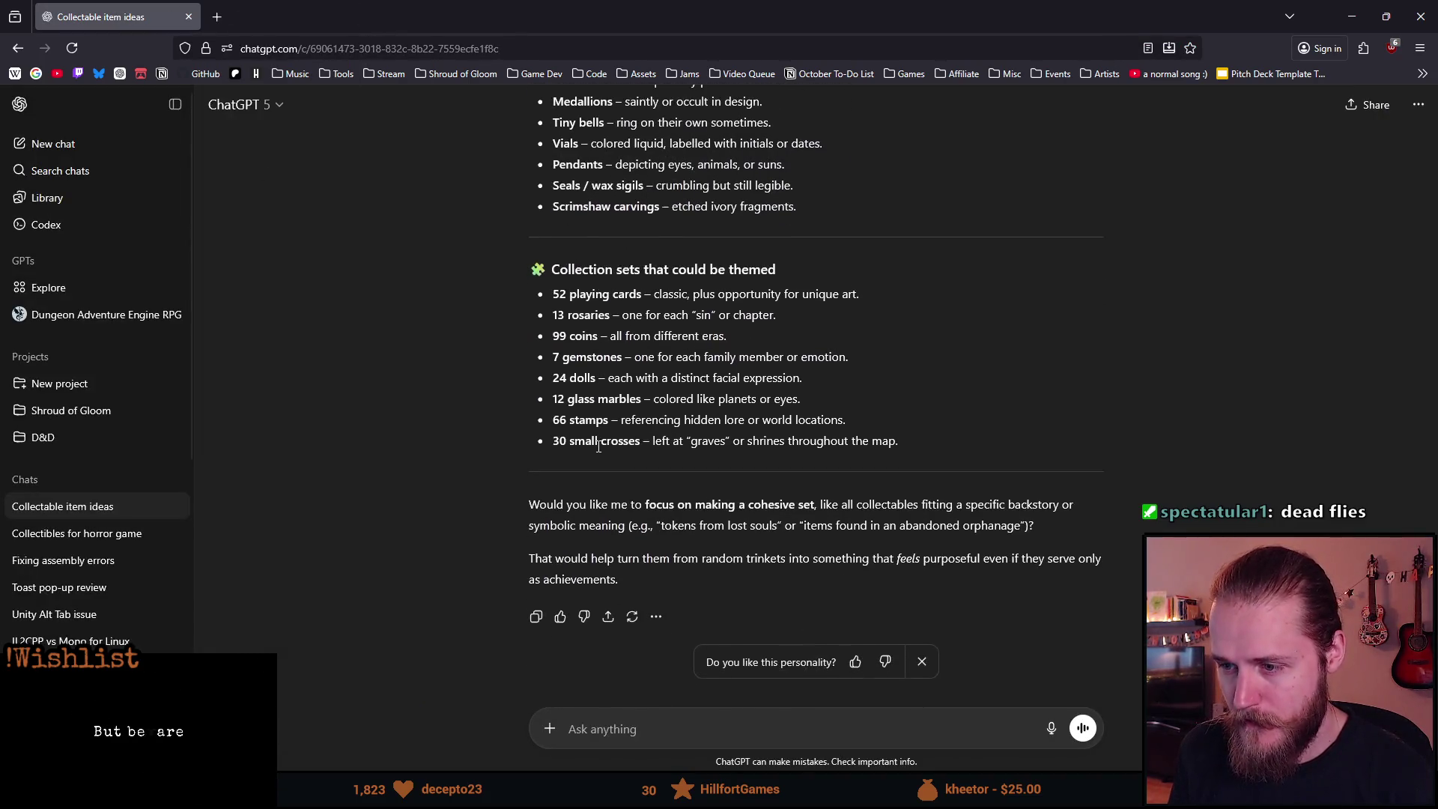
drag(571, 270, 719, 272)
click(645, 308)
mouse_move(645, 308)
mouse_down()
mouse_move(554, 294)
mouse_move(834, 295)
mouse_up()
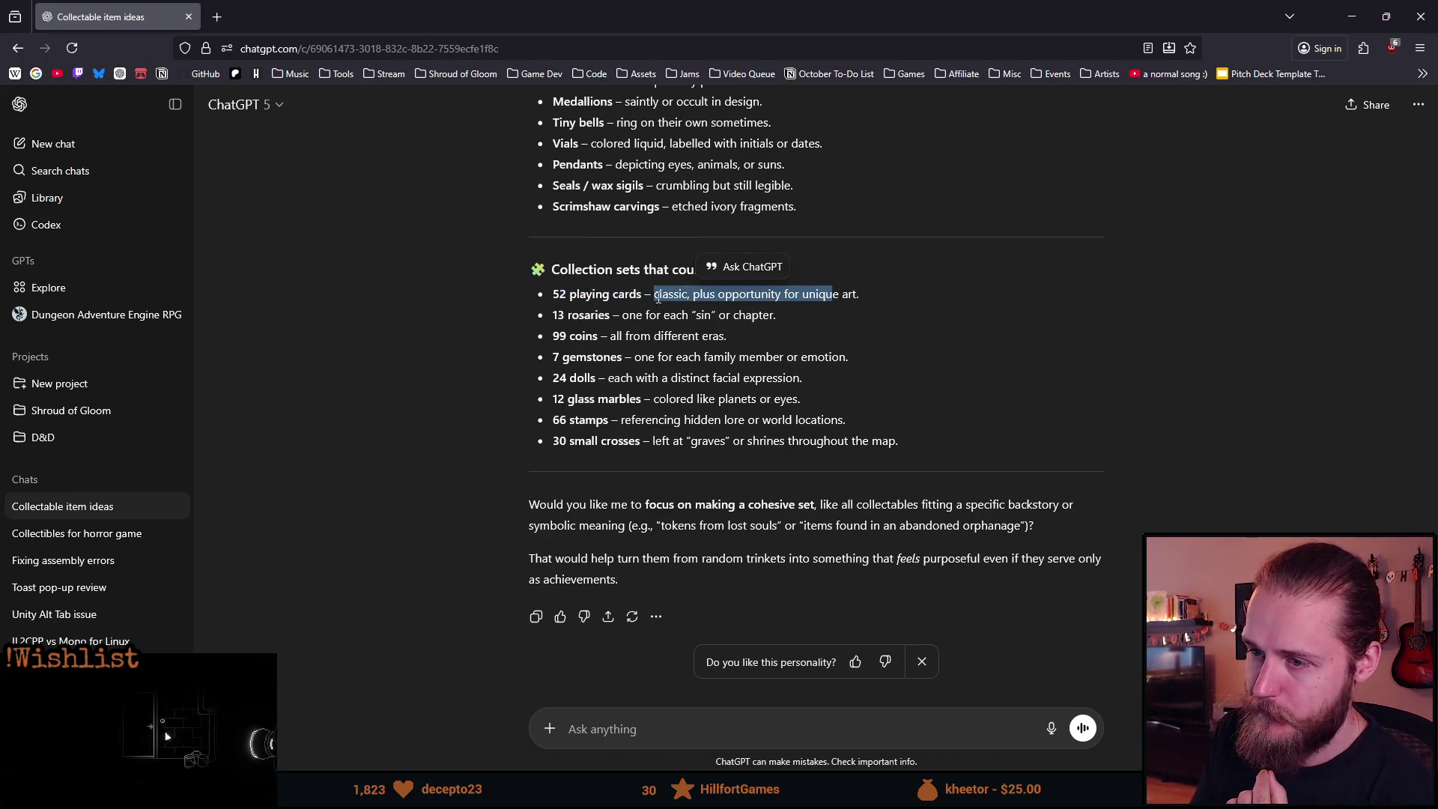
mouse_move(610, 316)
mouse_down()
mouse_move(554, 316)
mouse_move(690, 318)
mouse_move(717, 337)
mouse_move(776, 319)
mouse_up()
click(634, 320)
click(776, 321)
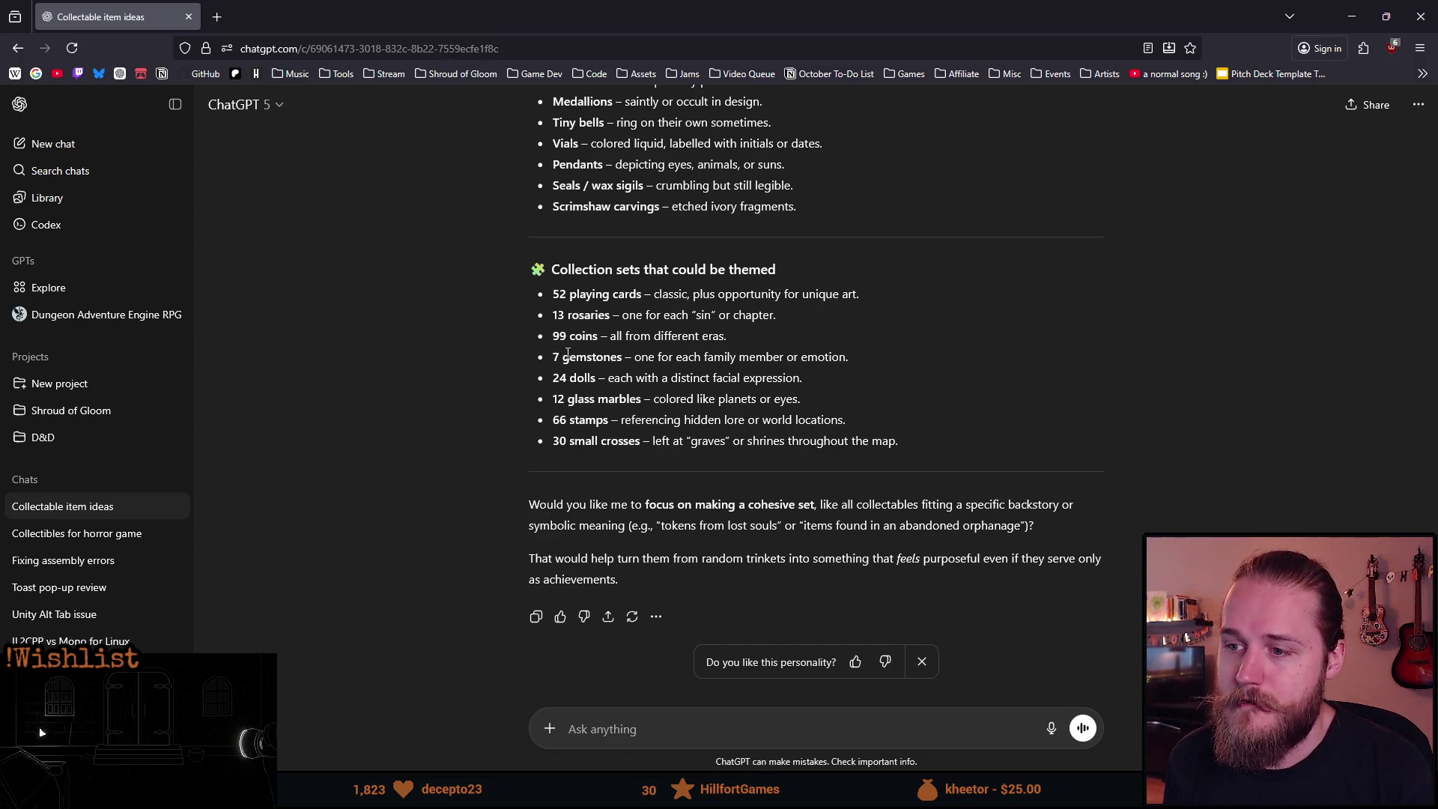
drag(553, 337, 609, 337)
click(544, 306)
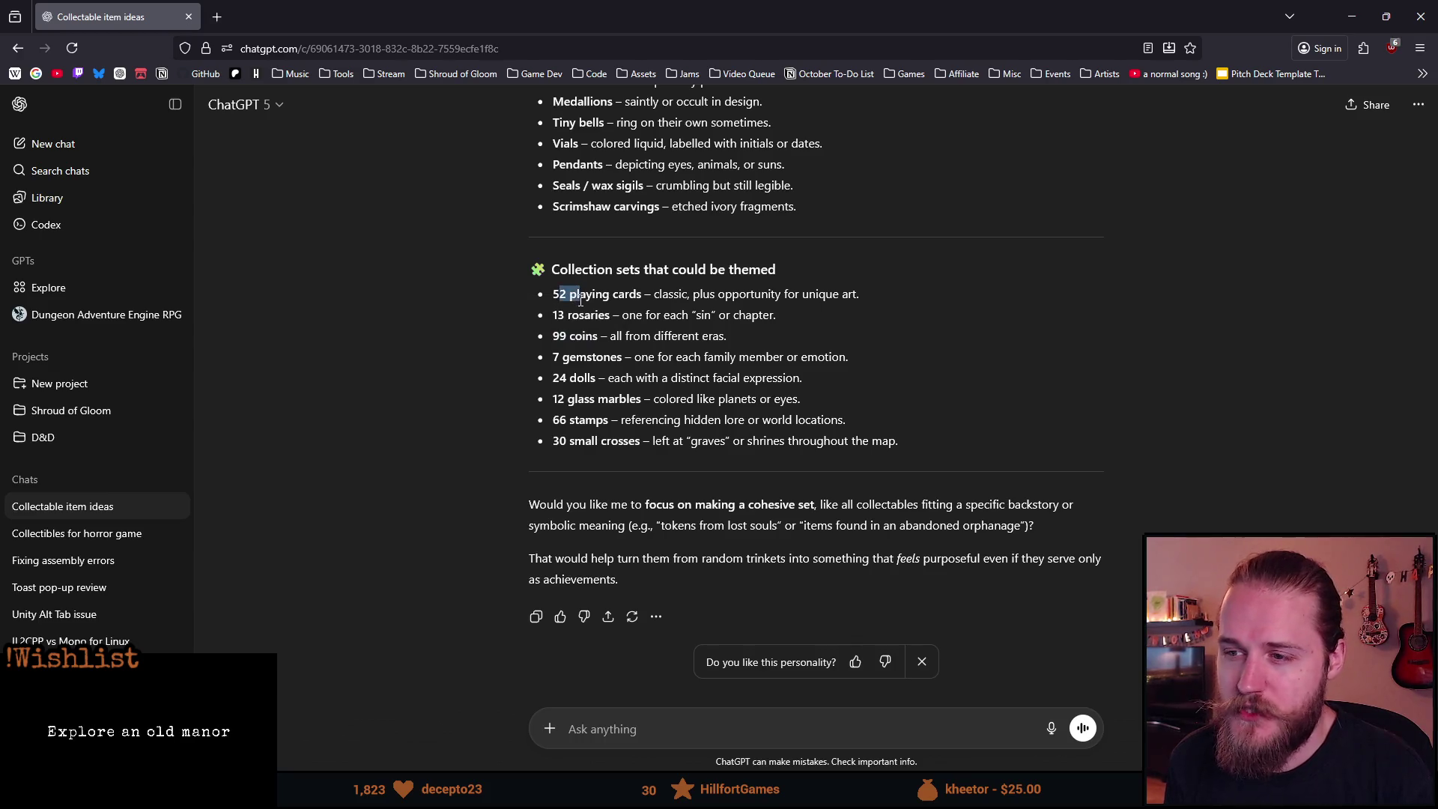
mouse_move(553, 315)
mouse_down()
mouse_move(600, 318)
mouse_move(599, 339)
mouse_up()
click(600, 349)
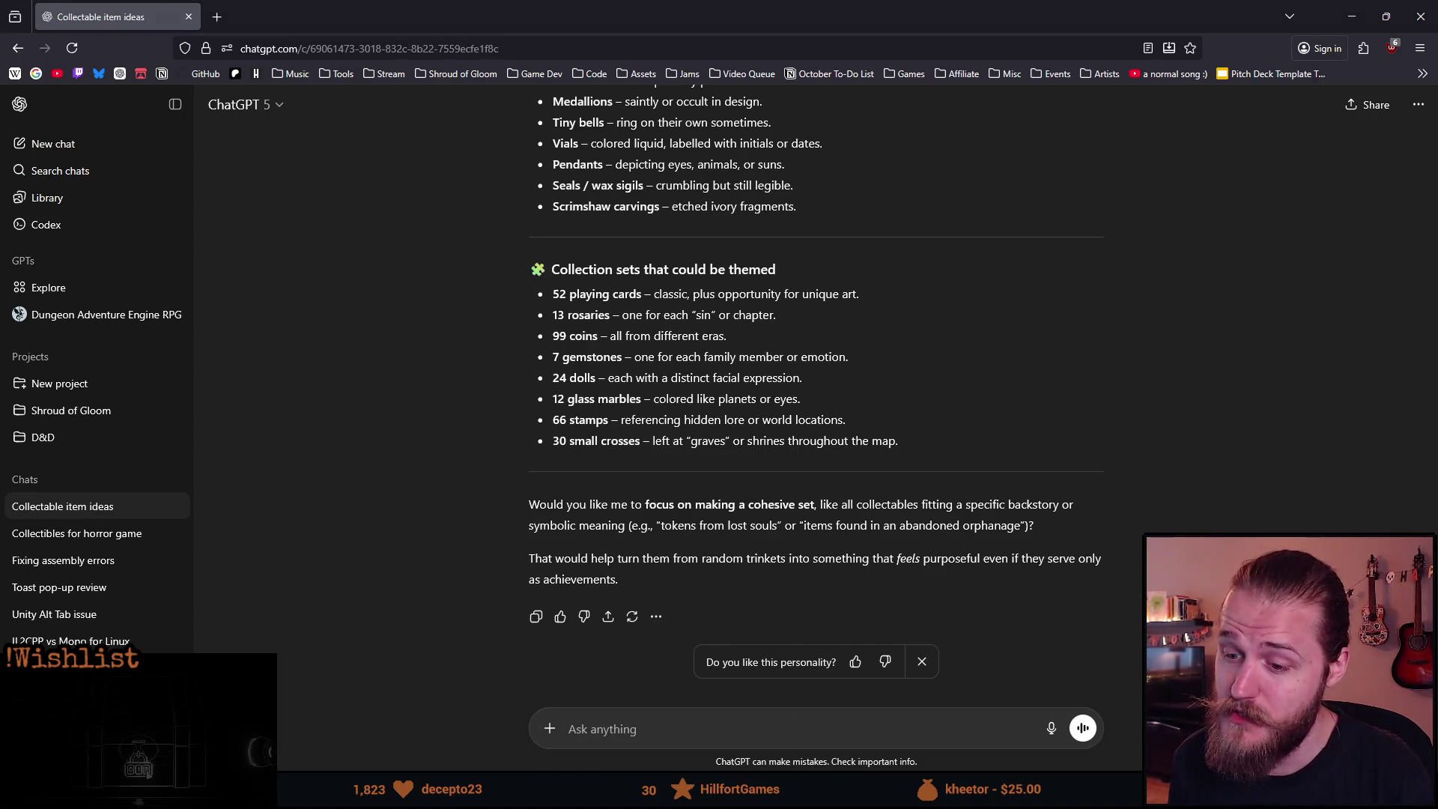
key(alt+Tab)
Start a new bullet after Rosary Beads on the October To-Do List for Dead flies.
mouse_move(577, 790)
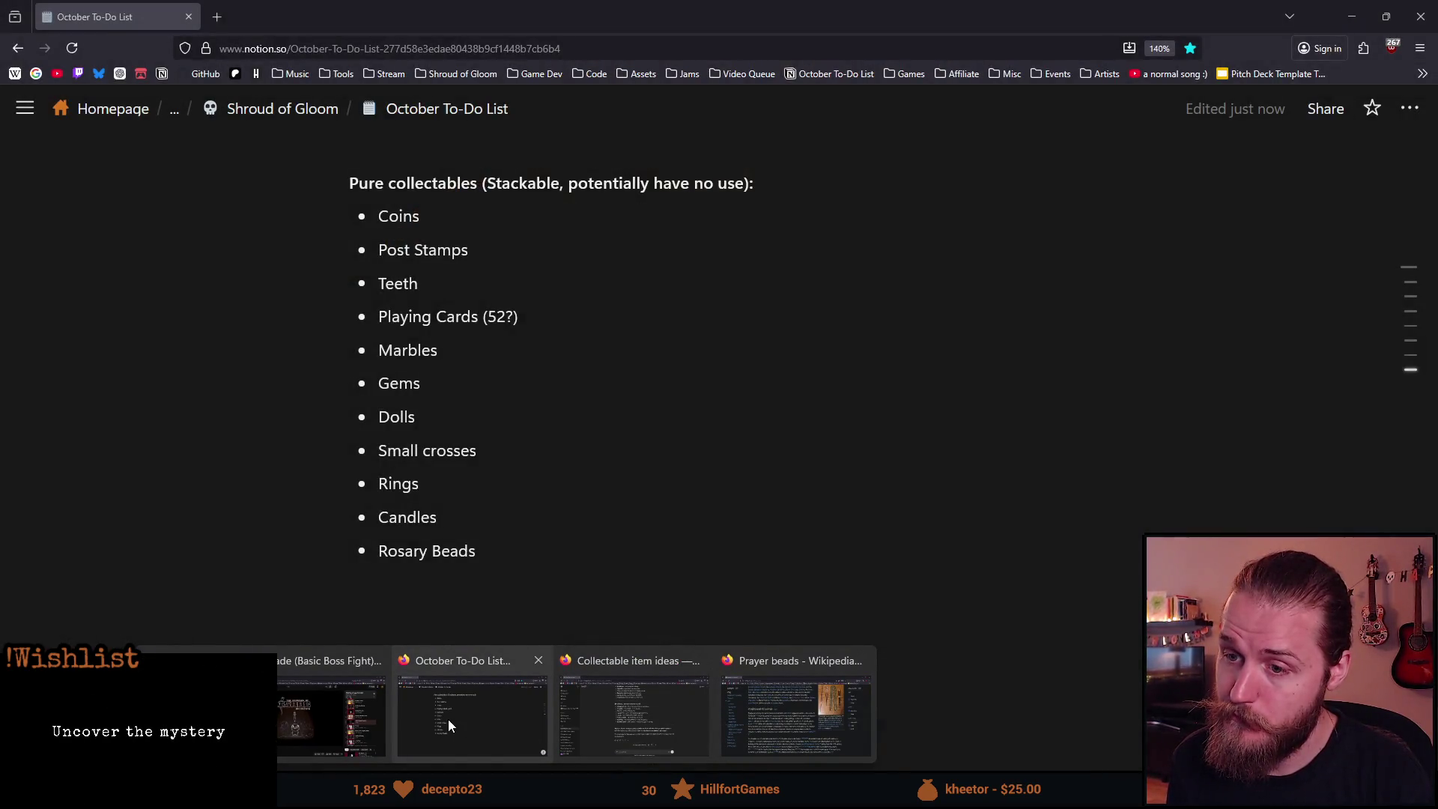
click(448, 719)
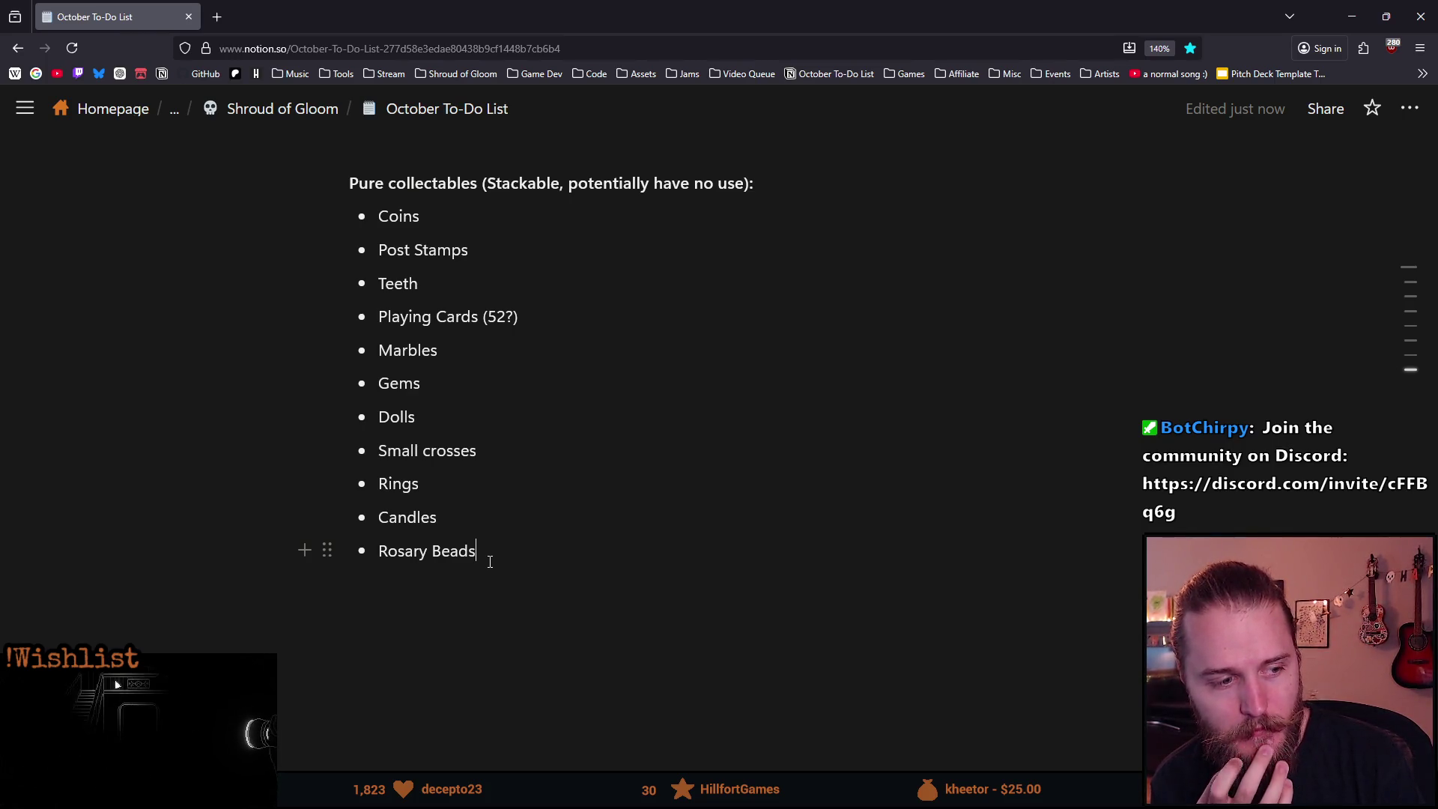
key(Return)
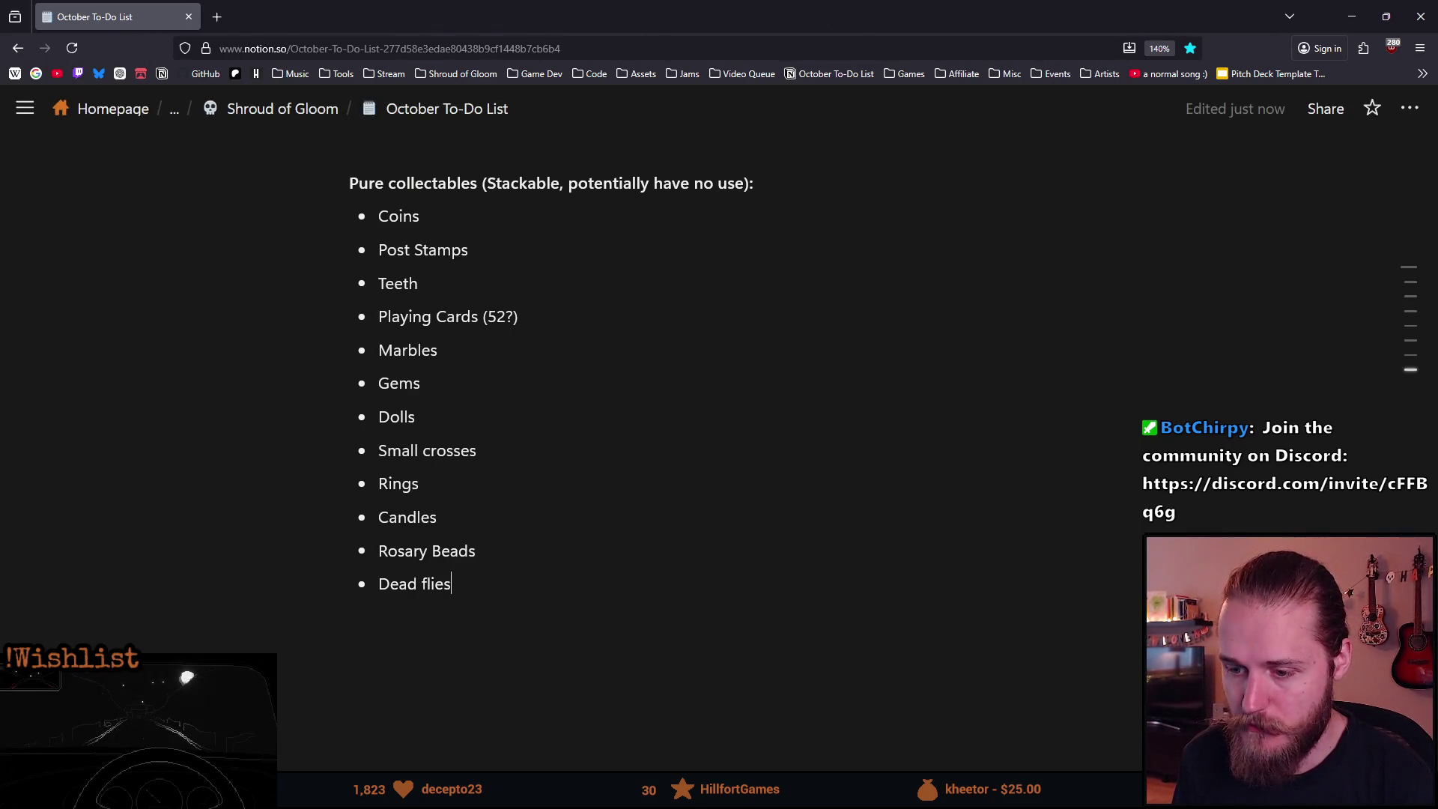
key(alt+Tab)
scroll(604, 472, up, 3)
Pencil a tiny V-shaped grey dead-fly sprite in an empty Items.png cell.
drag(688, 522, 582, 493)
click(713, 472)
click(708, 480)
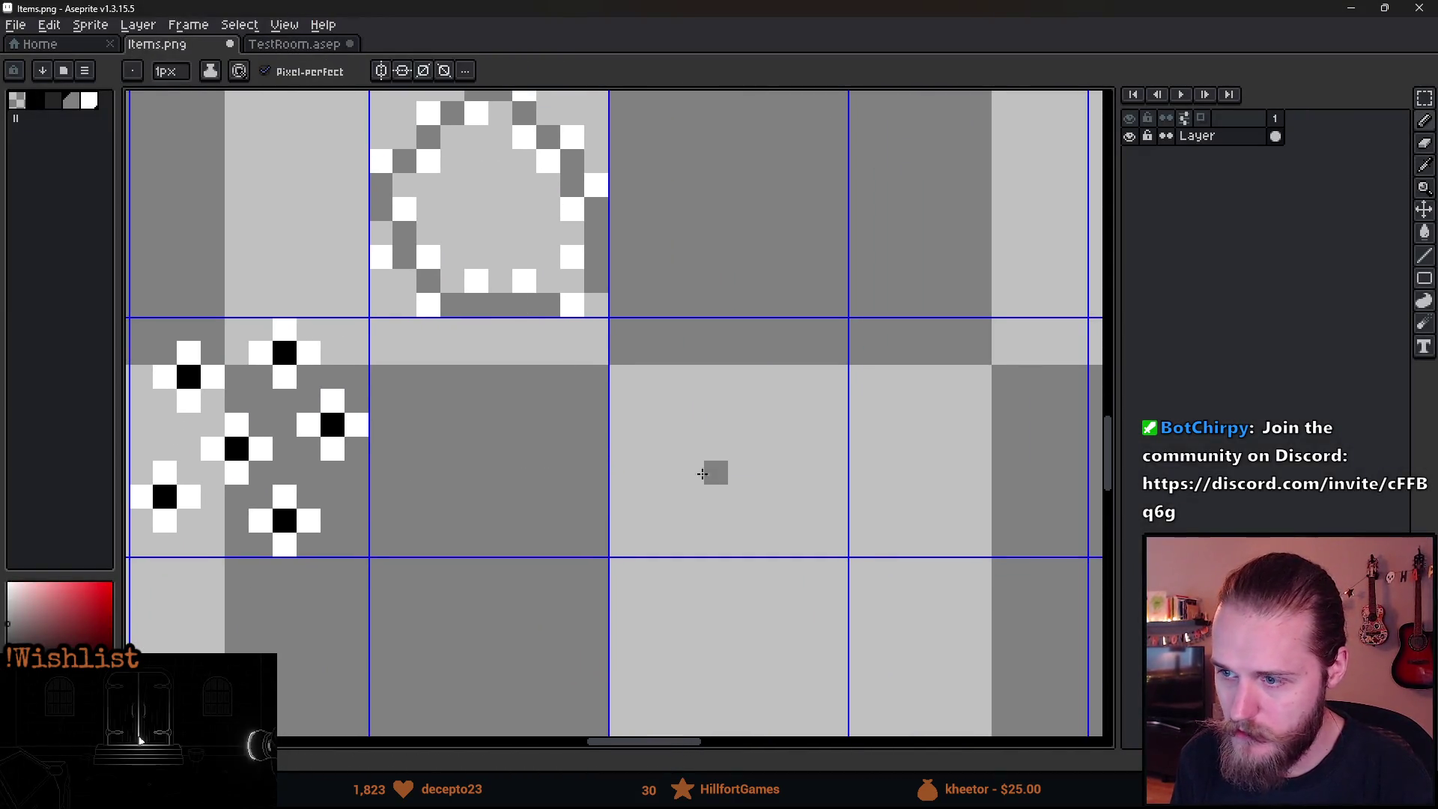
click(692, 449)
click(740, 449)
scroll(687, 610, down, 2)
scroll(698, 623, down, 2)
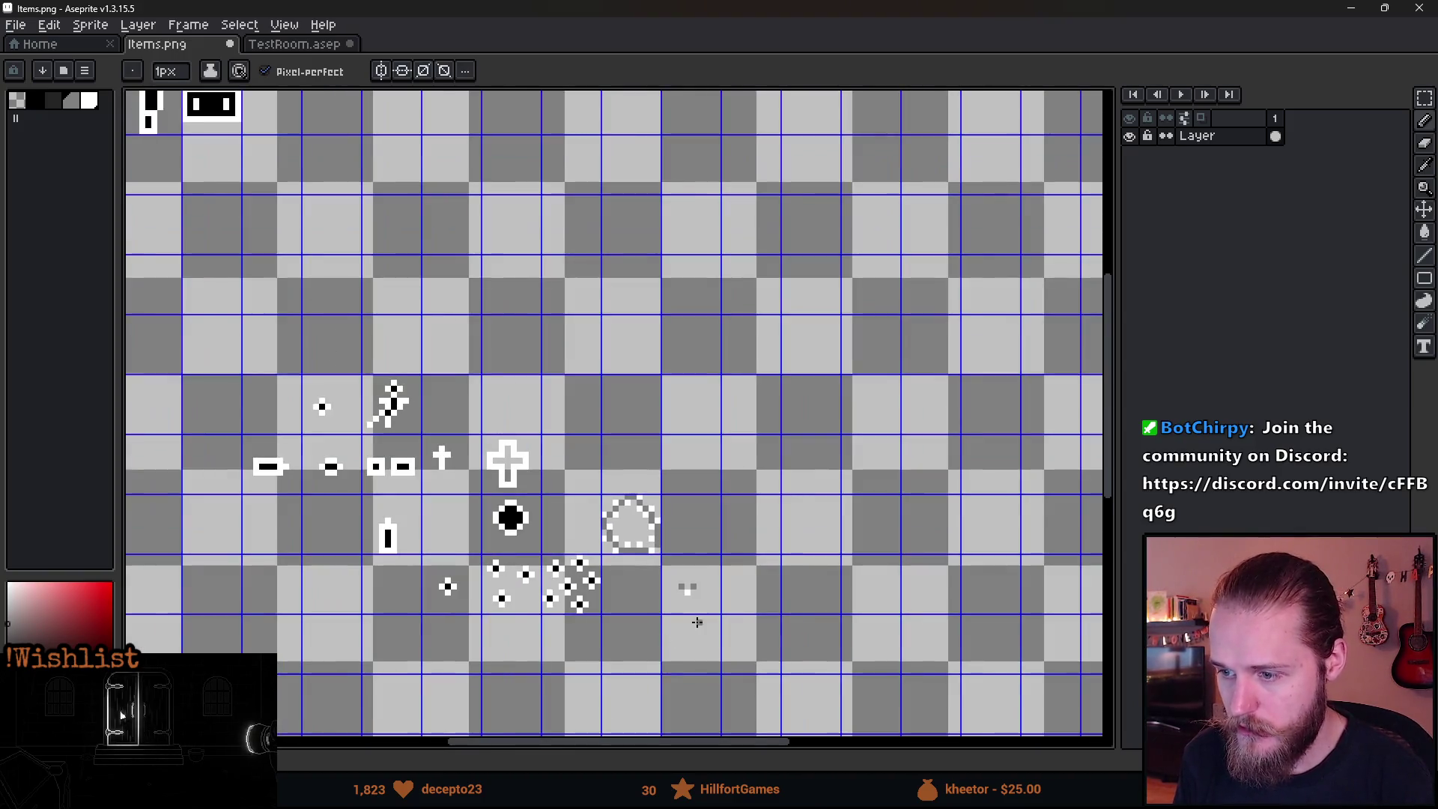
scroll(698, 622, up, 1)
Copy the fly's cell and paste it onto the table top in TestRoom.aseprite.
key(m)
drag(642, 546, 723, 633)
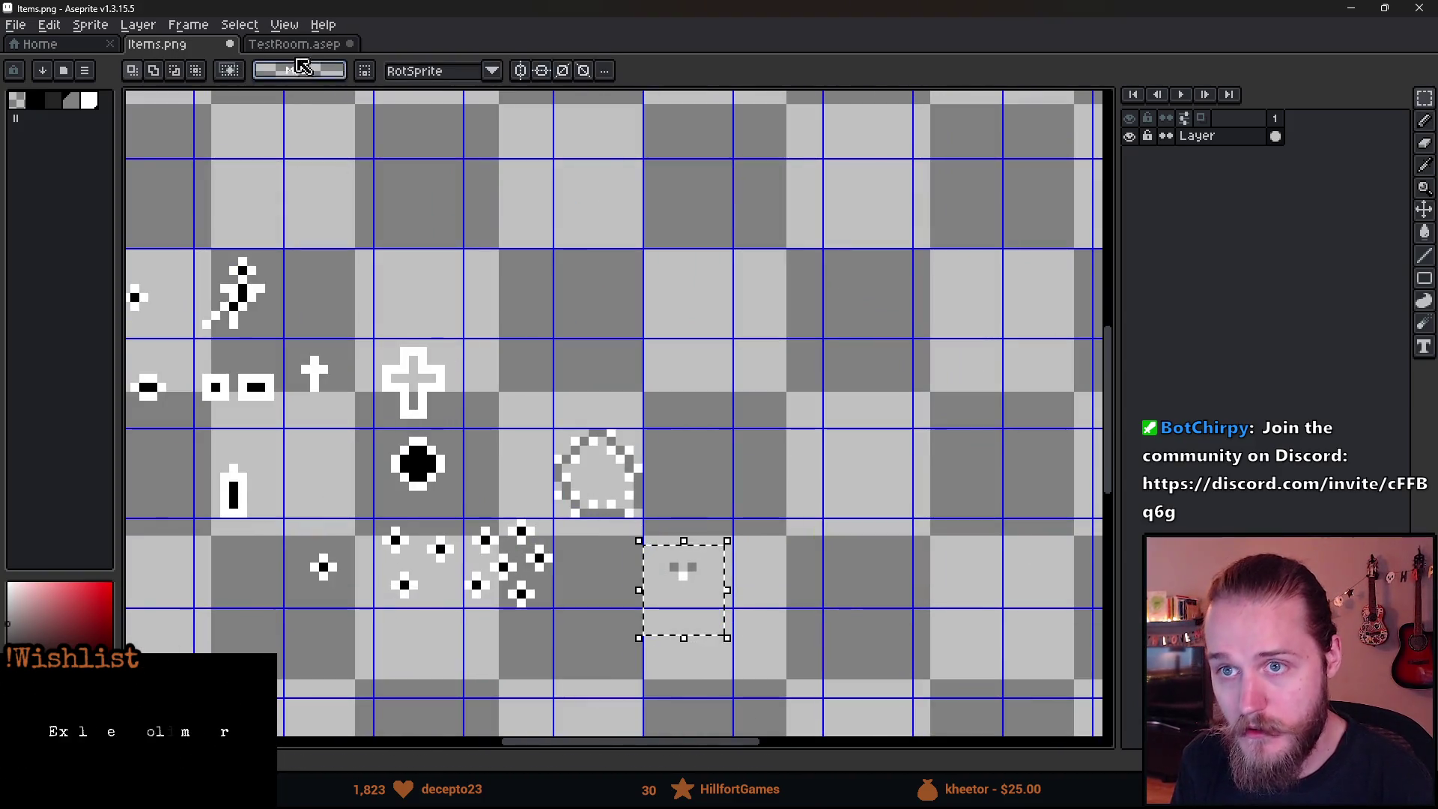
click(295, 44)
key(ctrl+v)
mouse_move(626, 525)
mouse_down()
mouse_move(642, 539)
mouse_move(419, 491)
mouse_move(433, 478)
mouse_up()
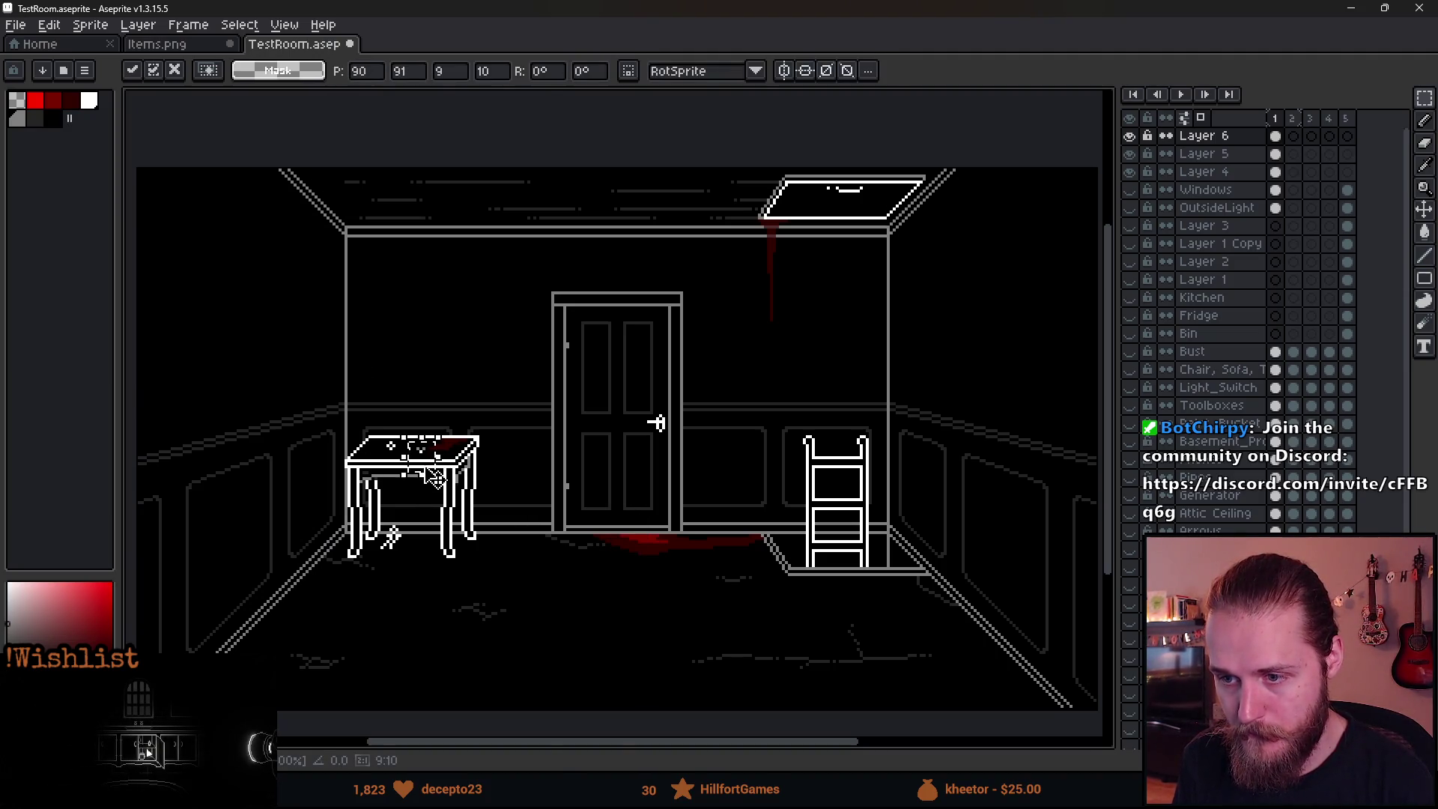
Commit the pasted dead fly on the table, check it, then minimise Aseprite.
click(508, 537)
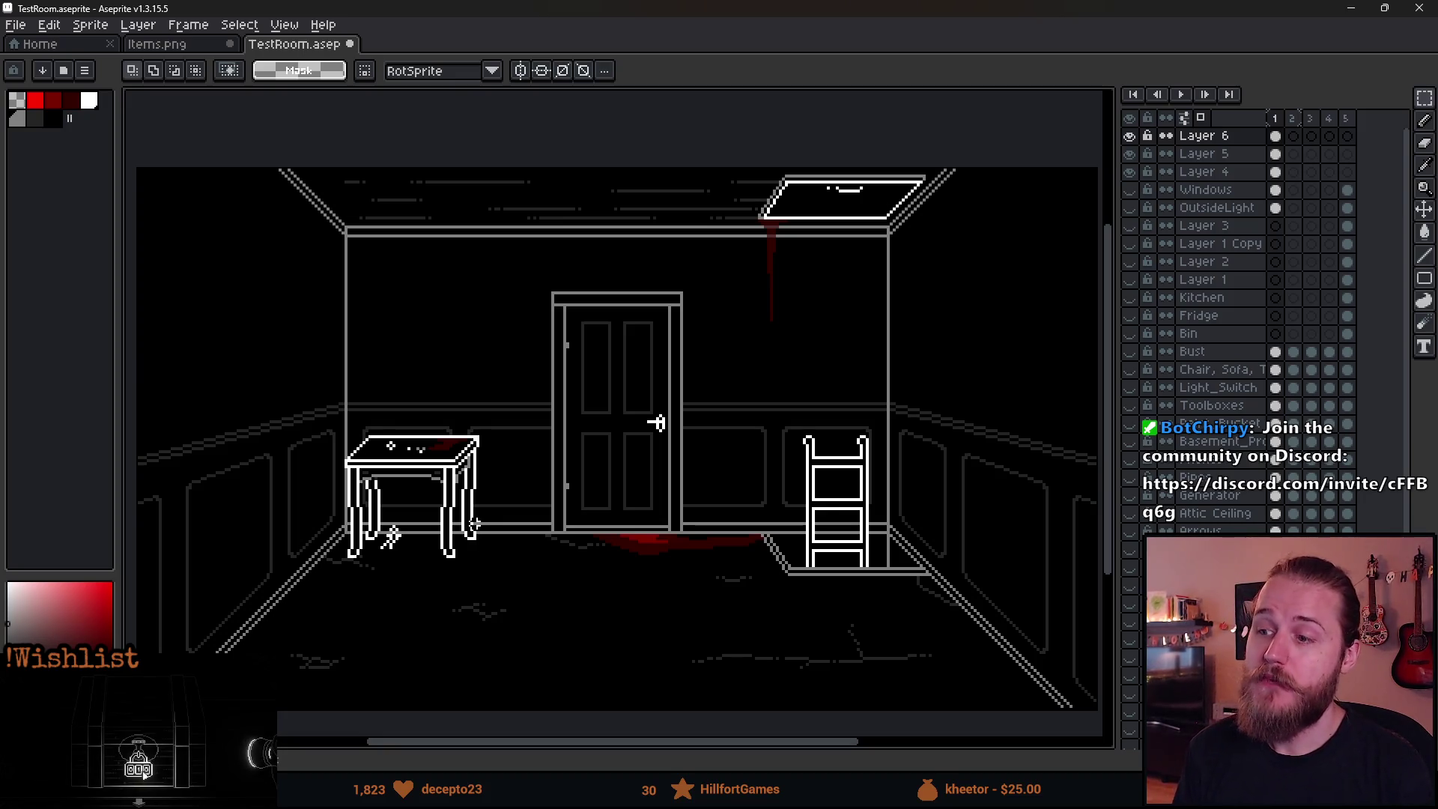
scroll(656, 422, down, 1)
scroll(656, 422, up, 2)
scroll(656, 422, down, 1)
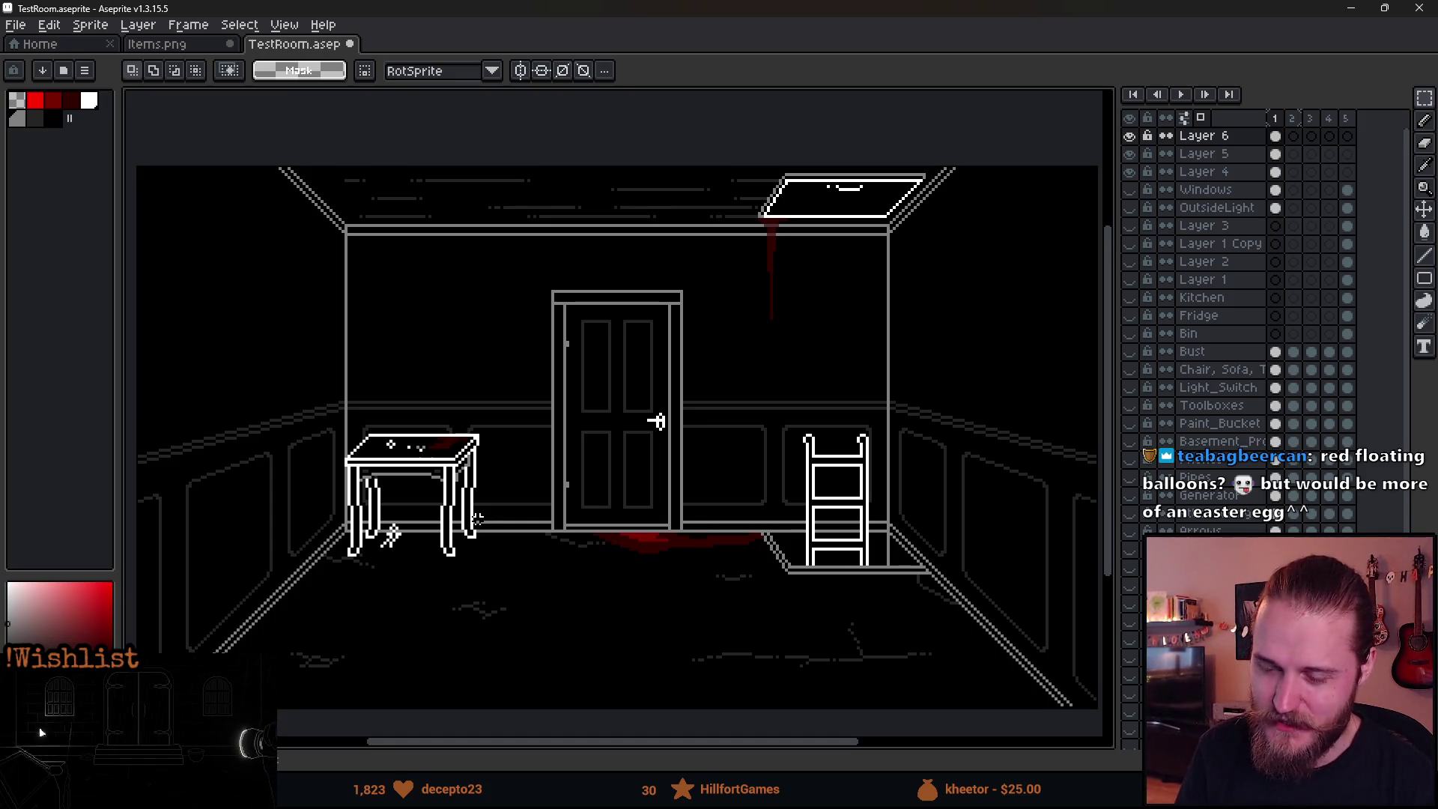
click(1351, 8)
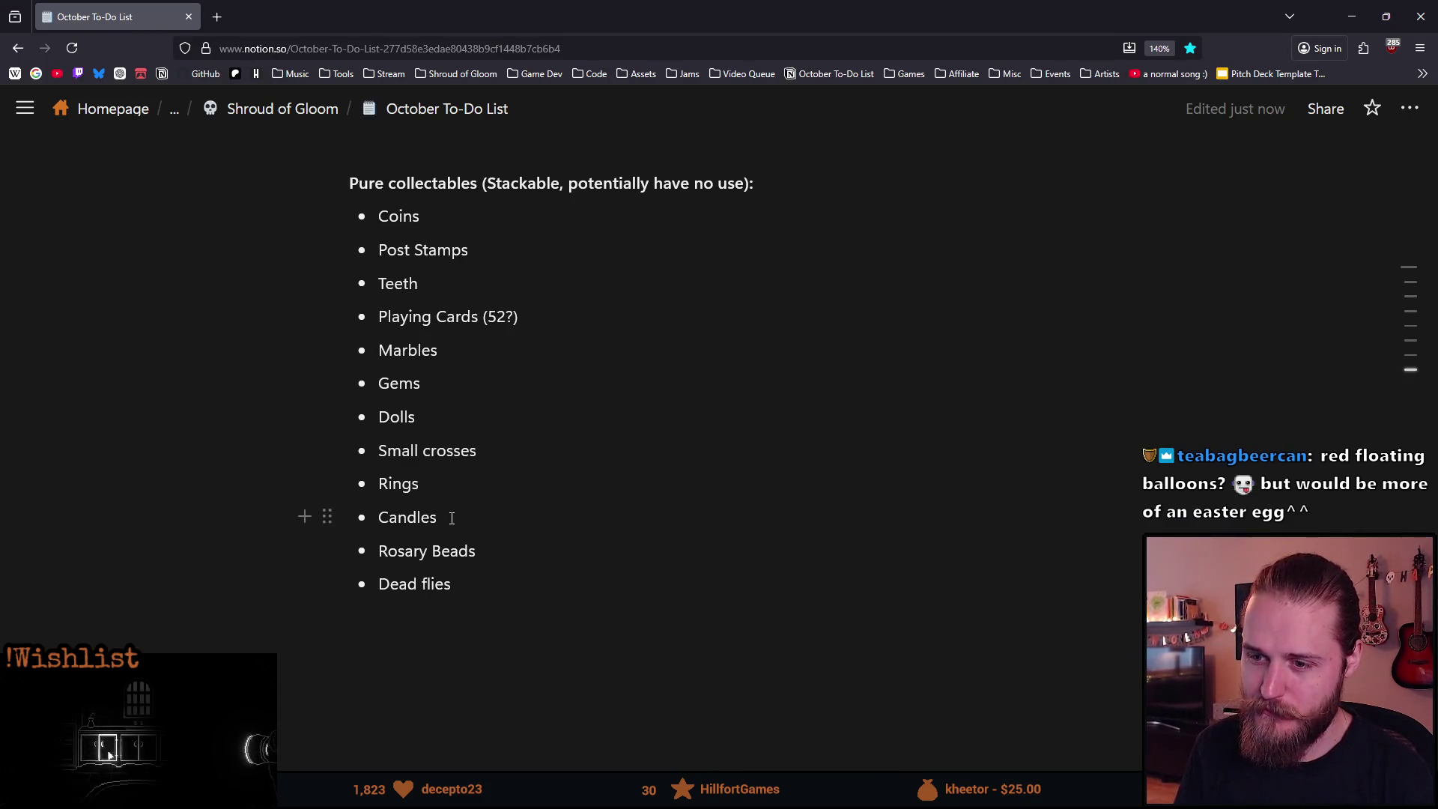
Look over the Pure collectables list, then scroll up to the unchecked game tasks.
click(482, 570)
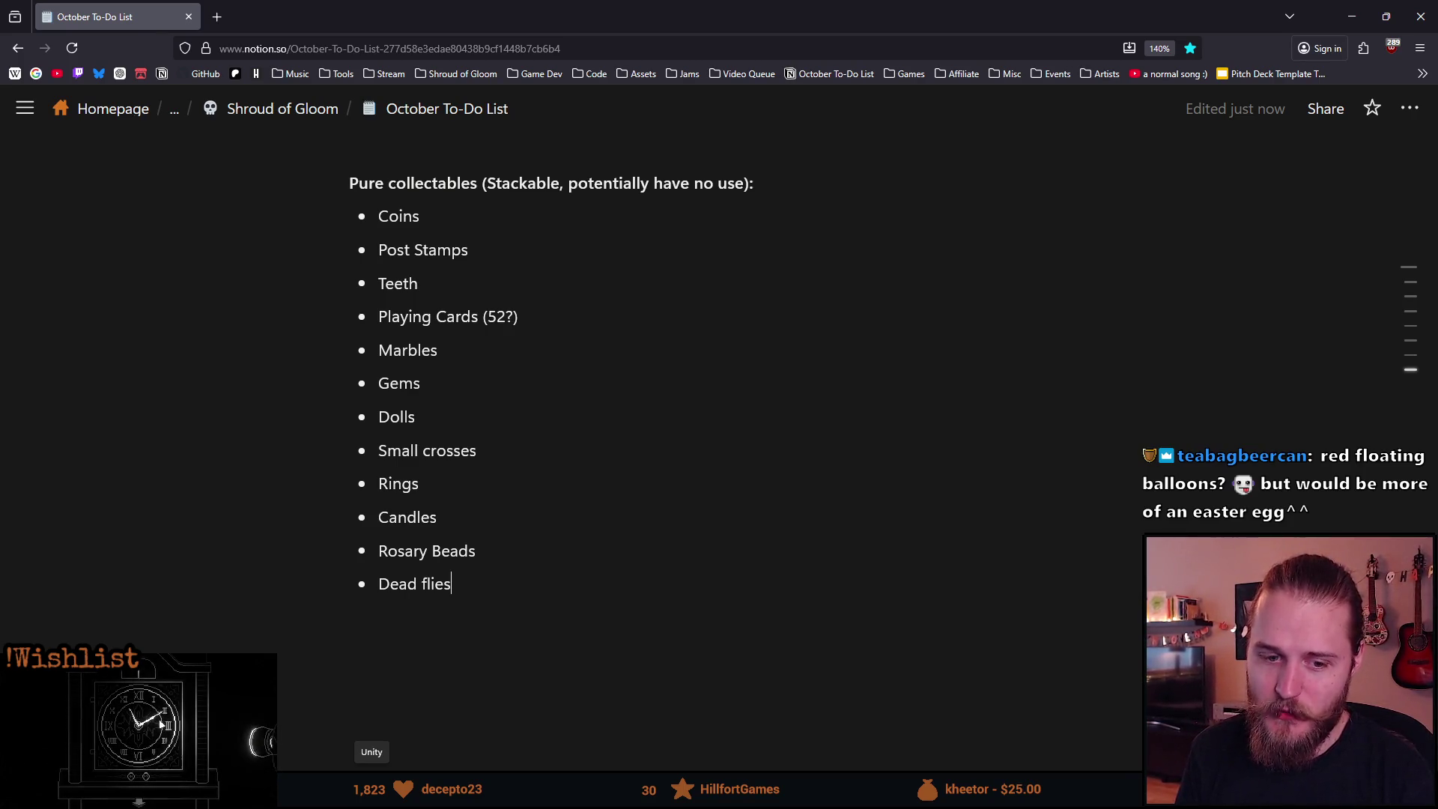
mouse_move(407, 796)
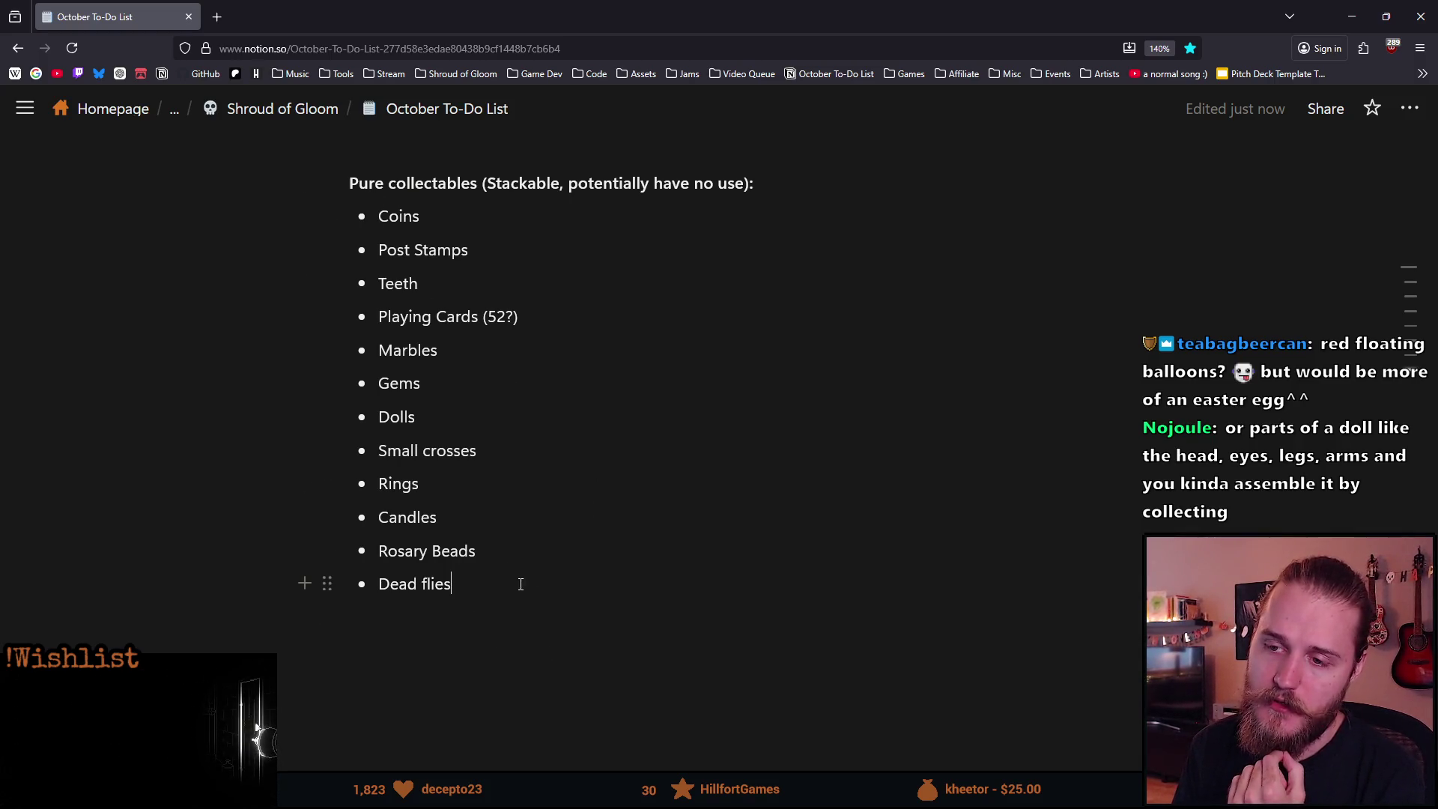
mouse_move(495, 592)
mouse_down()
mouse_move(435, 417)
mouse_move(397, 217)
mouse_up()
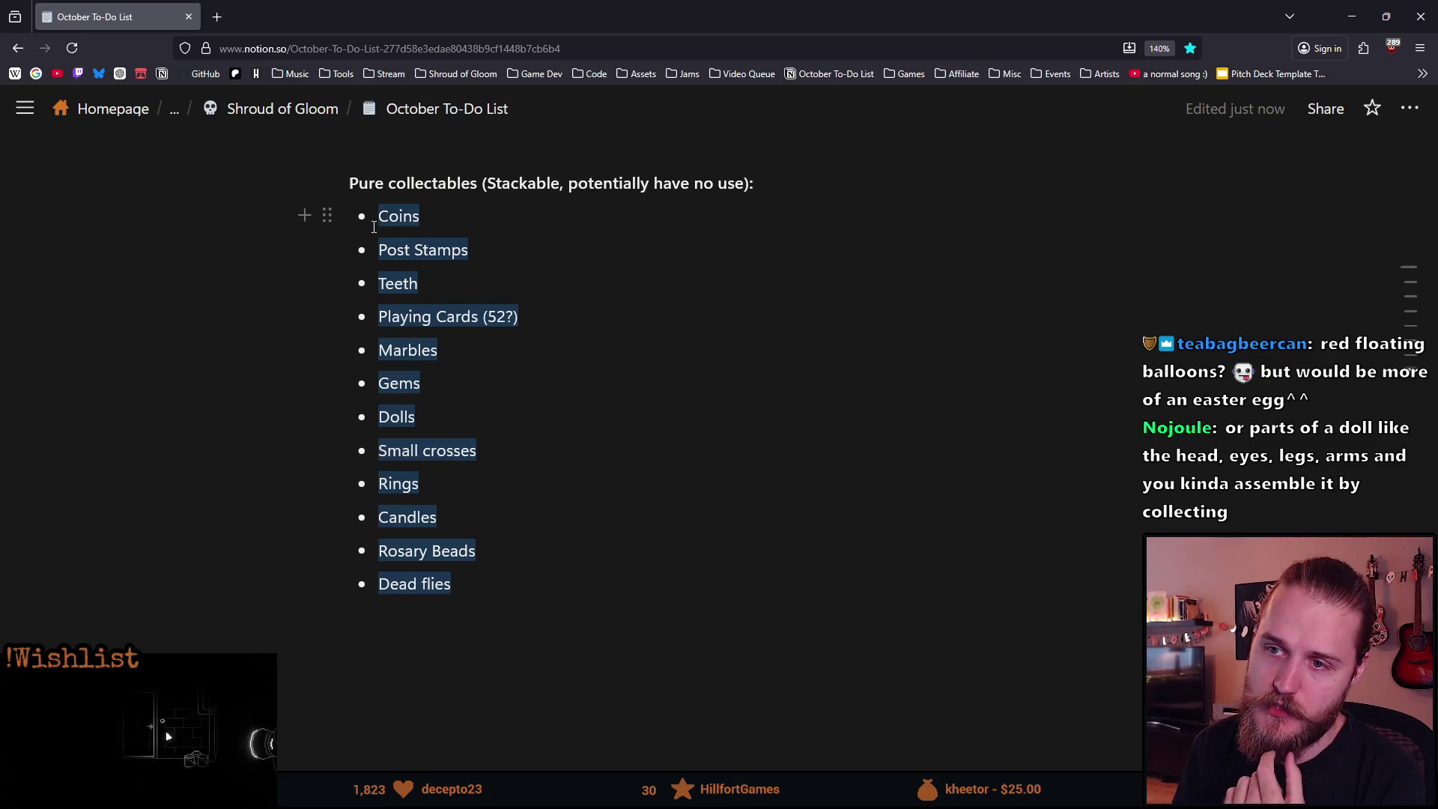
click(555, 381)
drag(495, 189, 349, 185)
click(534, 244)
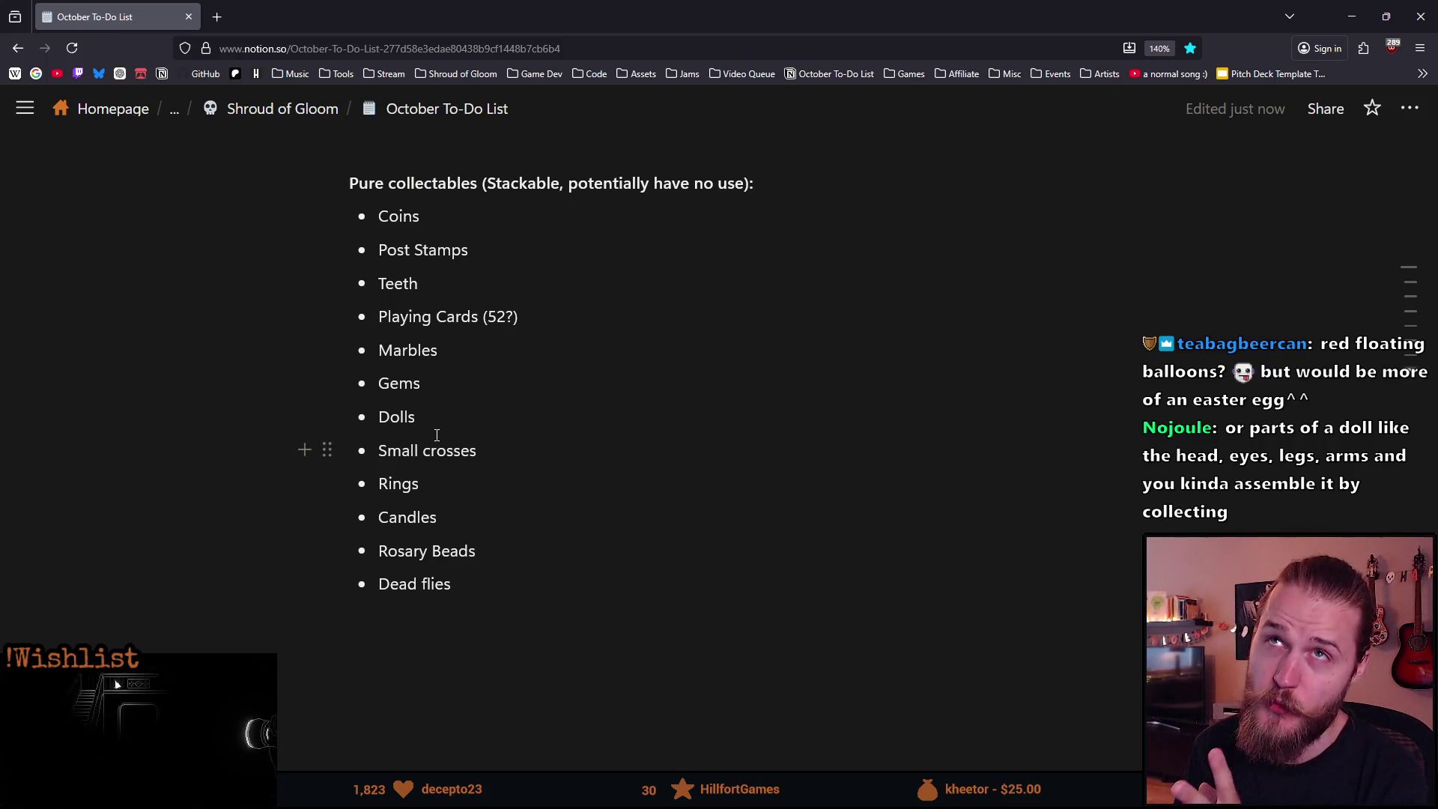
scroll(436, 435, up, 4)
scroll(435, 488, up, 4)
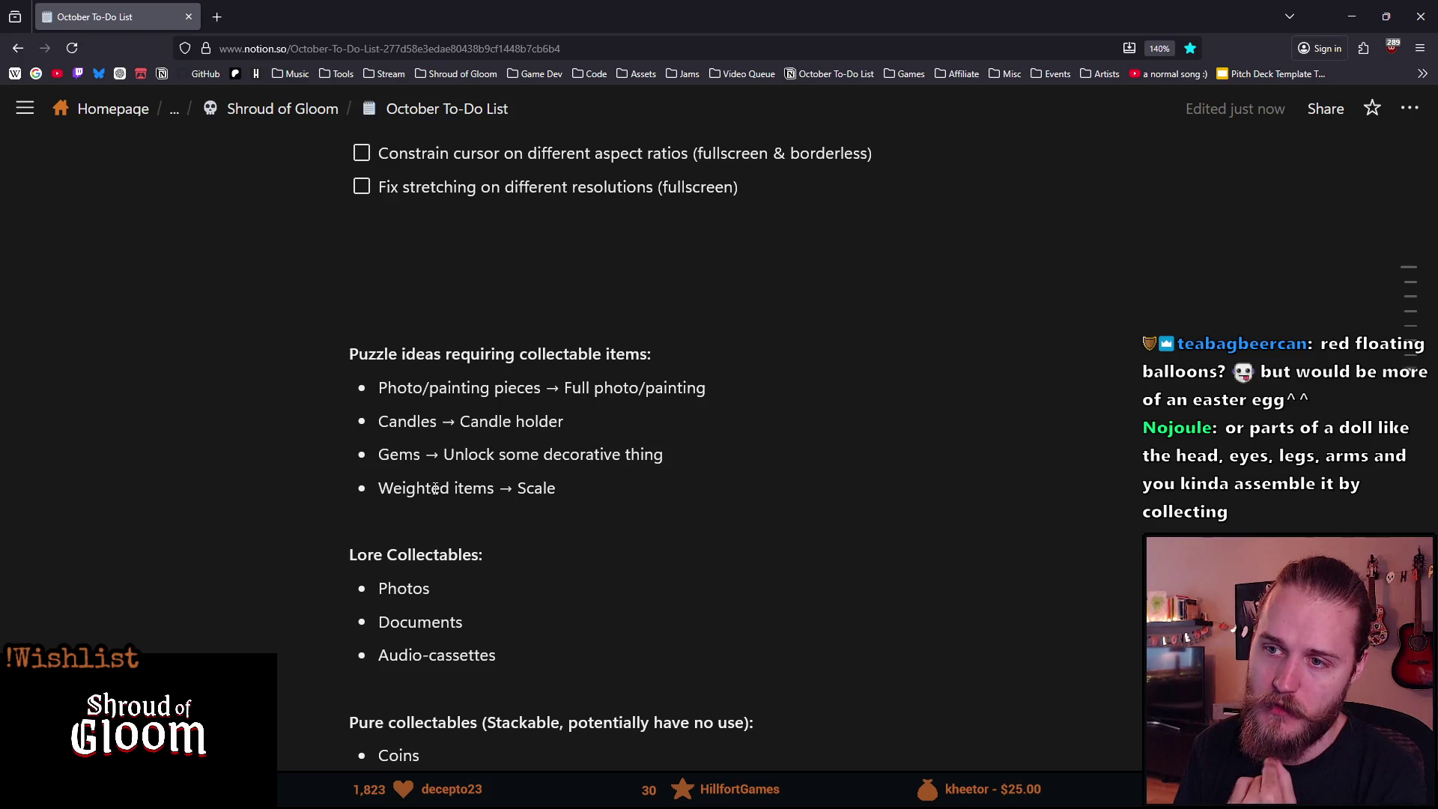
scroll(434, 489, up, 3)
scroll(434, 489, down, 5)
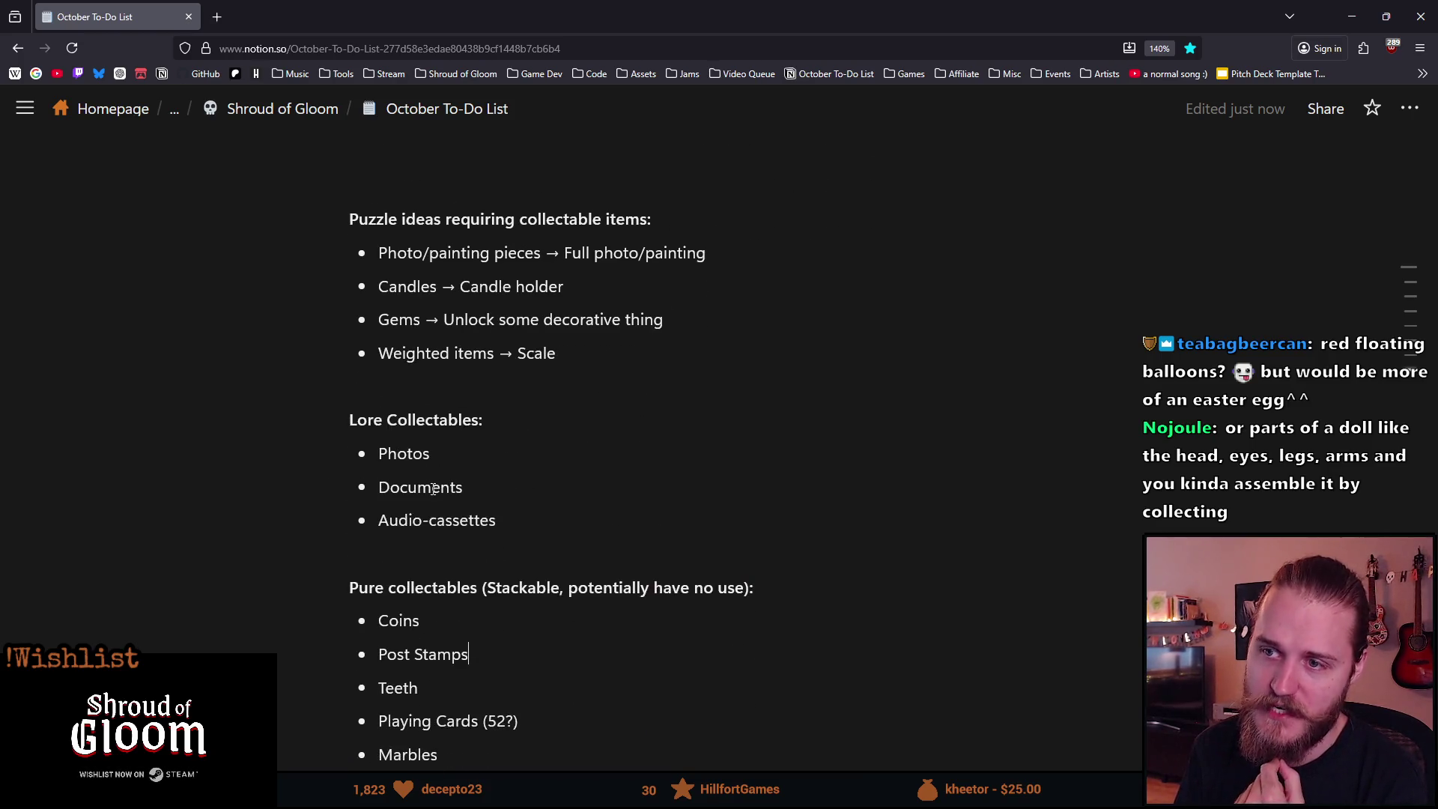
scroll(435, 489, up, 9)
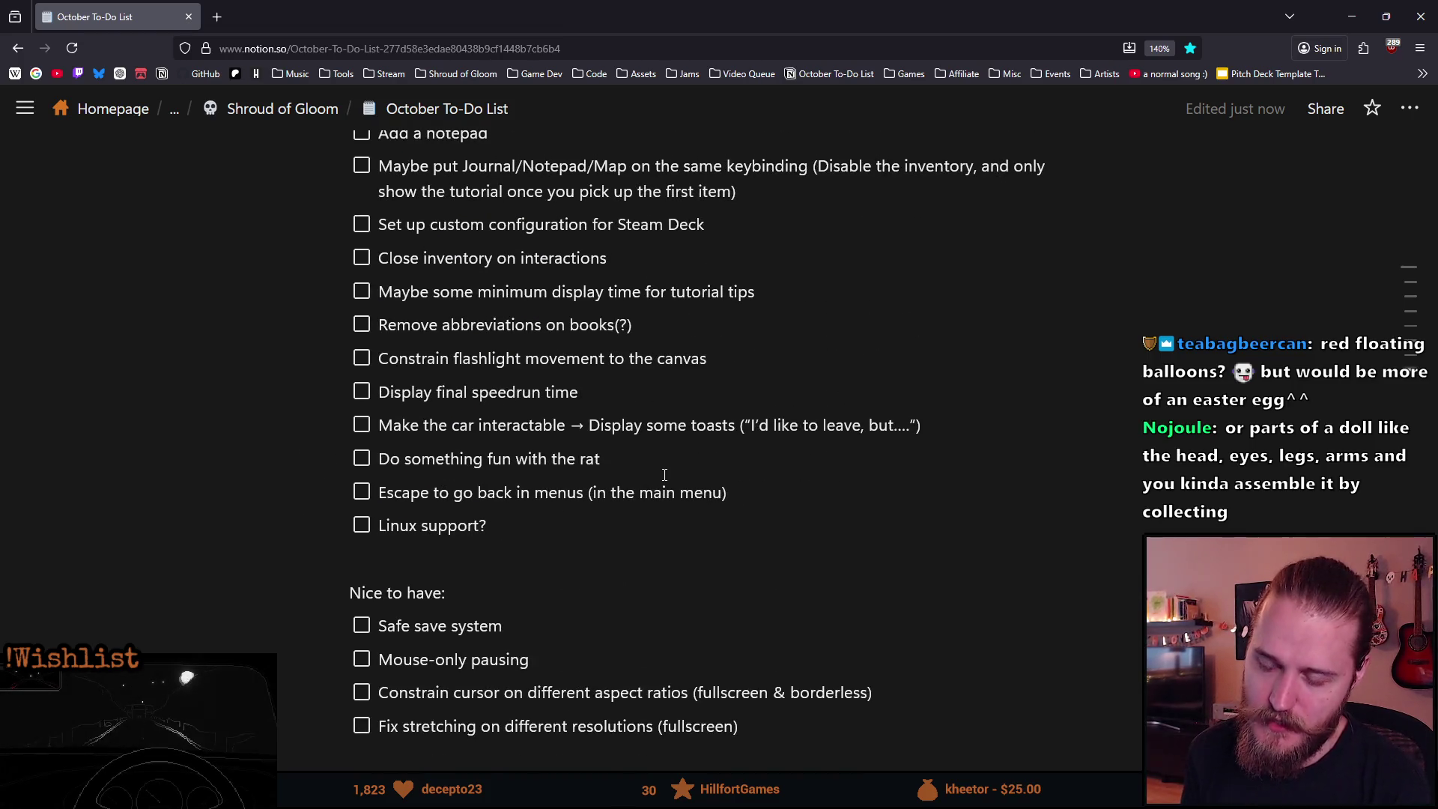
Add a 'Red balloon' to-do below 'Linux support?'.
key(Return)
text(Red balo)
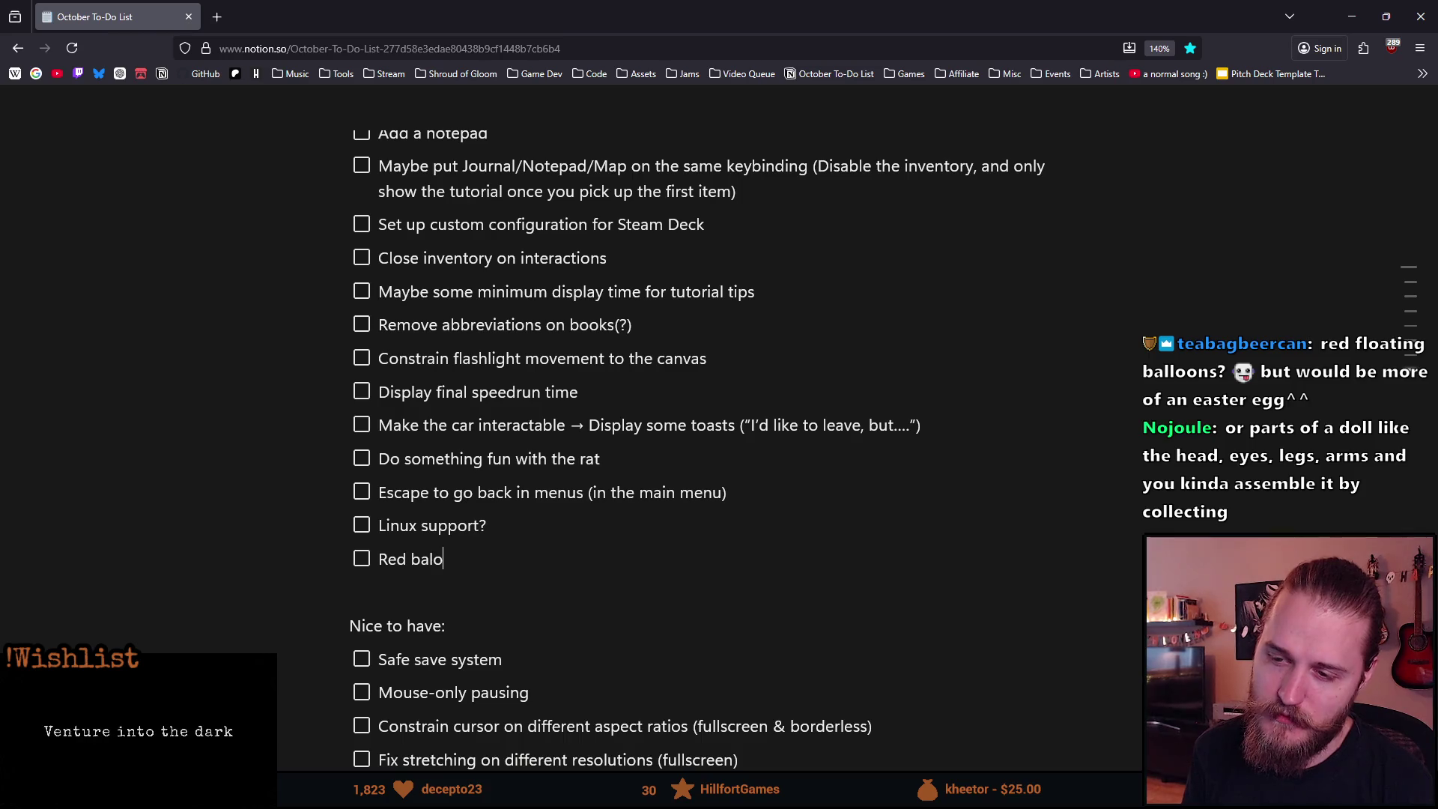
key(BackSpace)
text(n)
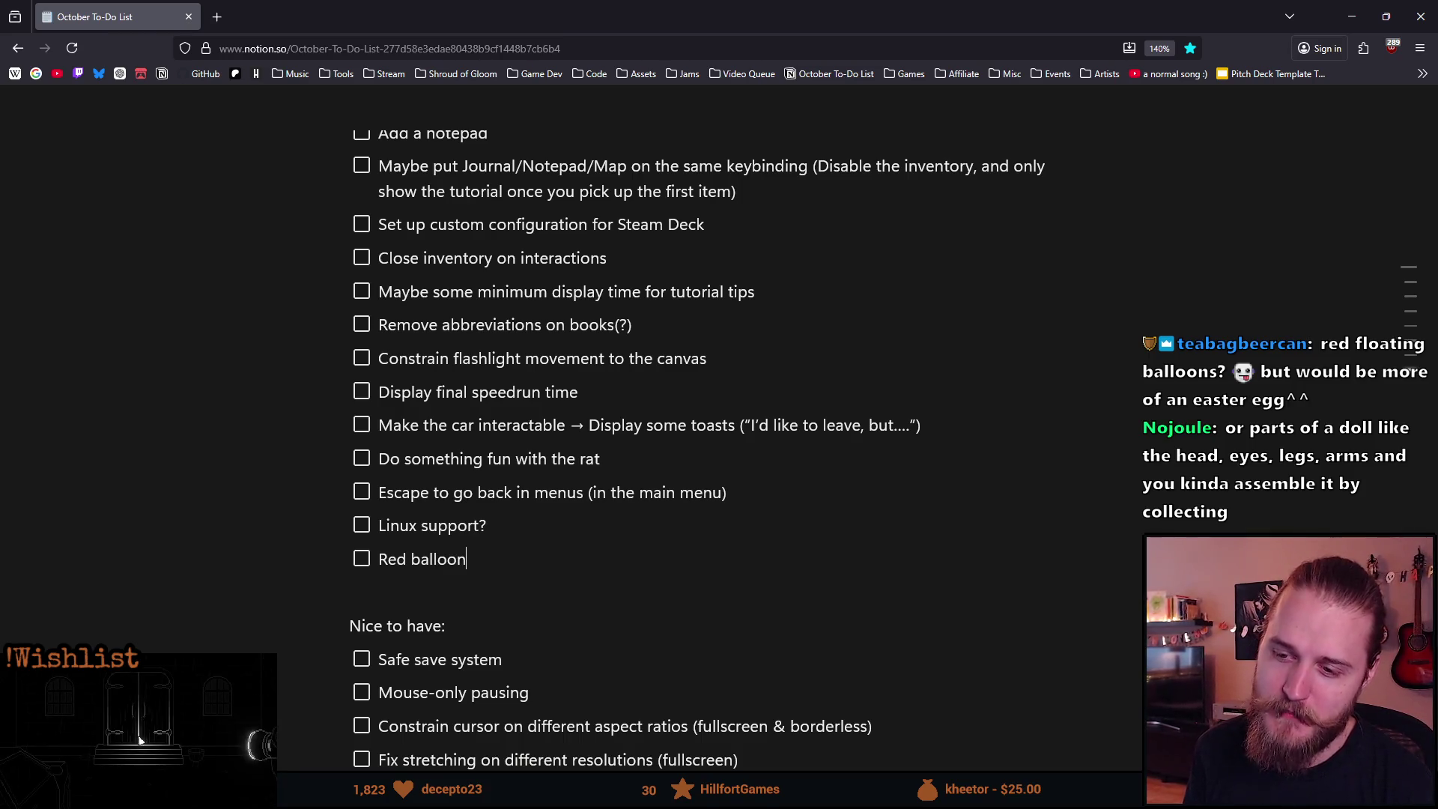
scroll(556, 533, down, 10)
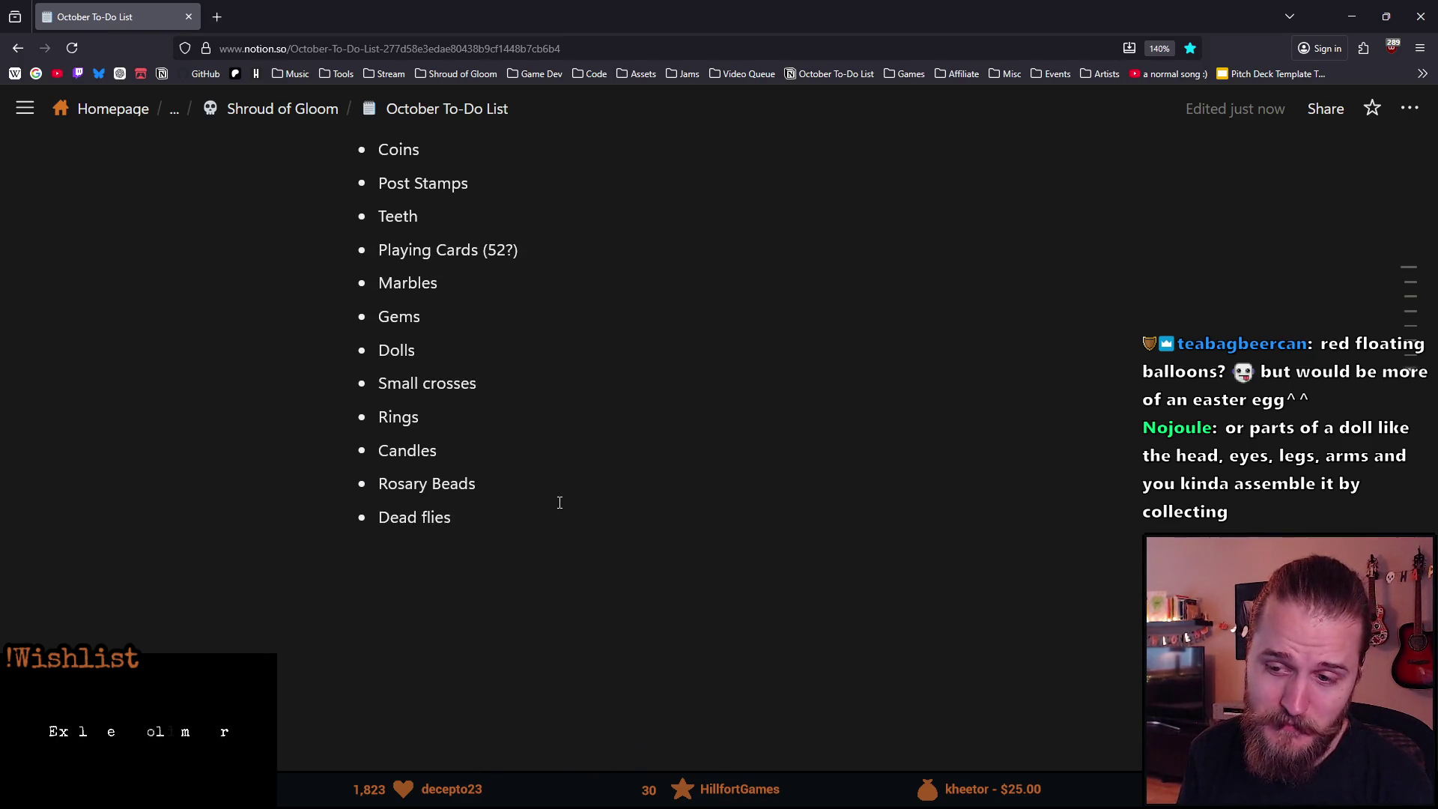
scroll(558, 499, up, 2)
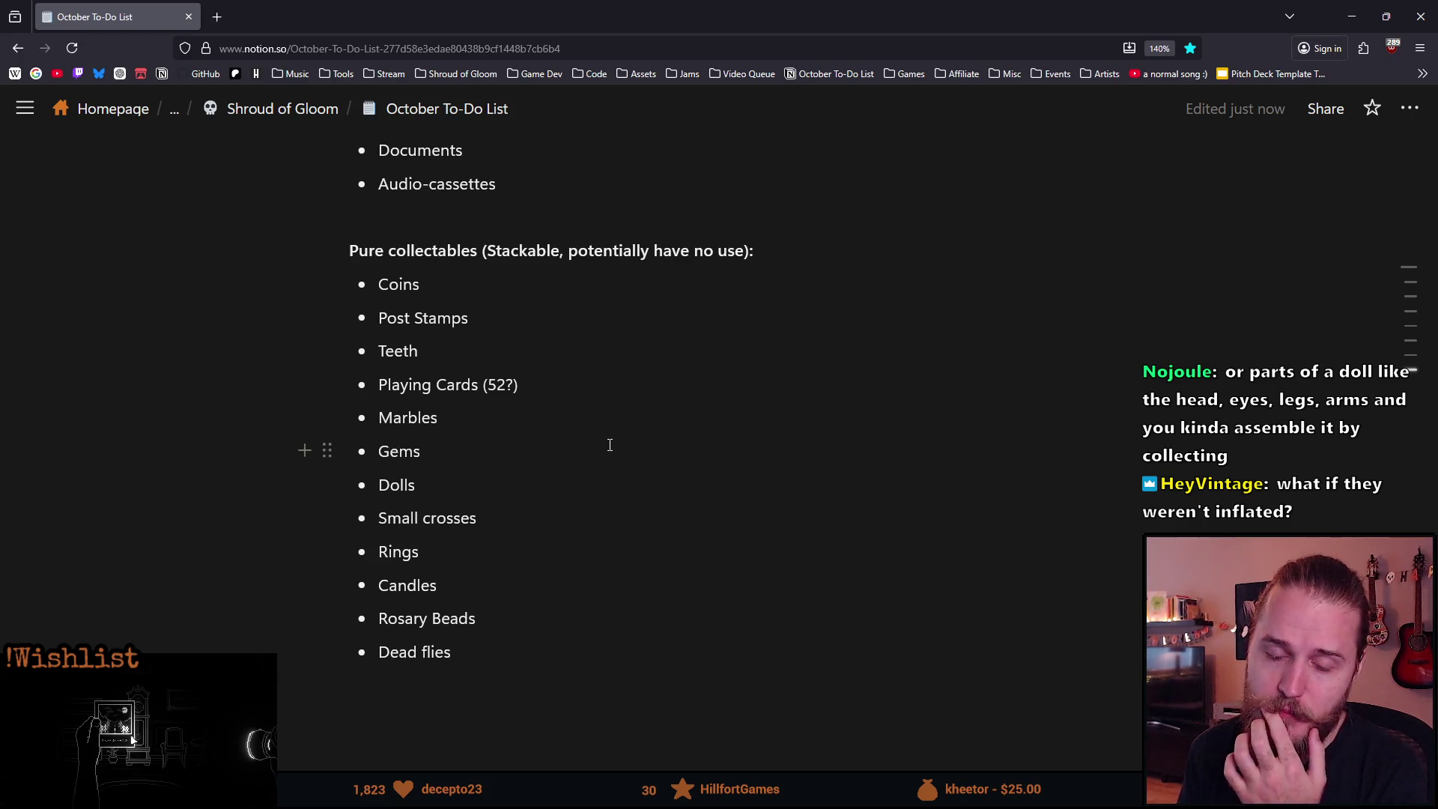
Append ' (doll parts?)' to the Dolls collectable, then return to Aseprite.
click(473, 481)
text((doll)
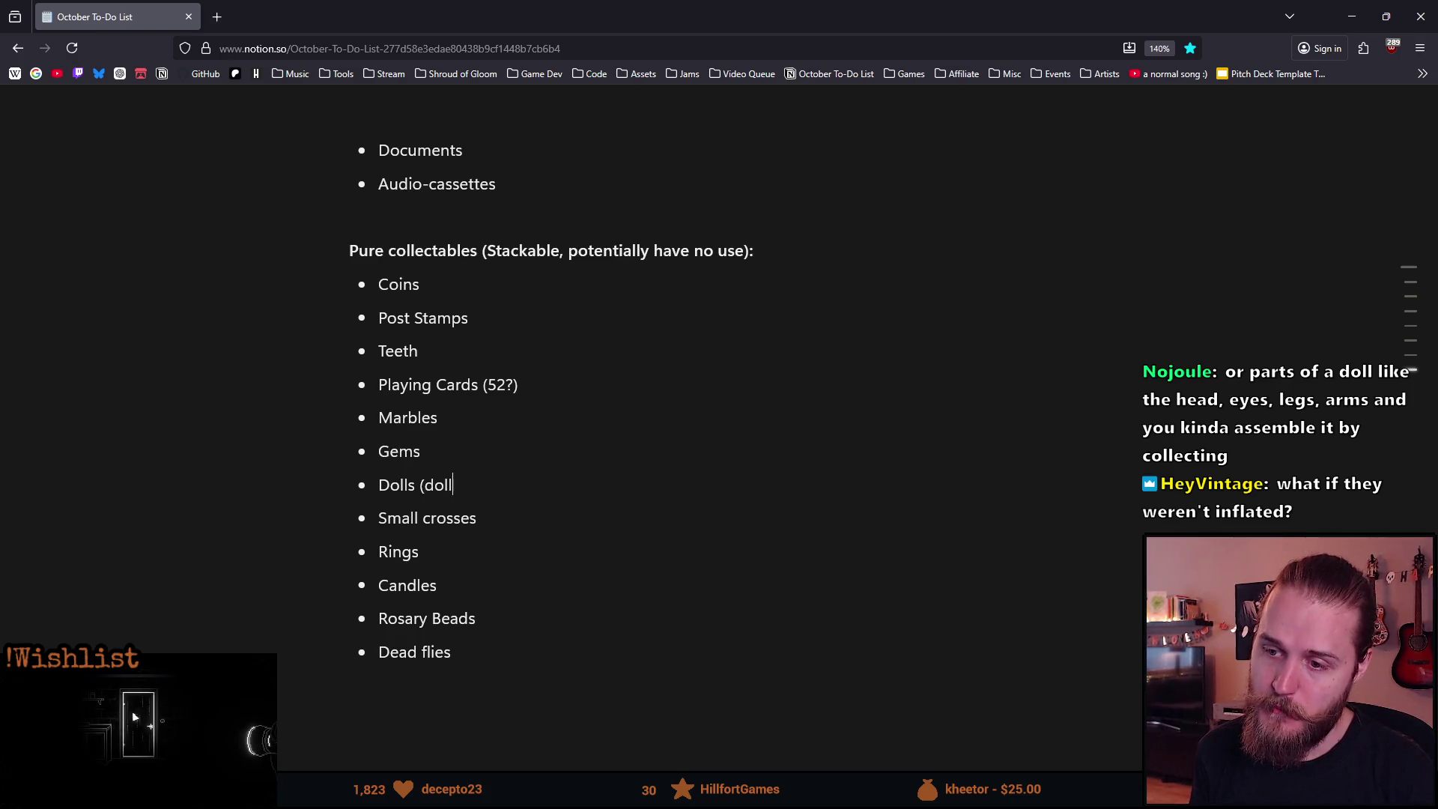
text( par))
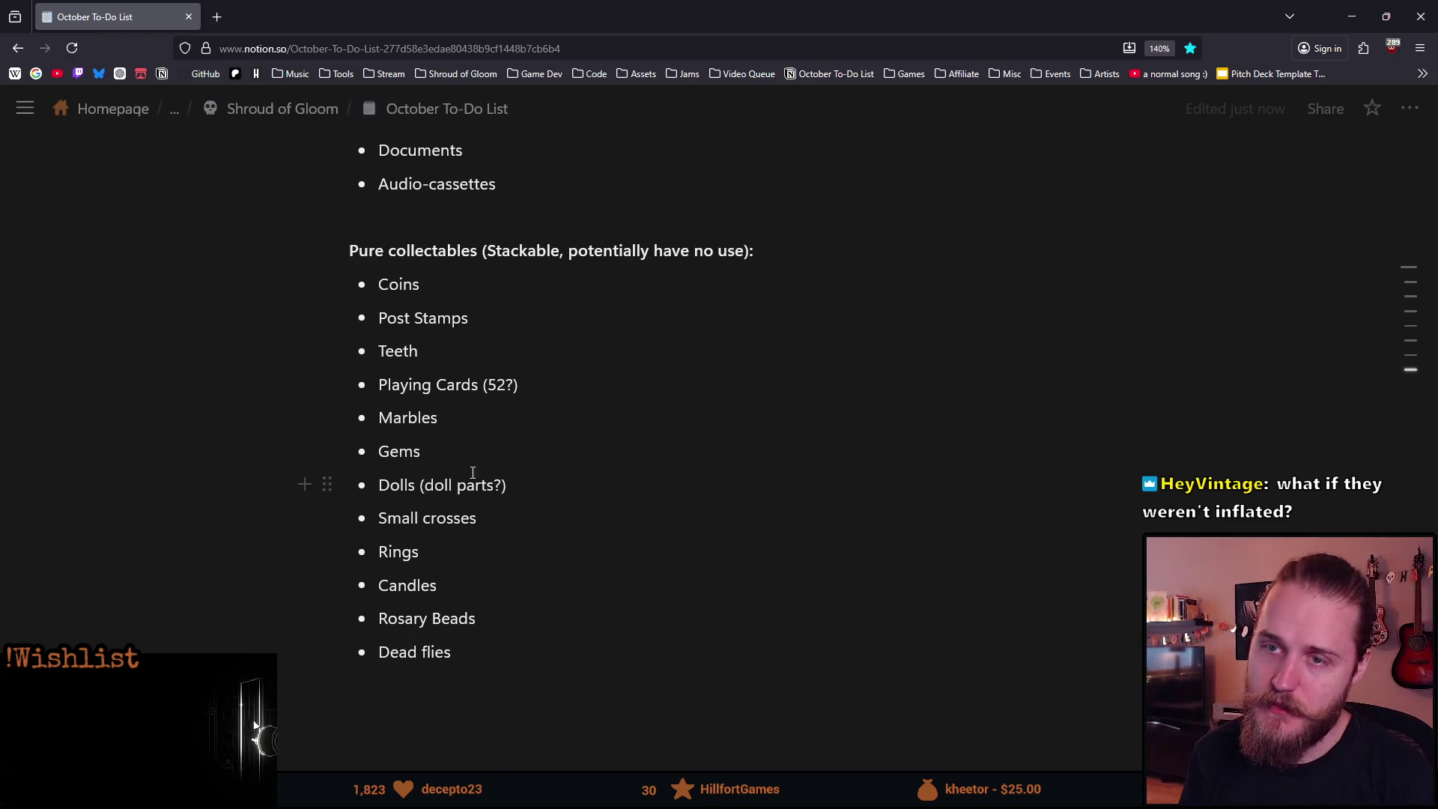
key(alt+Tab)
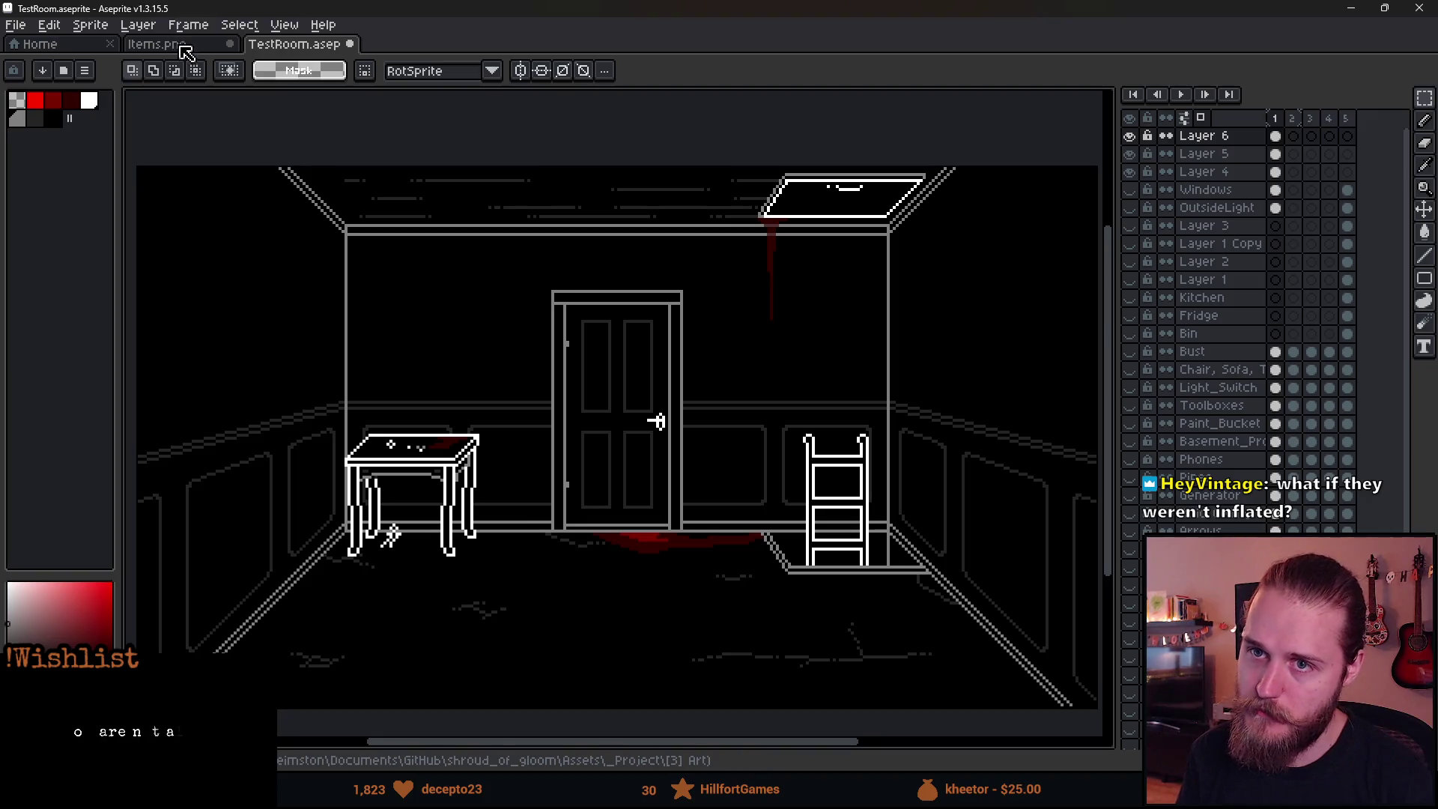
Copy the doll sprite on Items.png into the cell just right of it.
click(179, 44)
scroll(449, 321, up, 2)
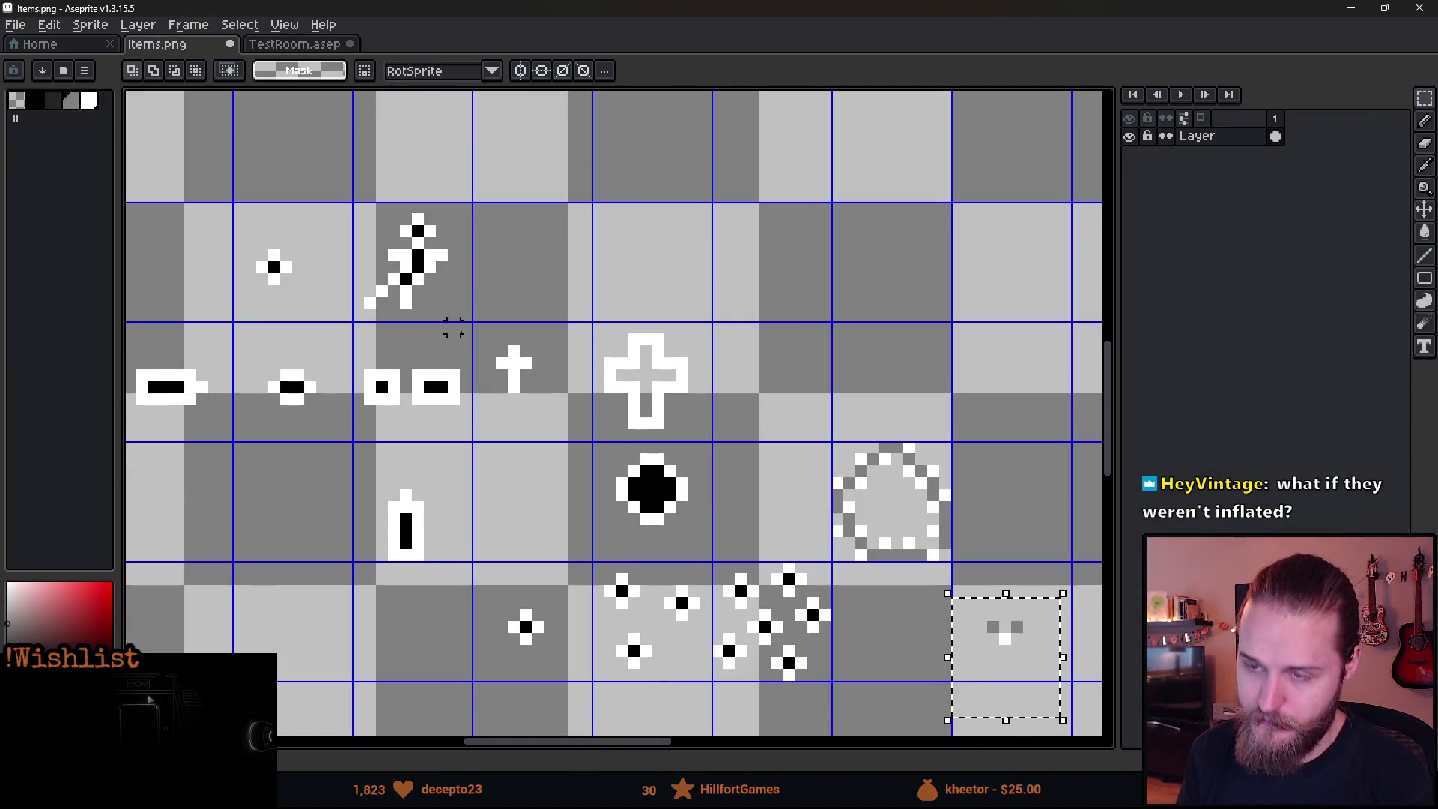
mouse_move(510, 384)
mouse_down()
mouse_move(594, 362)
mouse_move(719, 363)
mouse_move(630, 434)
mouse_up()
click(872, 340)
Pull the doll copy's body block and legs apart to the right.
scroll(753, 341, up, 3)
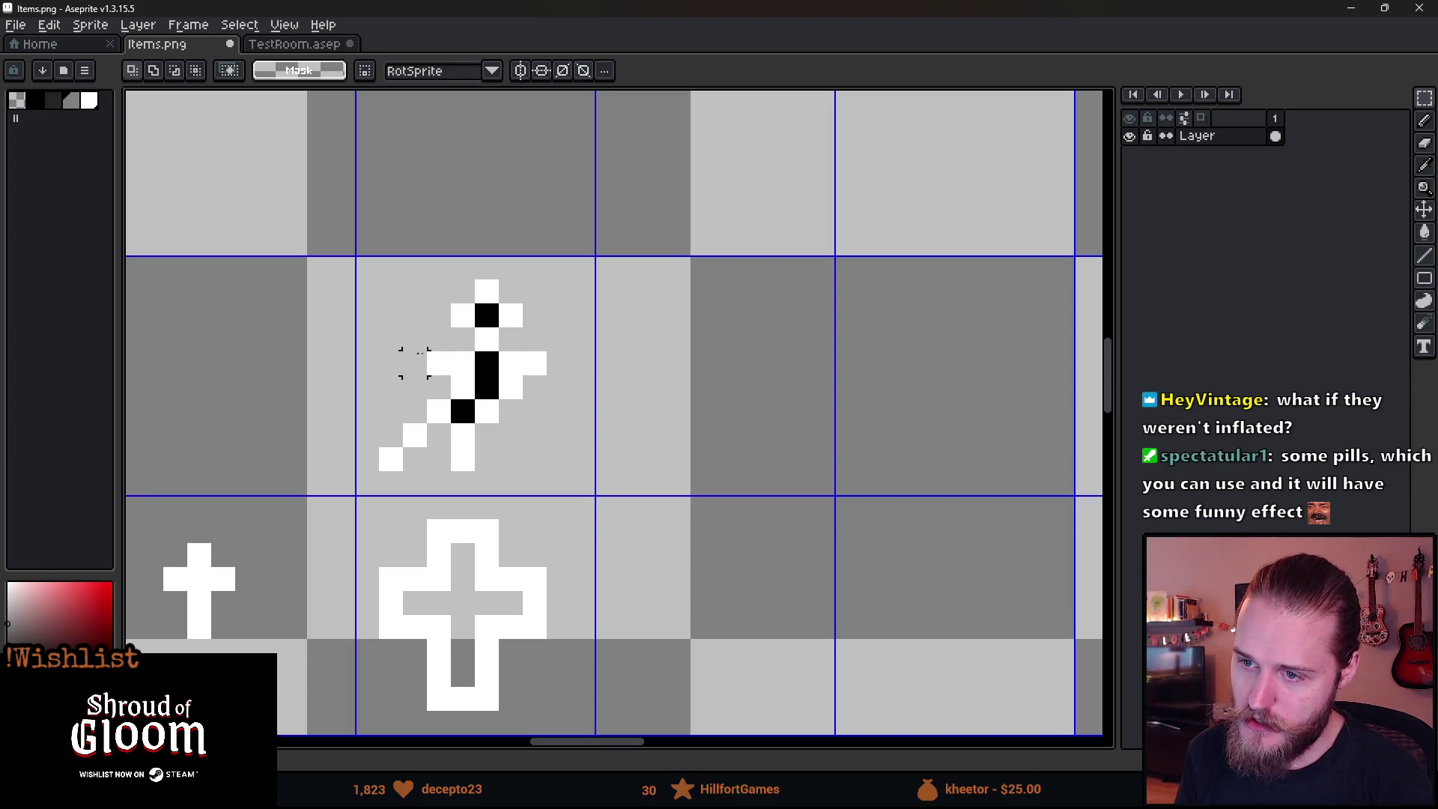
mouse_move(463, 362)
mouse_down()
mouse_move(515, 398)
mouse_move(646, 394)
mouse_move(655, 367)
mouse_move(618, 394)
mouse_up()
drag(448, 397, 550, 522)
drag(500, 469, 552, 481)
click(726, 459)
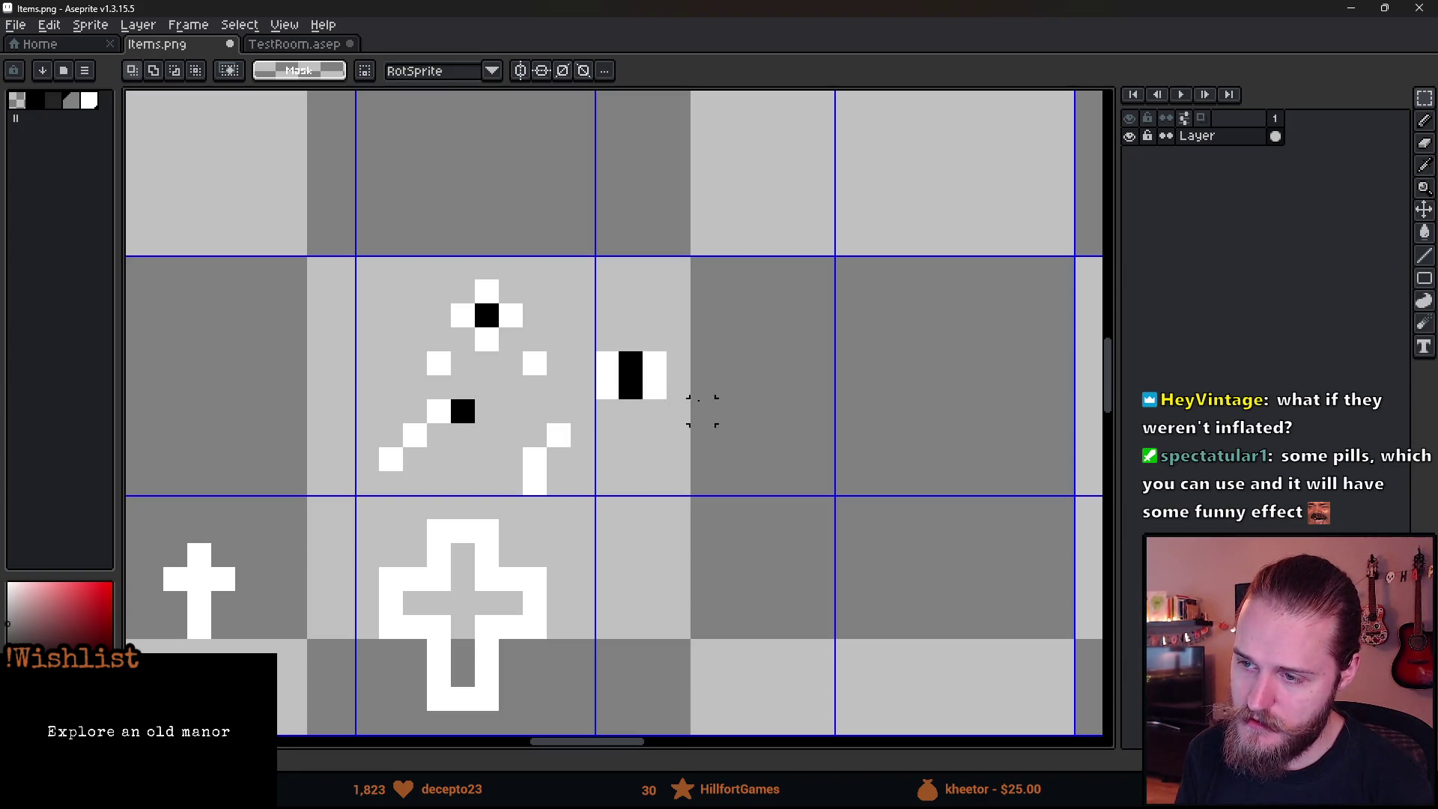
scroll(607, 435, down, 4)
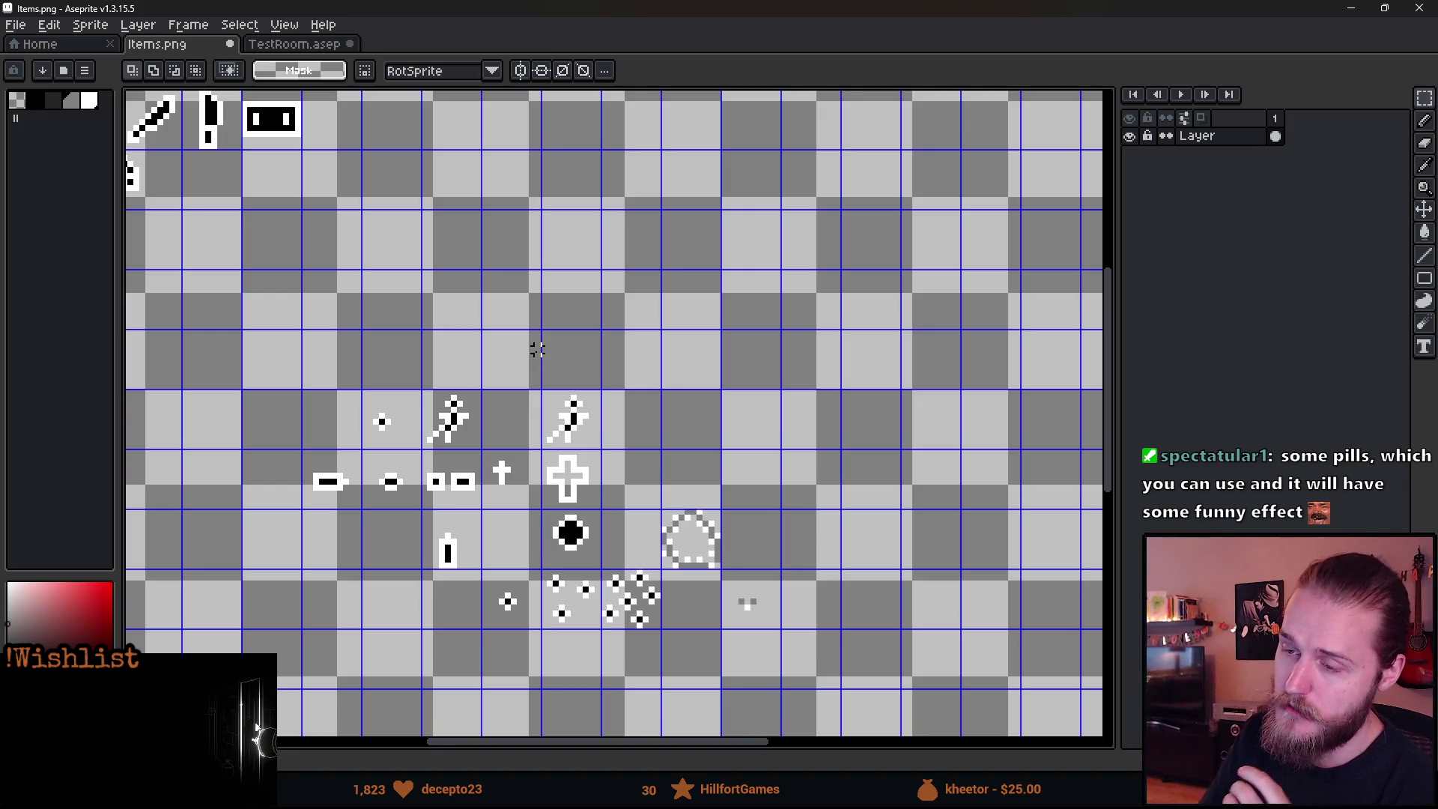
Draw a white 1px pill outline beside the doll copy.
scroll(622, 427, up, 1)
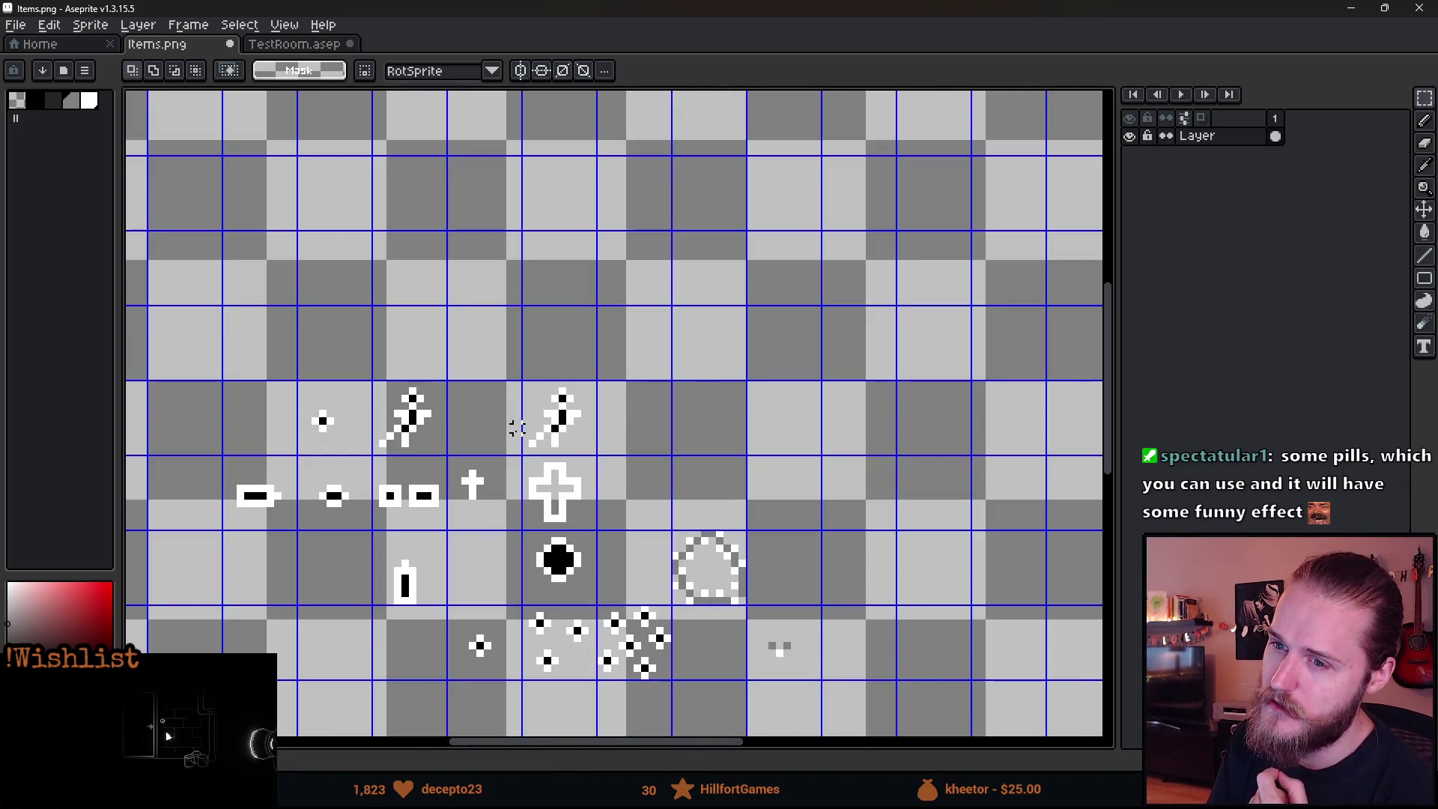
drag(494, 533, 571, 460)
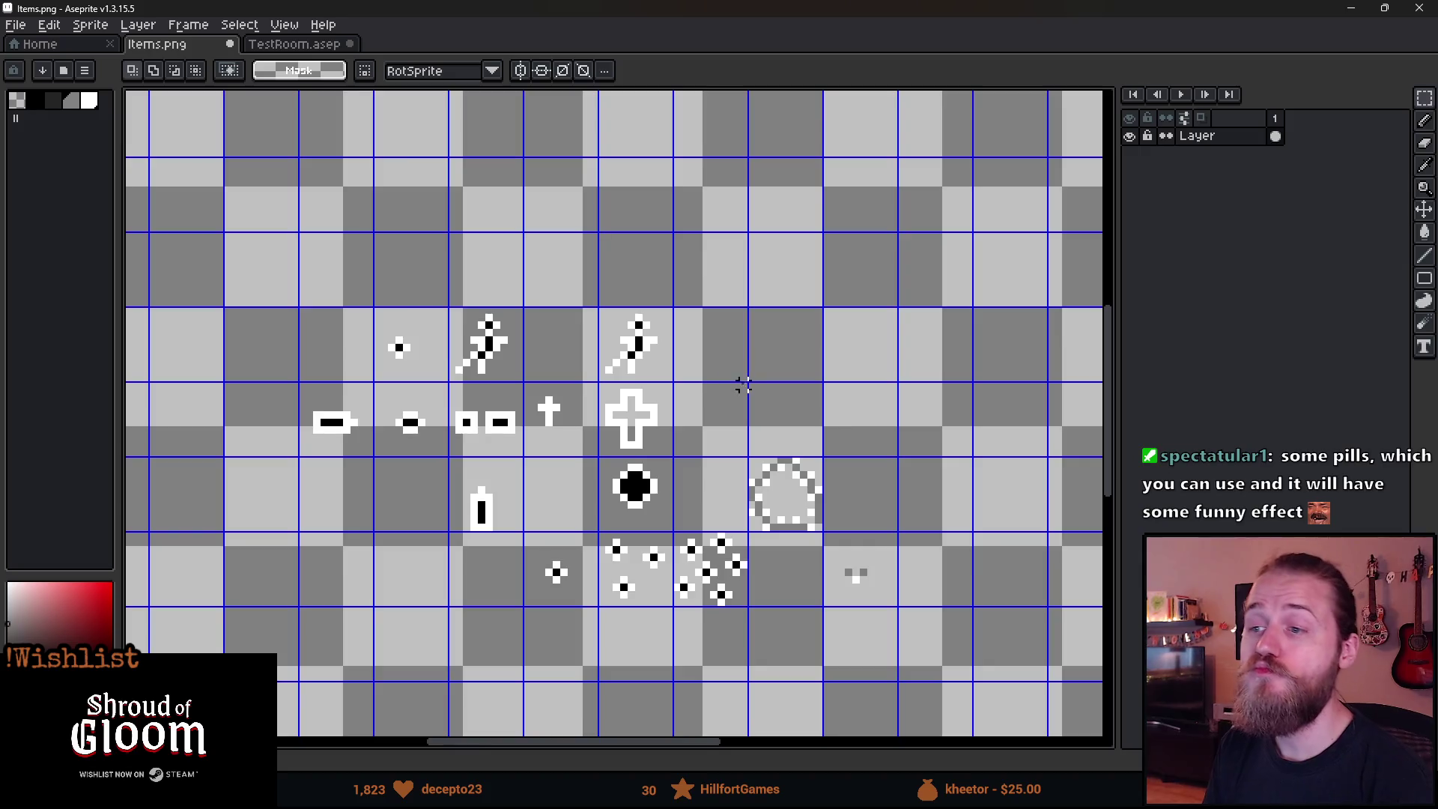
scroll(742, 376, up, 3)
key(b)
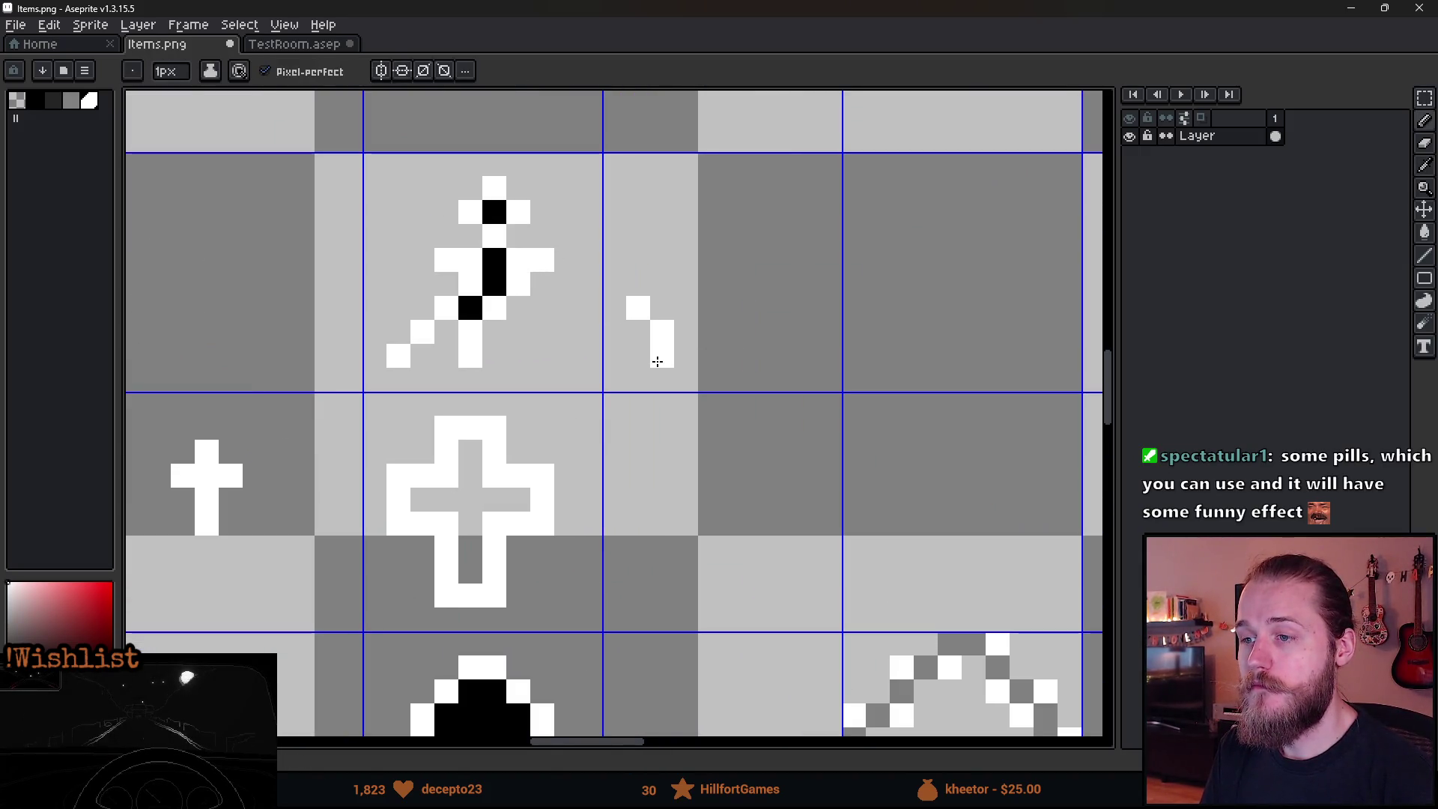
mouse_move(638, 354)
mouse_down()
mouse_move(693, 311)
mouse_move(740, 312)
mouse_move(684, 344)
mouse_move(758, 331)
mouse_up()
scroll(731, 459, down, 3)
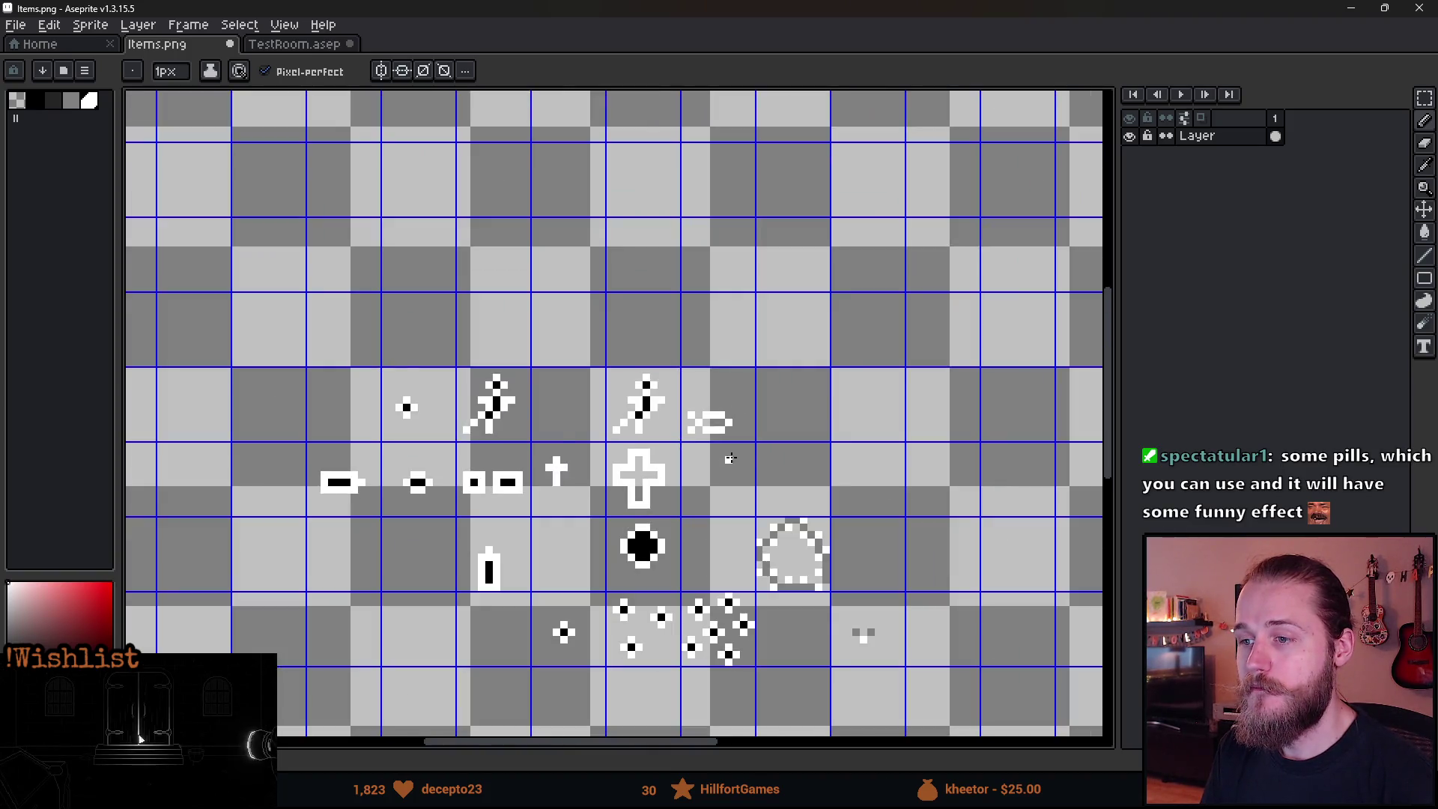
scroll(630, 381, up, 3)
key(e)
key(b)
click(630, 398)
Fill the pill's centre with black picked from the sprite, then deselect.
scroll(651, 483, down, 3)
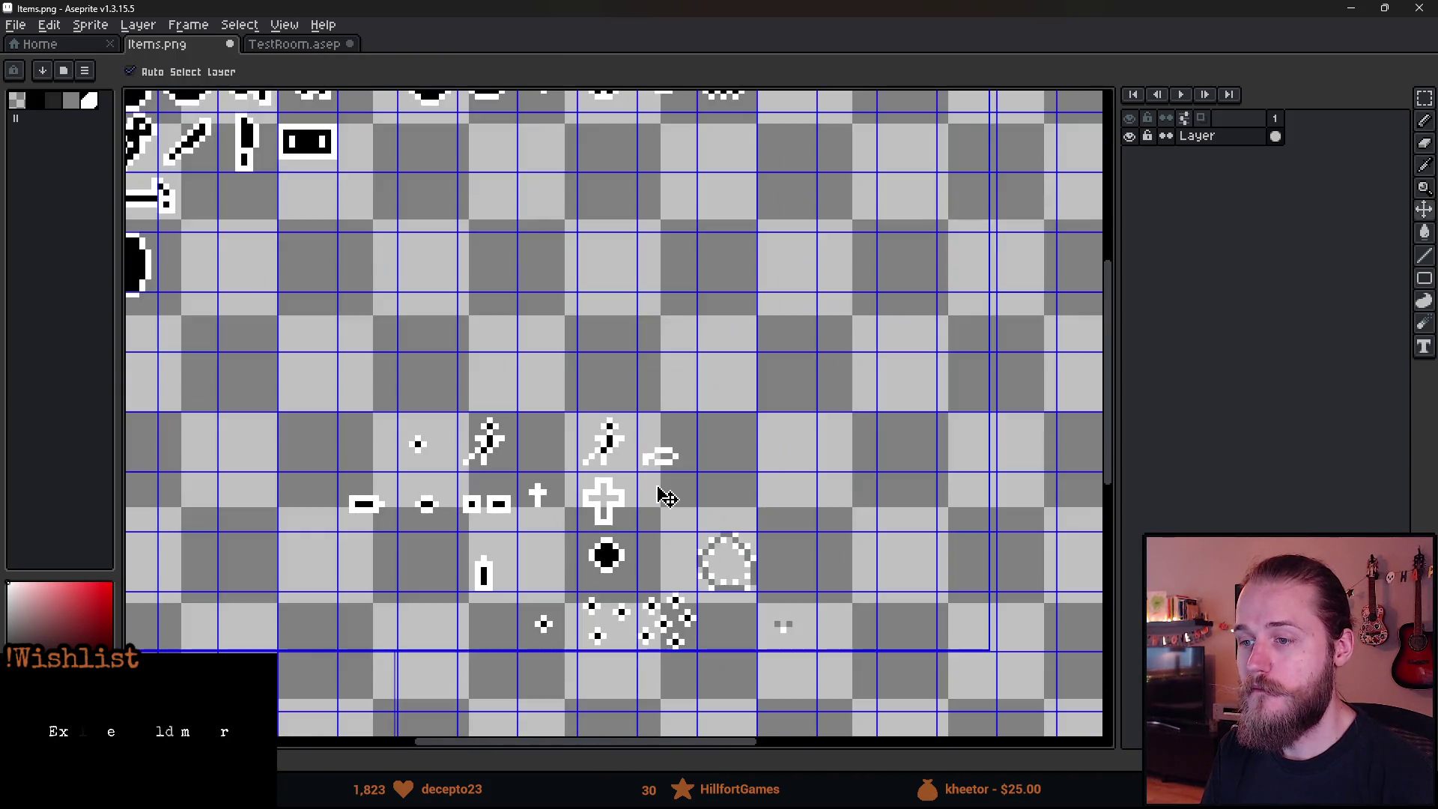
scroll(524, 405, up, 4)
key(i)
click(464, 381)
key(b)
mouse_move(642, 448)
mouse_down()
mouse_move(689, 447)
mouse_move(683, 494)
mouse_up()
scroll(662, 491, down, 3)
scroll(667, 496, up, 2)
scroll(677, 492, up, 2)
key(m)
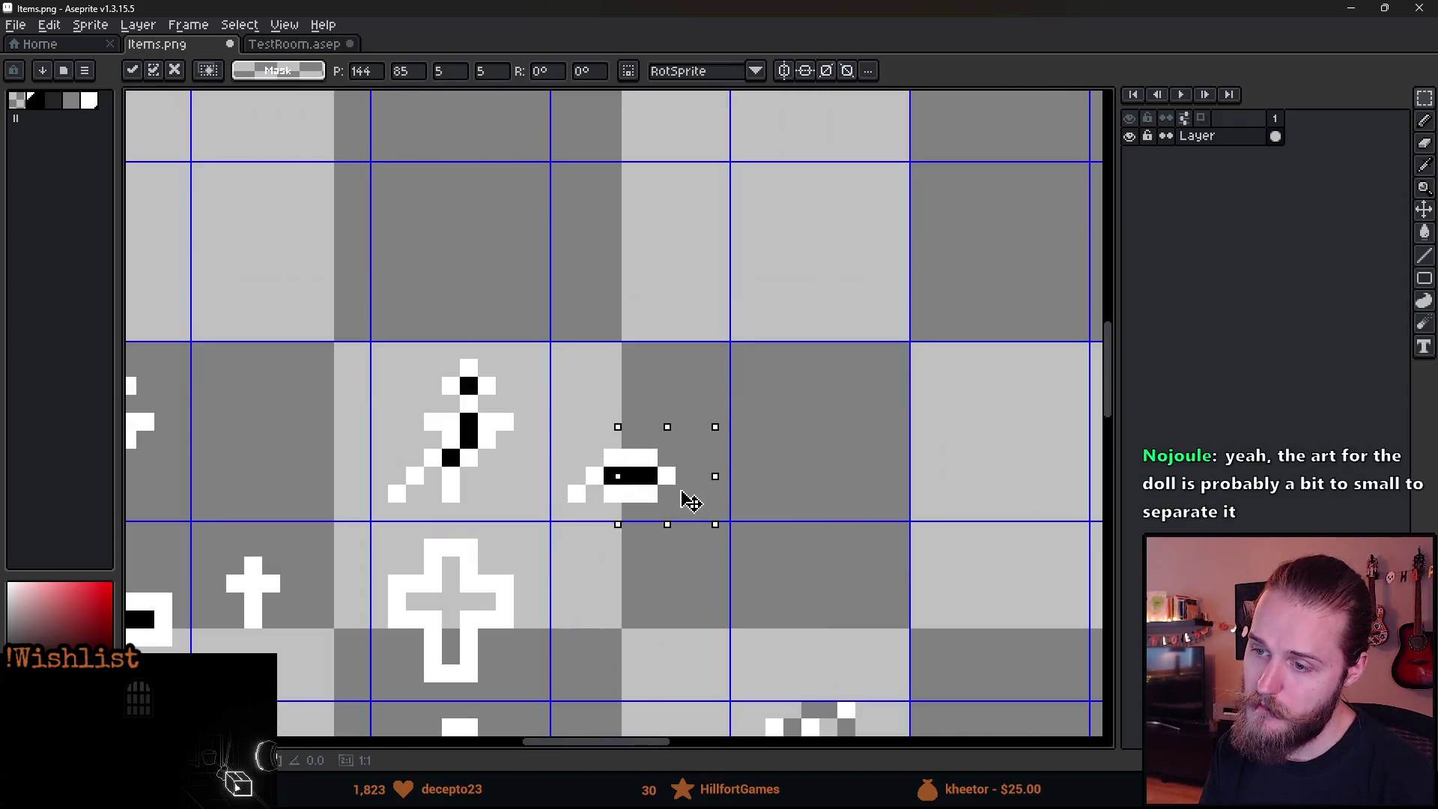
click(792, 457)
scroll(674, 467, down, 3)
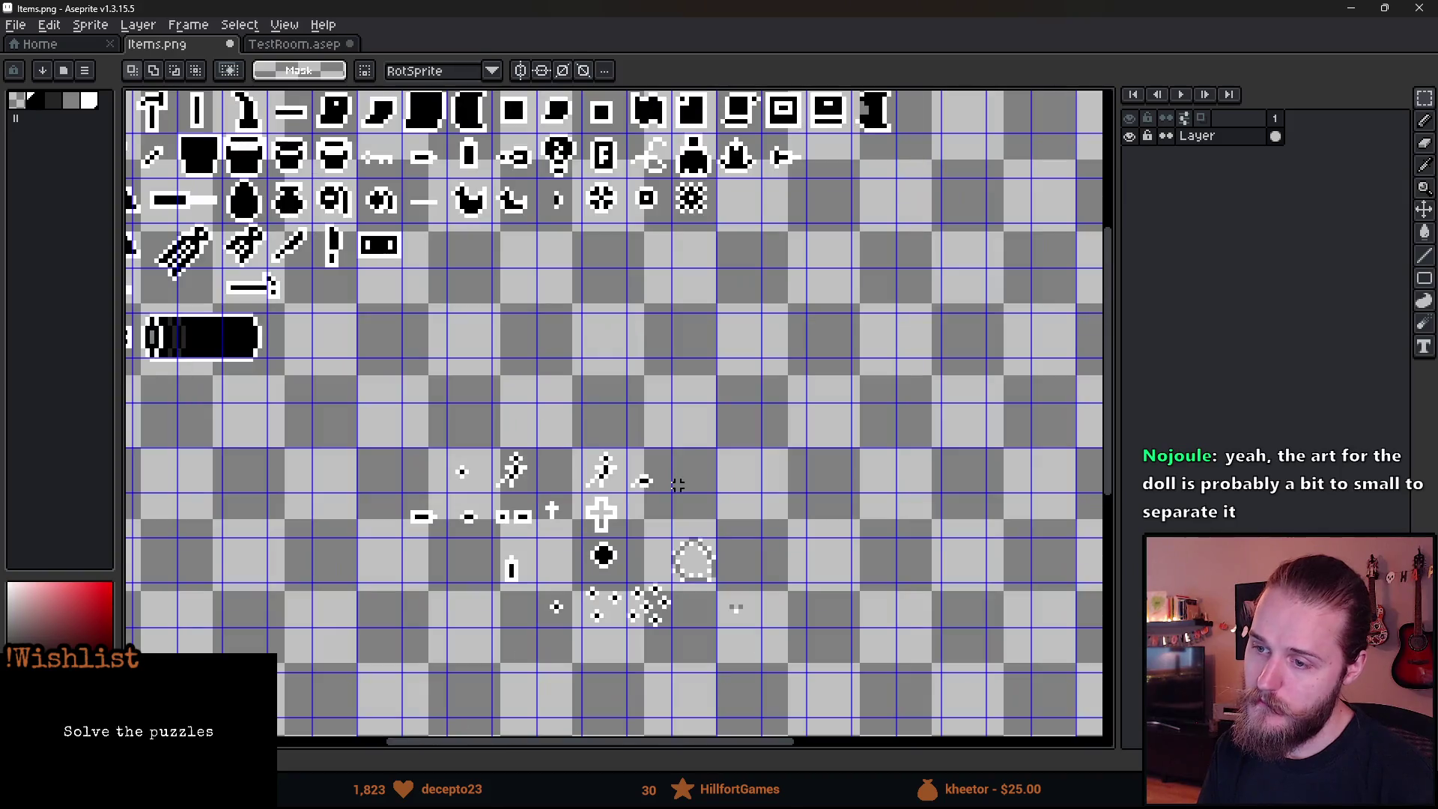
Bring an empty area of the sheet into view and set the Pencil to white.
drag(673, 485, 786, 442)
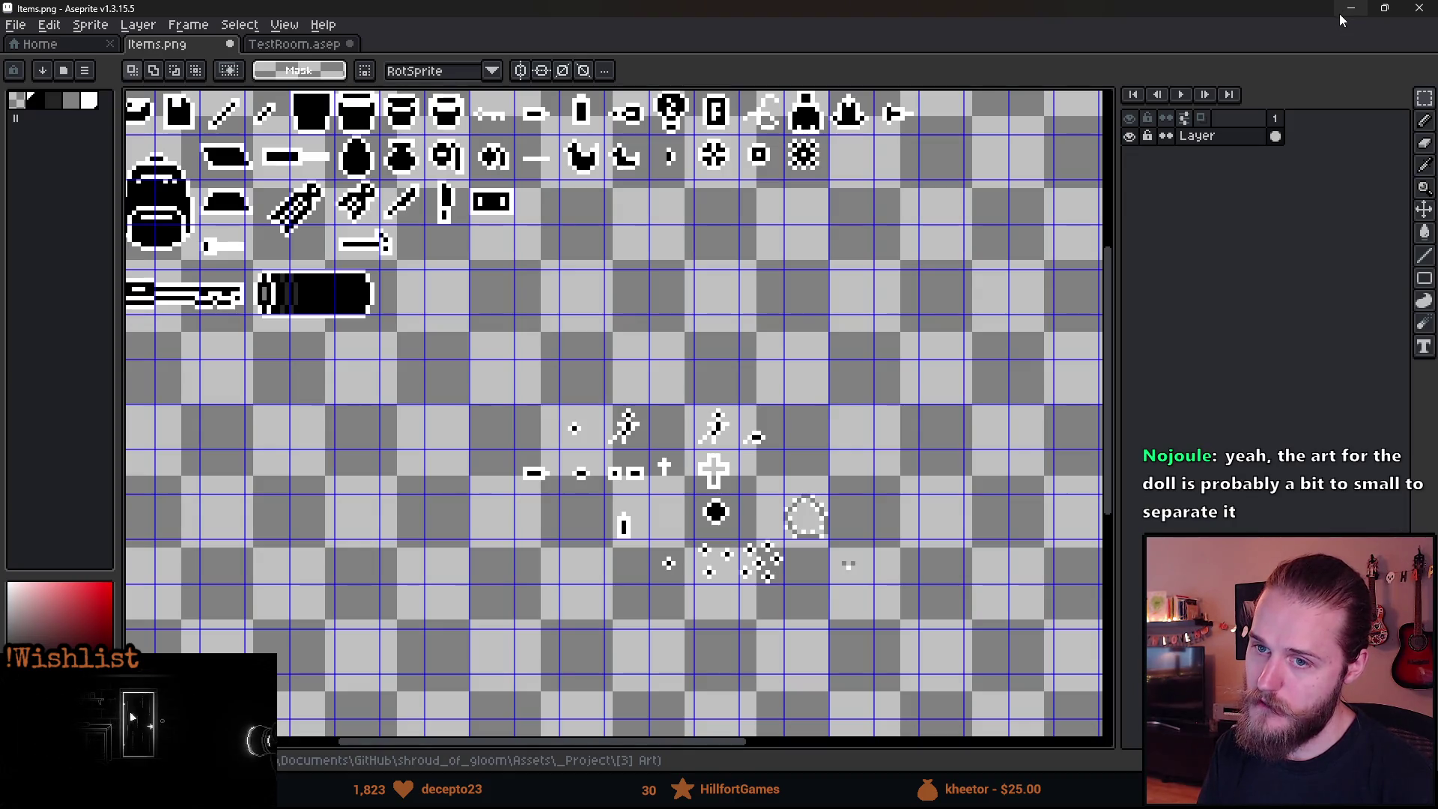
scroll(824, 479, down, 2)
scroll(837, 562, right, 3)
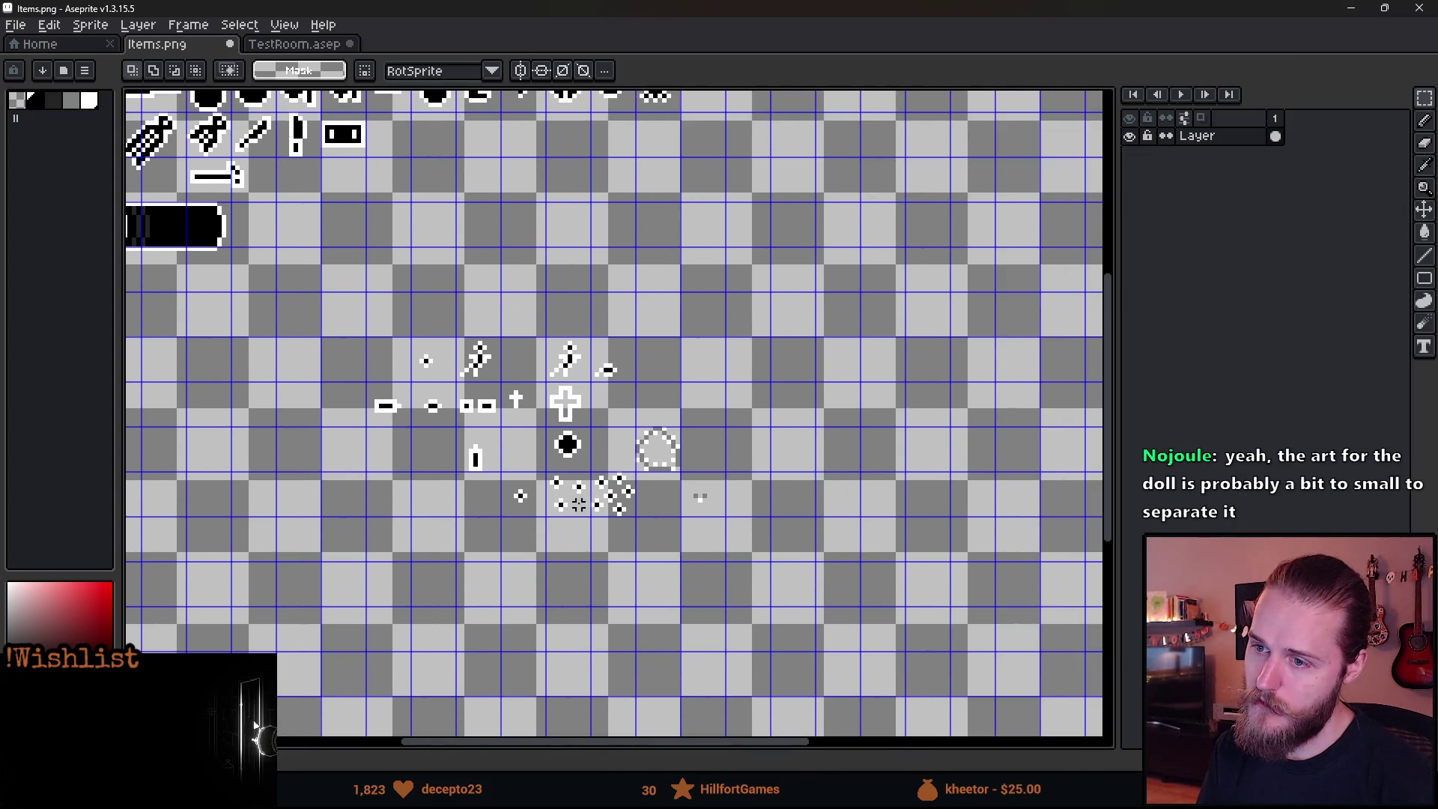
scroll(580, 504, up, 1)
drag(588, 546, 621, 540)
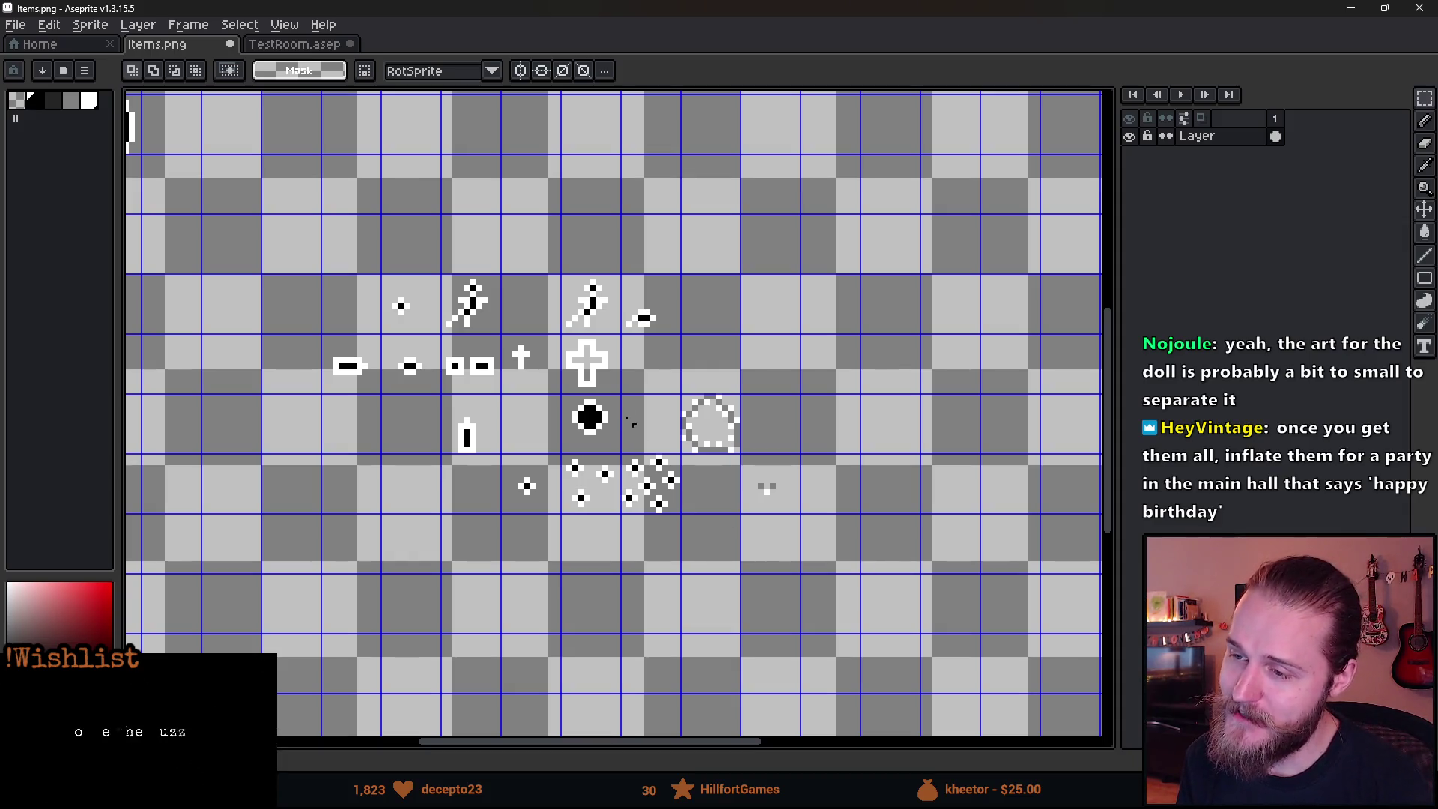
scroll(634, 431, up, 1)
key(b)
scroll(655, 379, up, 2)
scroll(655, 379, up, 1)
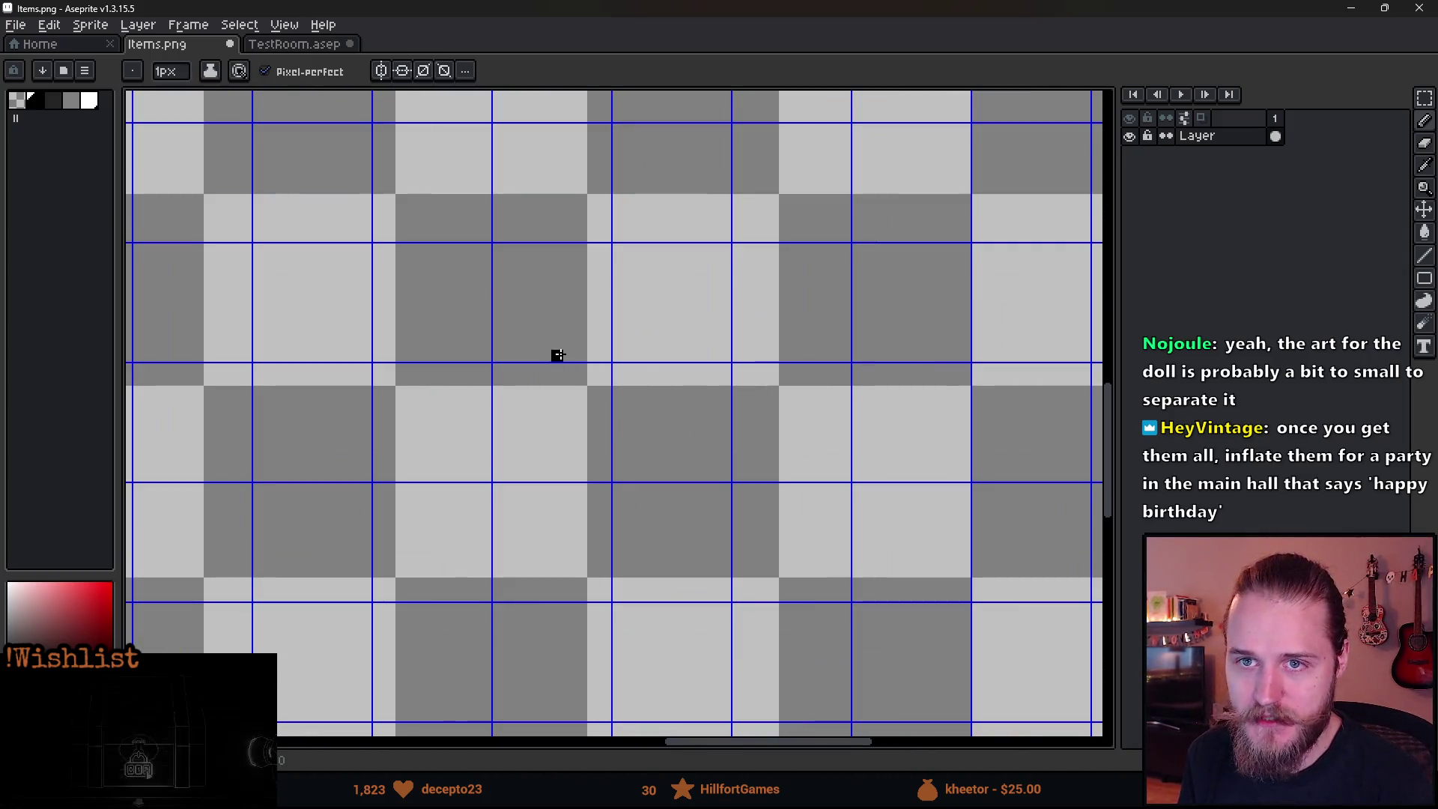
click(88, 100)
scroll(710, 562, up, 2)
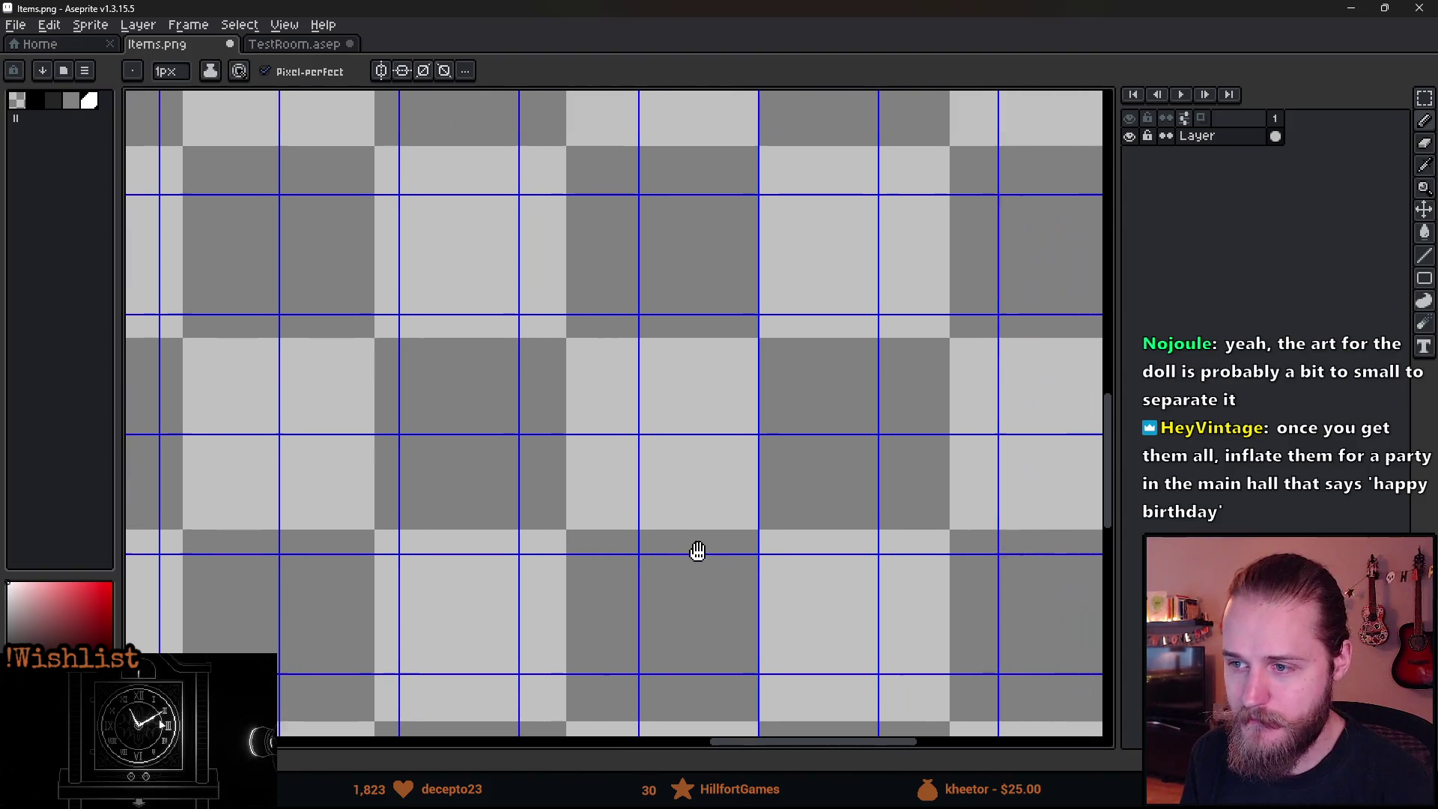
Draw the white bars of a pillar shape and a box above it.
click(556, 402)
scroll(540, 427, up, 2)
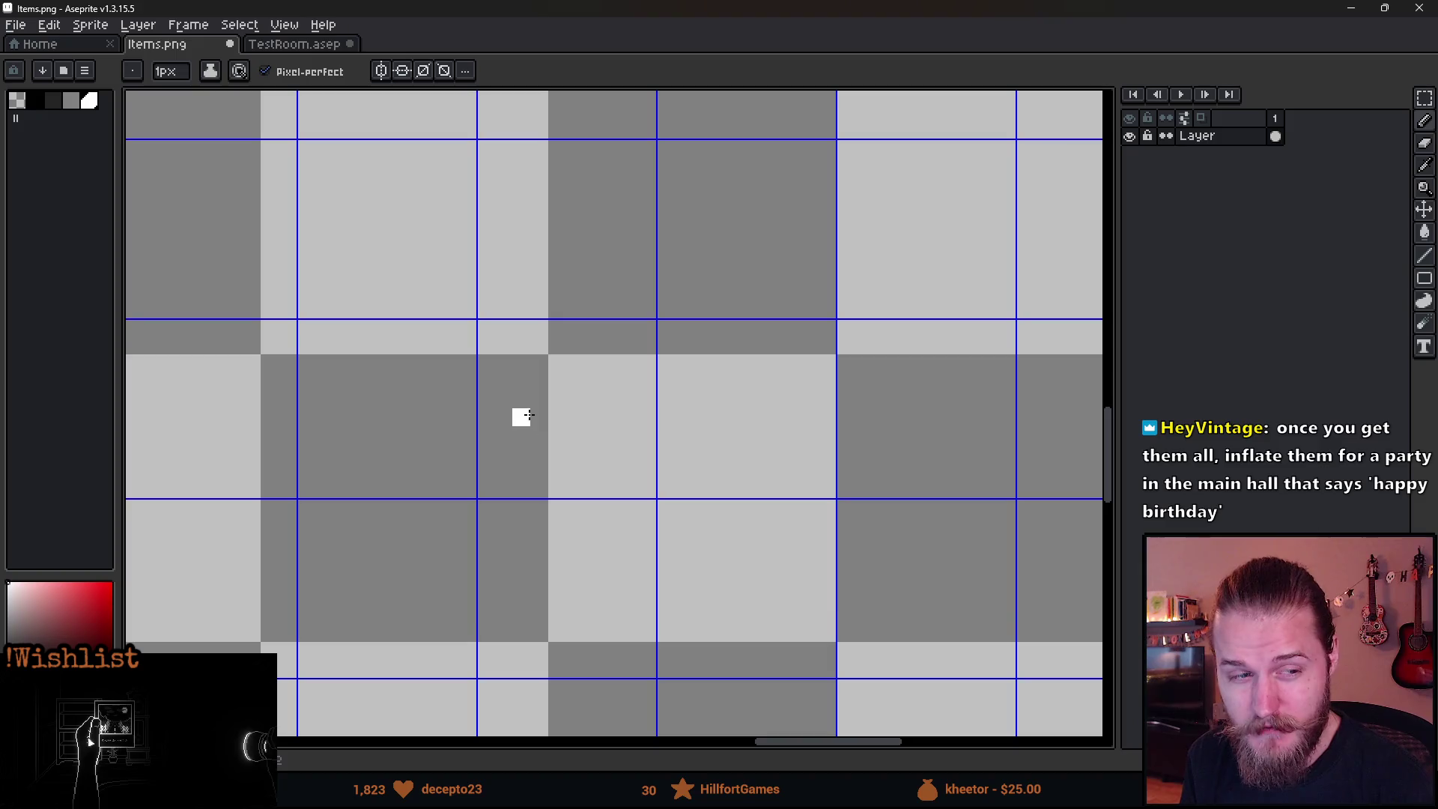
mouse_move(538, 333)
mouse_down()
mouse_move(622, 332)
mouse_move(613, 485)
mouse_move(523, 489)
mouse_move(521, 341)
mouse_up()
scroll(498, 490, down, 2)
scroll(547, 302, up, 1)
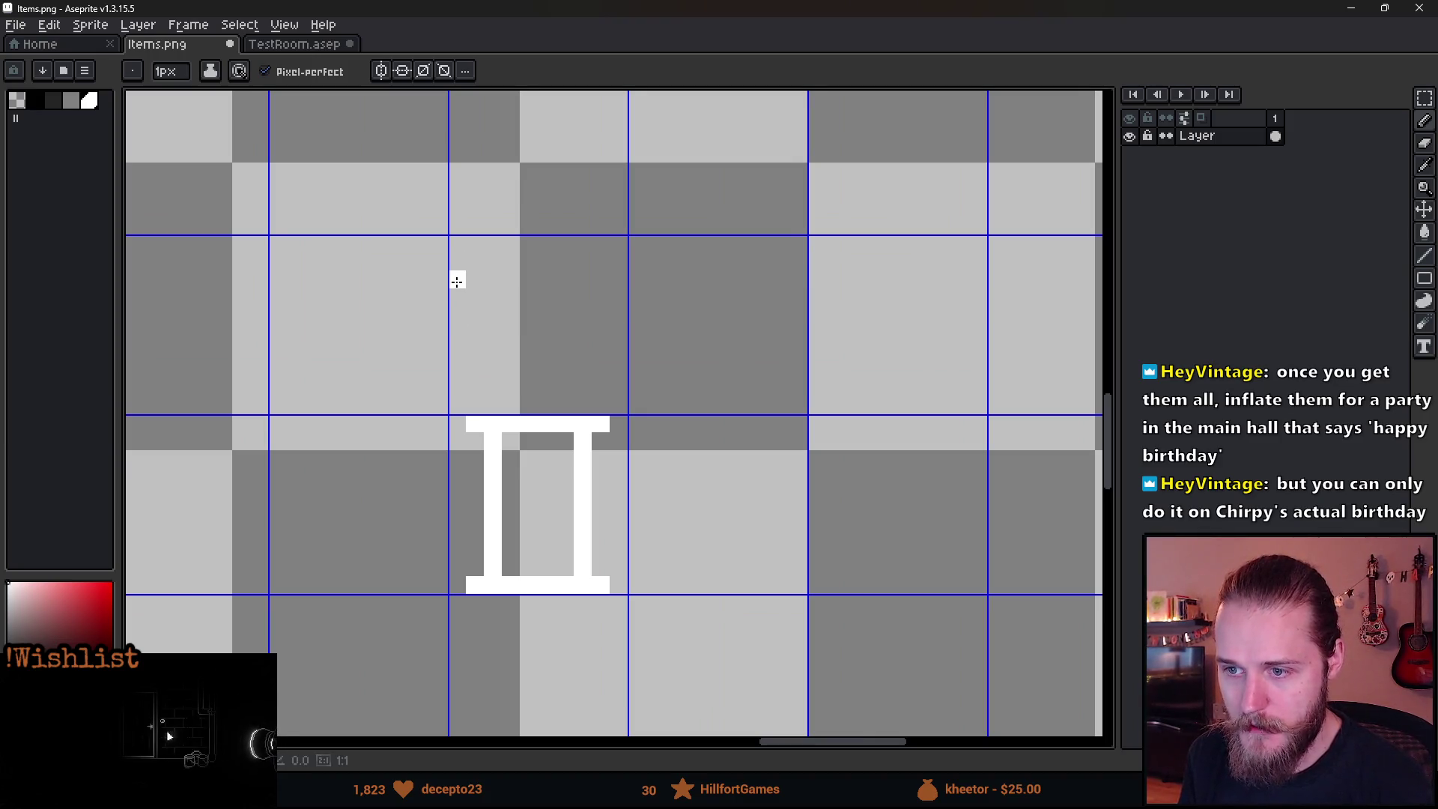
mouse_move(457, 262)
mouse_down()
mouse_move(461, 376)
mouse_move(604, 362)
mouse_move(583, 367)
mouse_move(582, 245)
mouse_move(538, 247)
mouse_move(480, 286)
mouse_up()
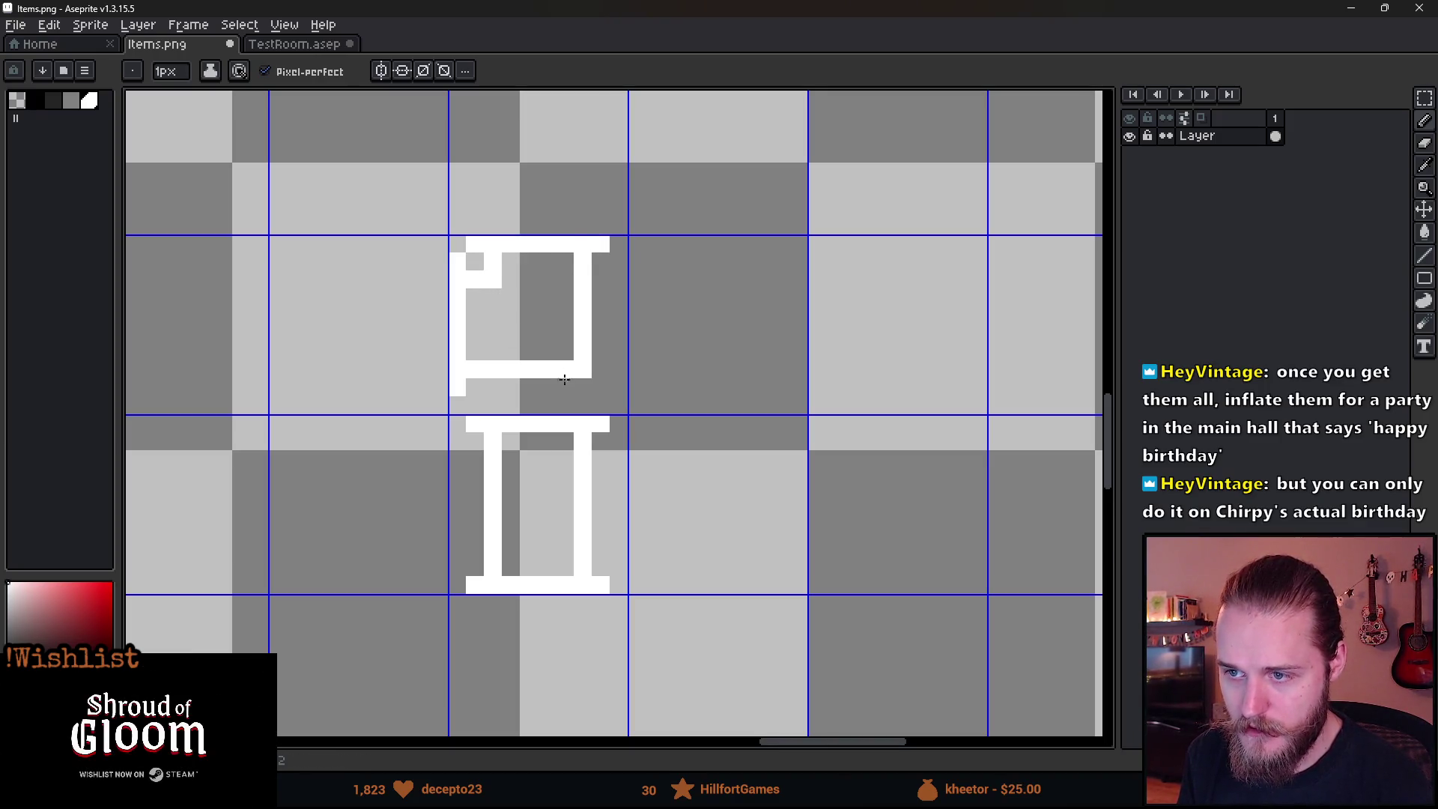
scroll(565, 377, down, 6)
scroll(607, 358, up, 6)
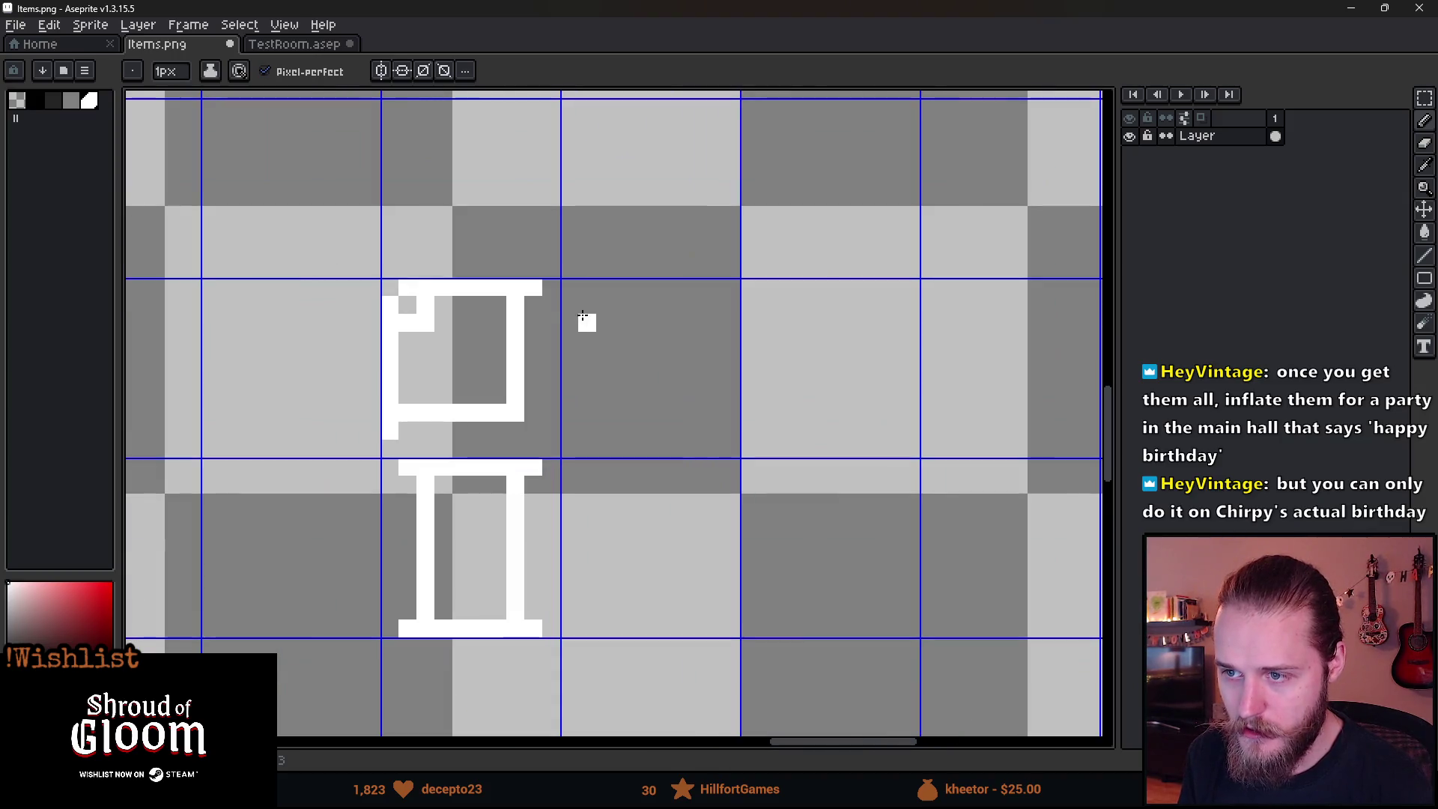
Draw a wide white rectangular frame to the right of the pillar.
drag(570, 303, 569, 435)
drag(731, 304, 731, 434)
drag(588, 322, 723, 323)
drag(723, 413, 569, 420)
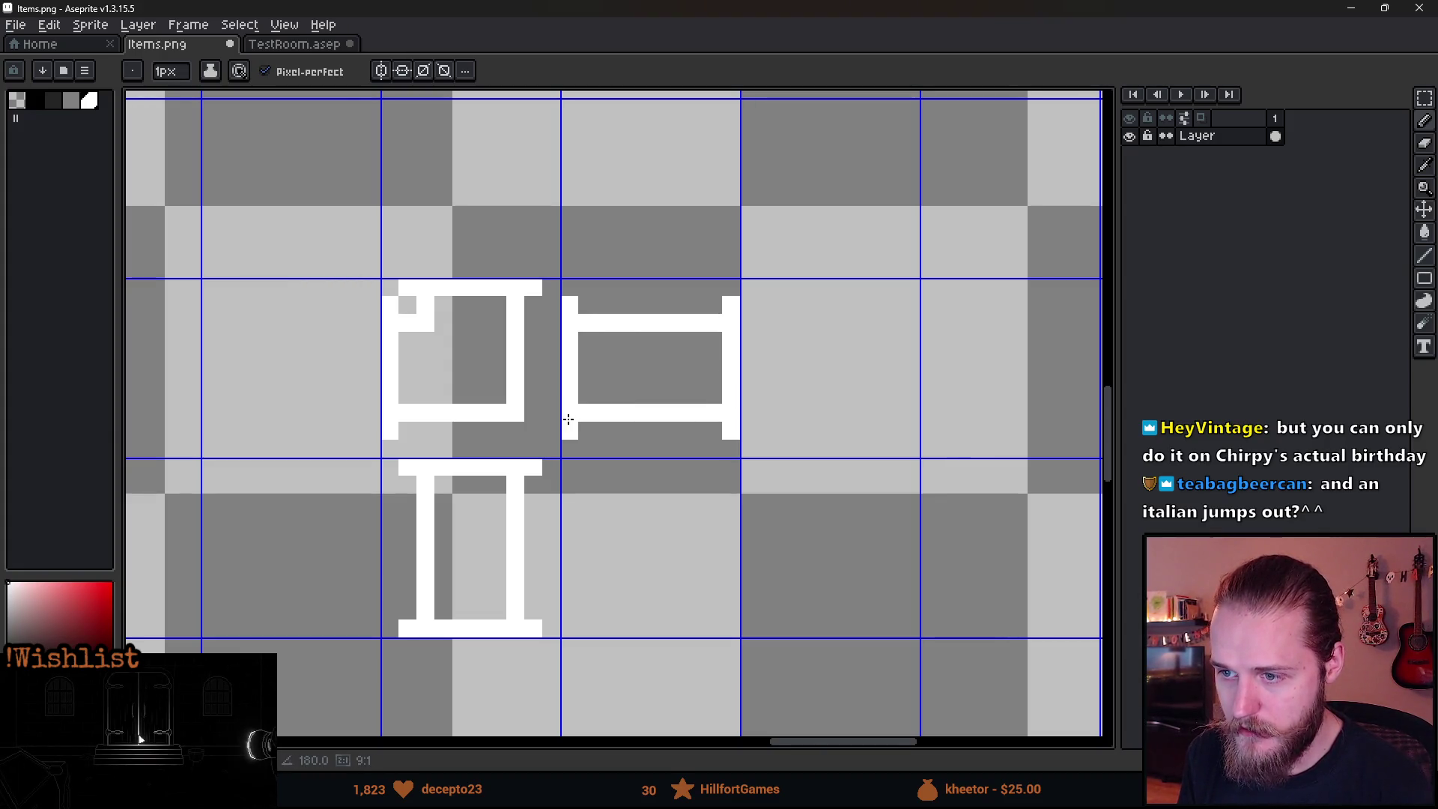
scroll(569, 420, down, 4)
scroll(542, 464, up, 1)
Fill the three white-outlined pieces with black using the Paint Bucket.
key(m)
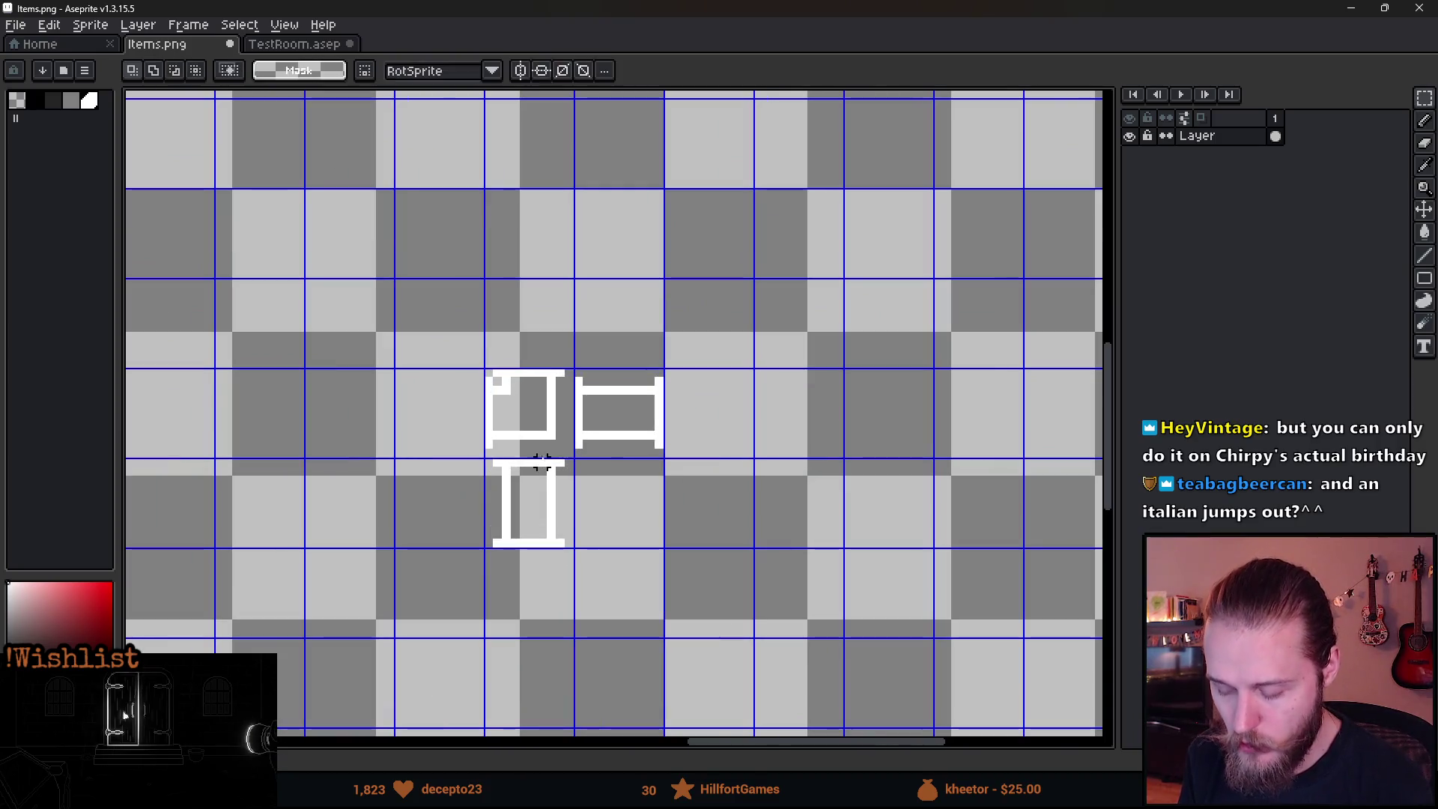
scroll(541, 464, up, 1)
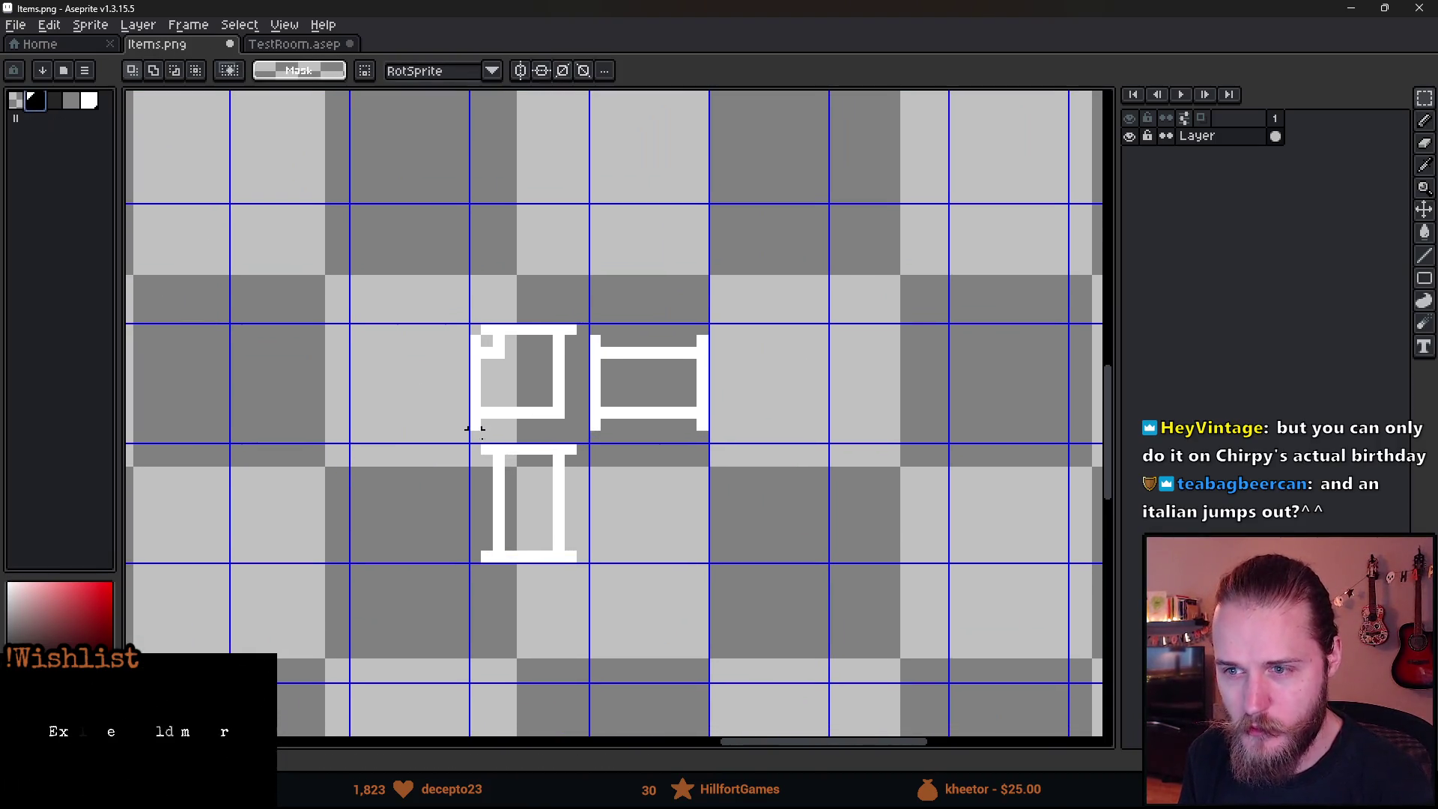
key(g)
click(514, 379)
click(533, 497)
click(616, 398)
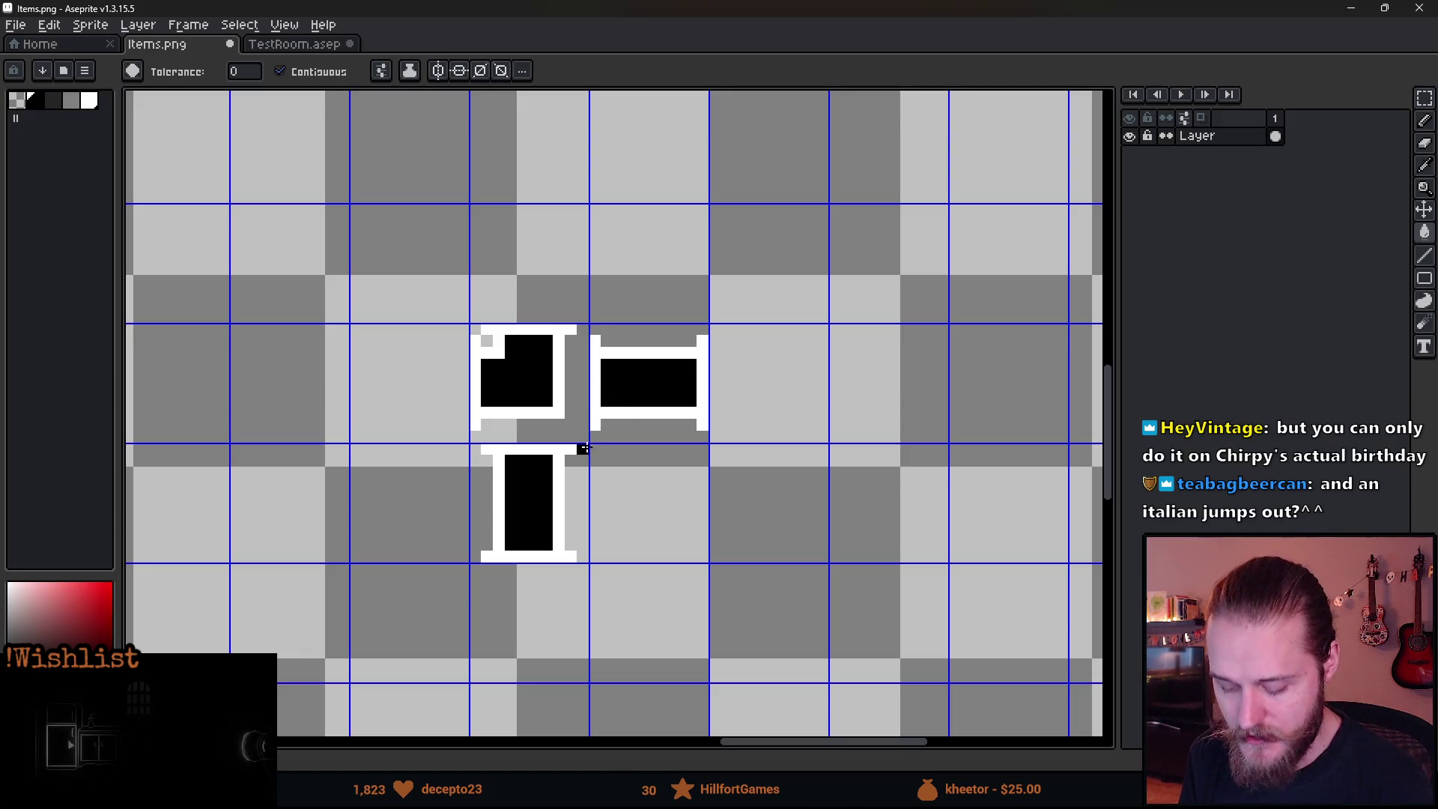
Rotate the top-left piece 180° and fit it against the other pieces.
key(m)
scroll(608, 472, up, 2)
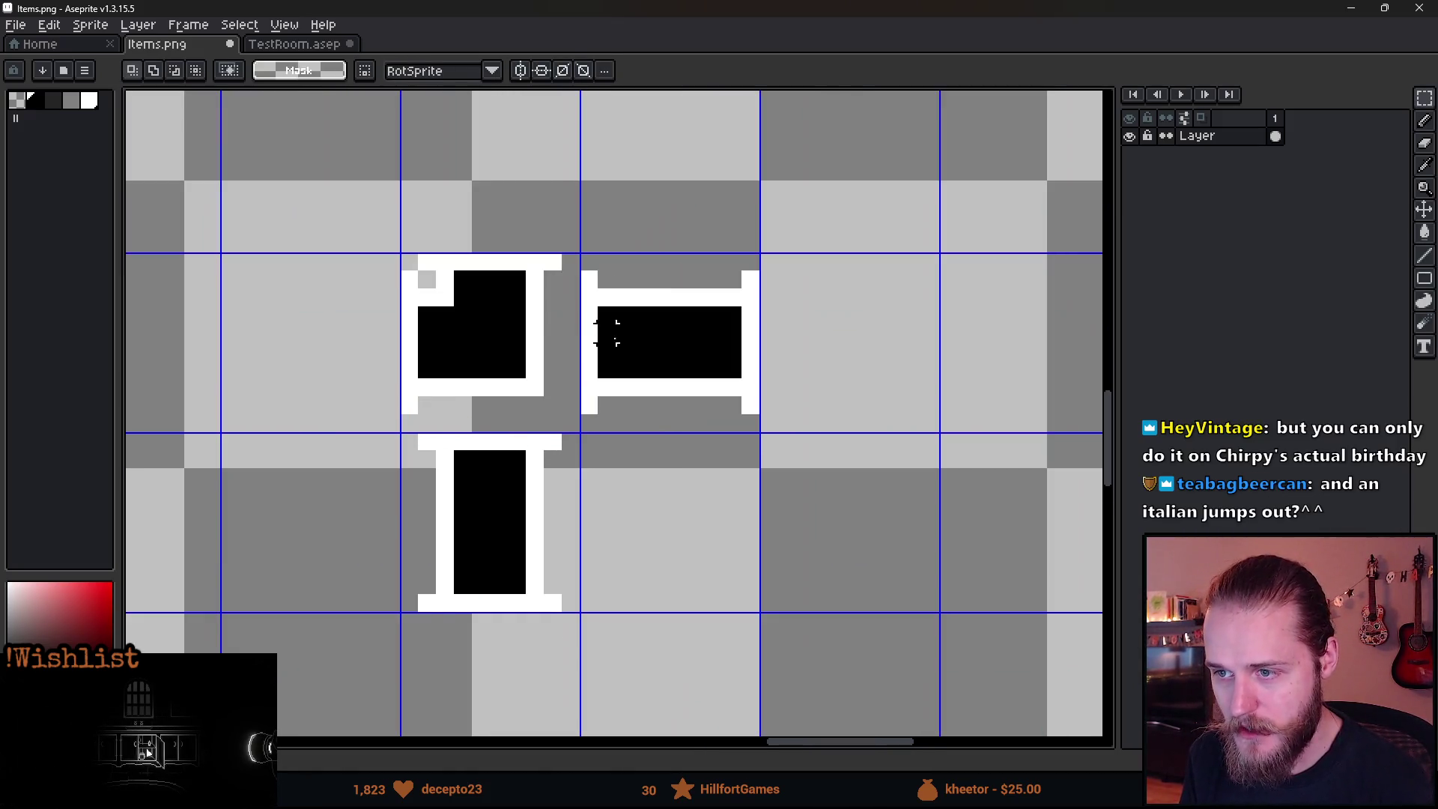
mouse_move(425, 261)
mouse_down()
mouse_move(502, 405)
mouse_move(580, 433)
mouse_up()
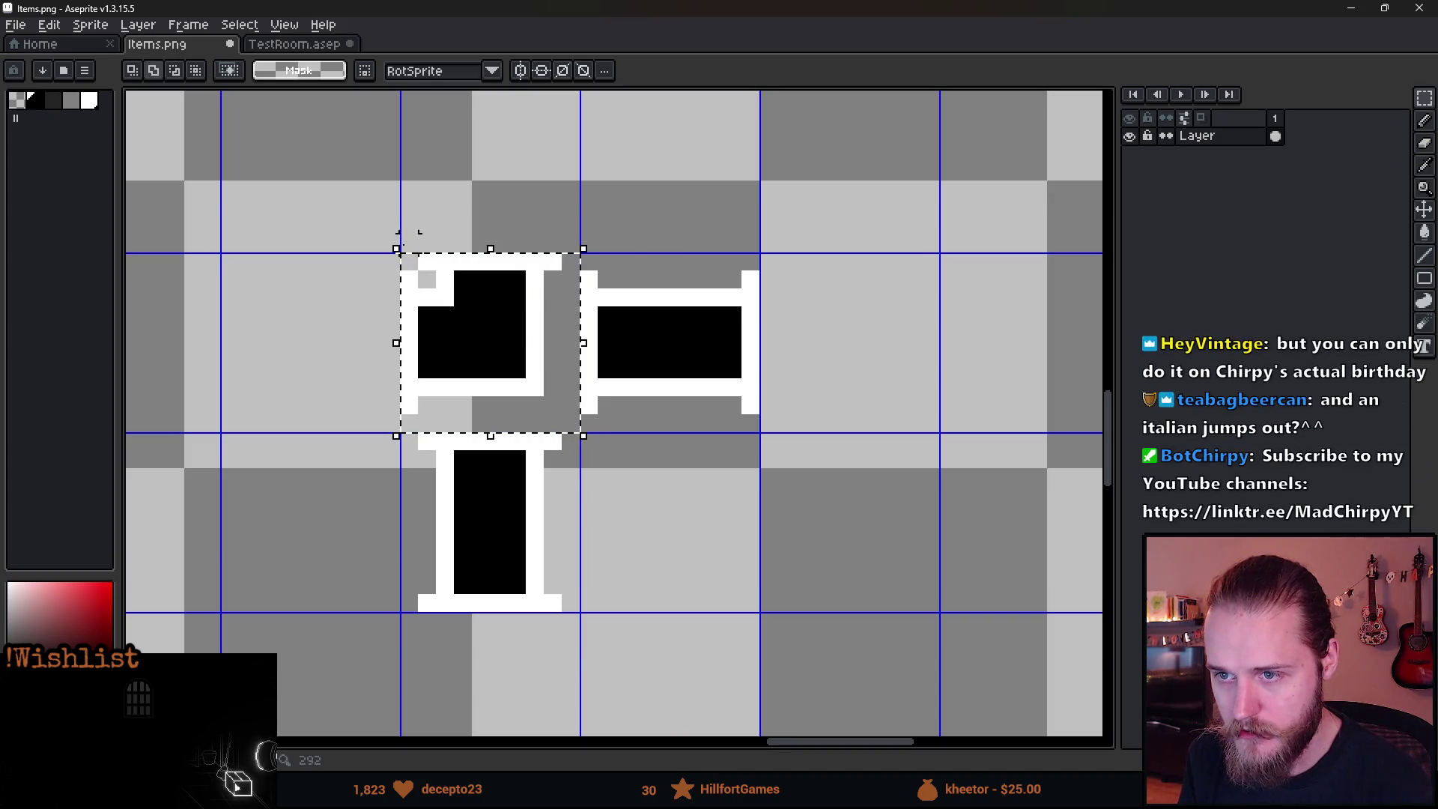
mouse_move(385, 226)
mouse_down()
mouse_move(391, 245)
mouse_move(346, 352)
mouse_move(600, 549)
mouse_move(659, 540)
mouse_move(735, 469)
mouse_move(661, 546)
mouse_move(559, 600)
mouse_up()
mouse_move(498, 501)
mouse_down()
mouse_move(483, 330)
mouse_move(499, 346)
mouse_up()
key(ctrl+d)
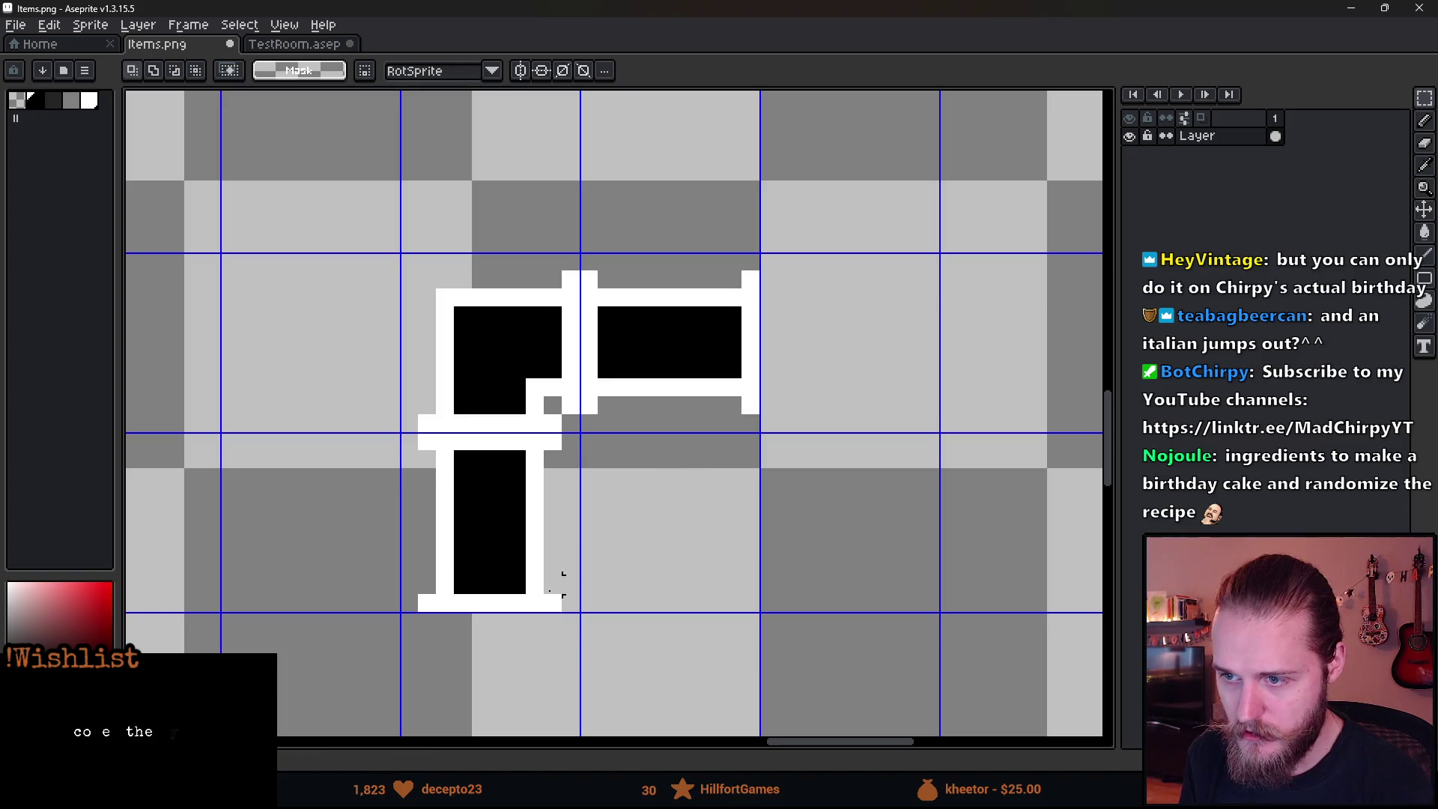
scroll(732, 503, down, 3)
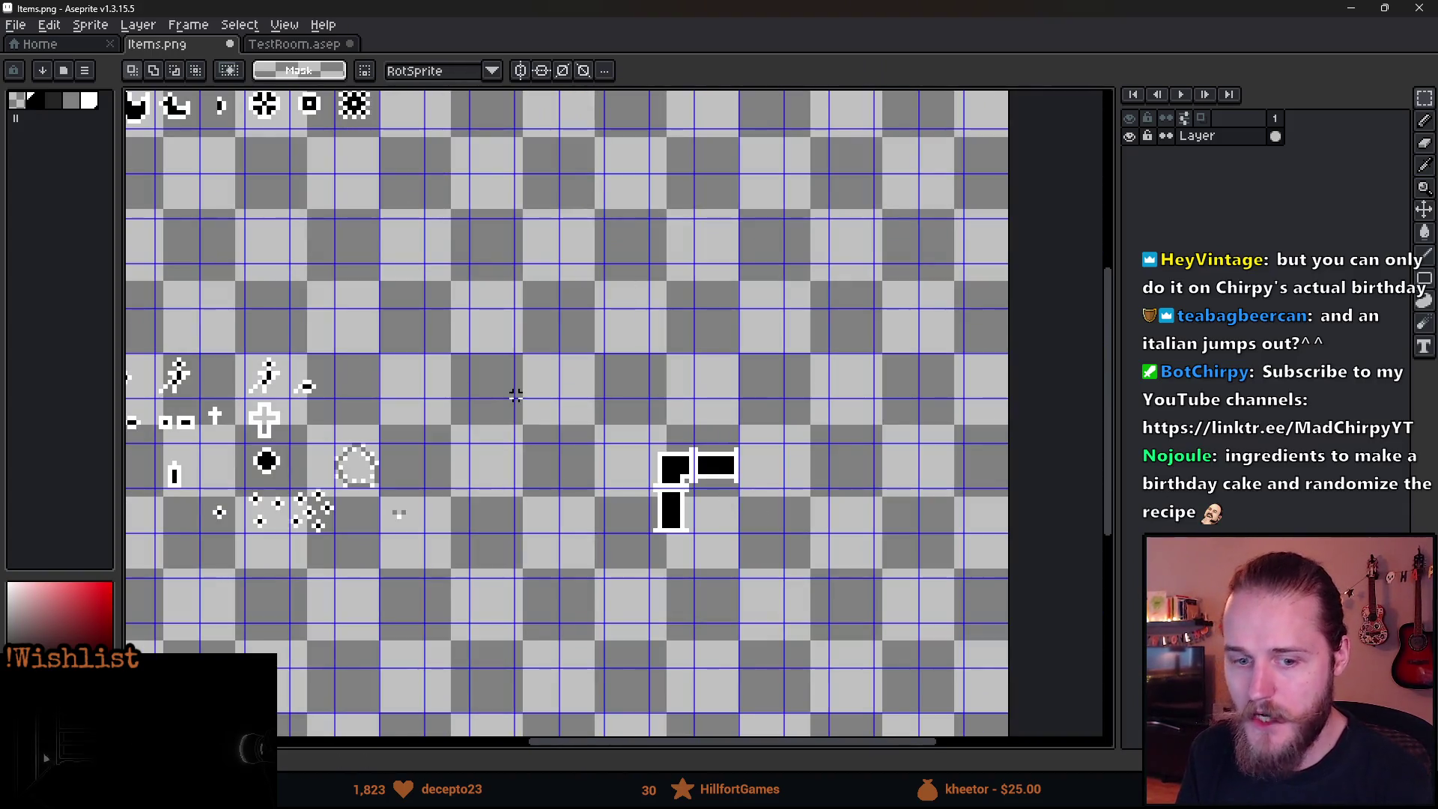
key(ctrl+z)
key(ctrl+z)
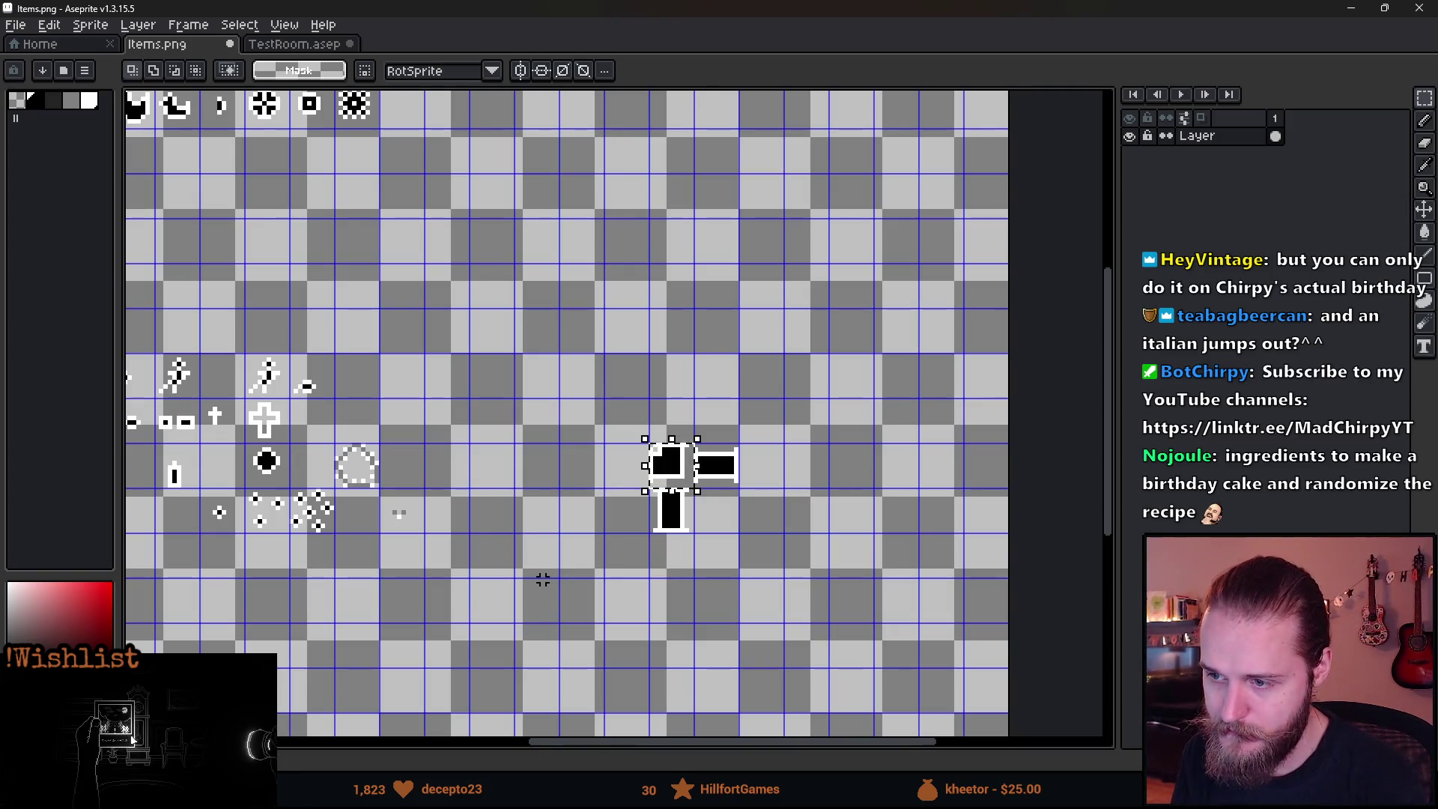
drag(372, 584, 694, 411)
scroll(668, 469, up, 1)
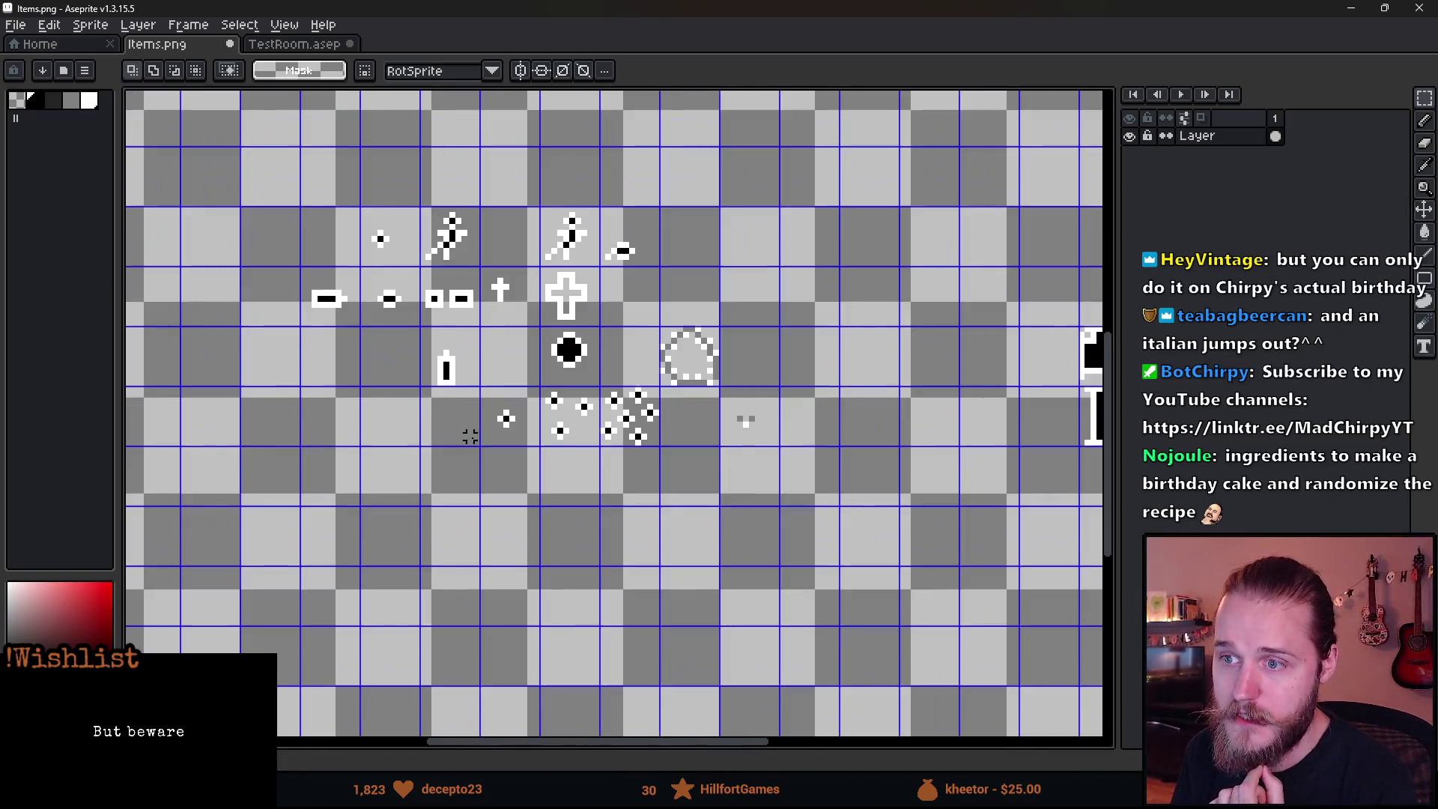
scroll(567, 425, up, 1)
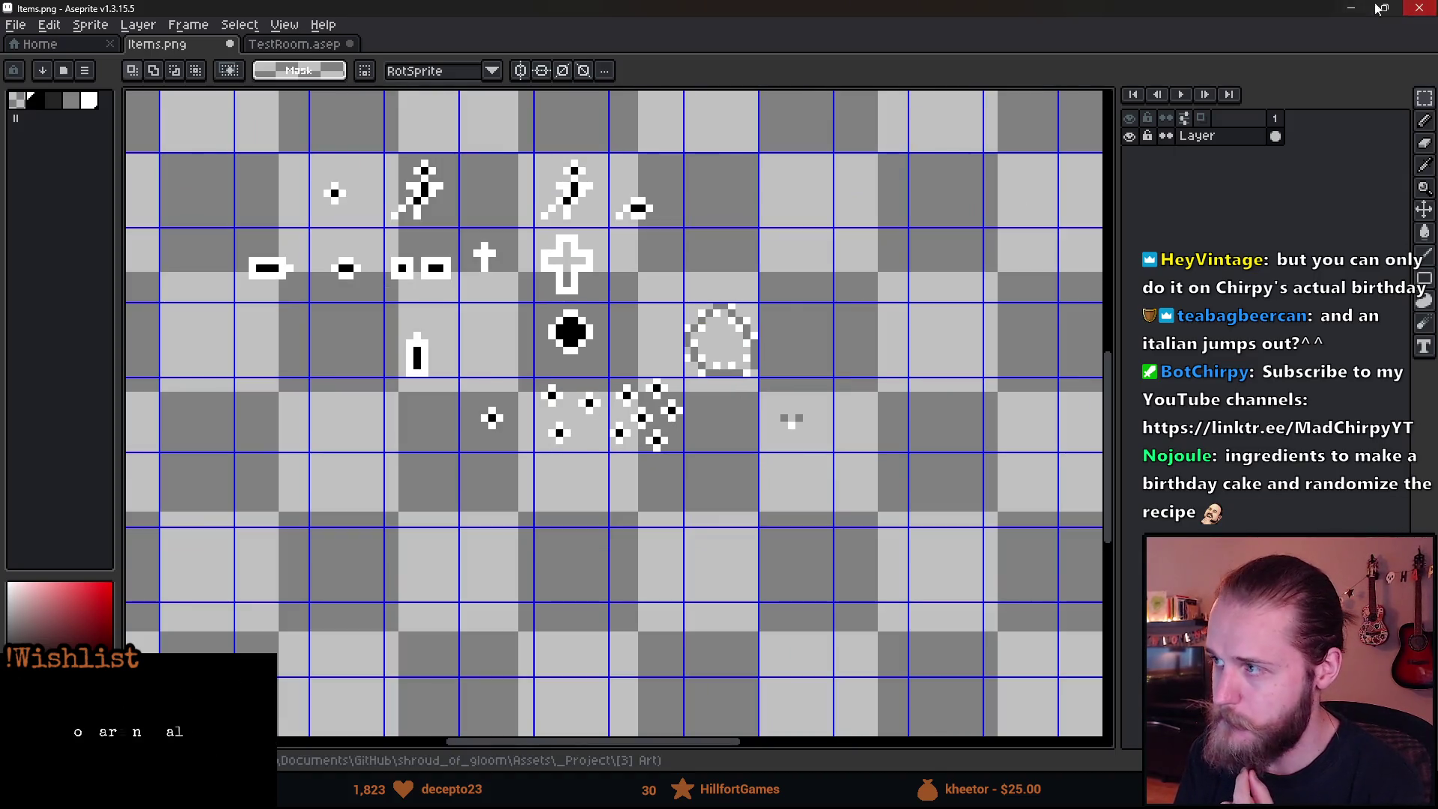
click(1351, 7)
scroll(532, 523, down, 2)
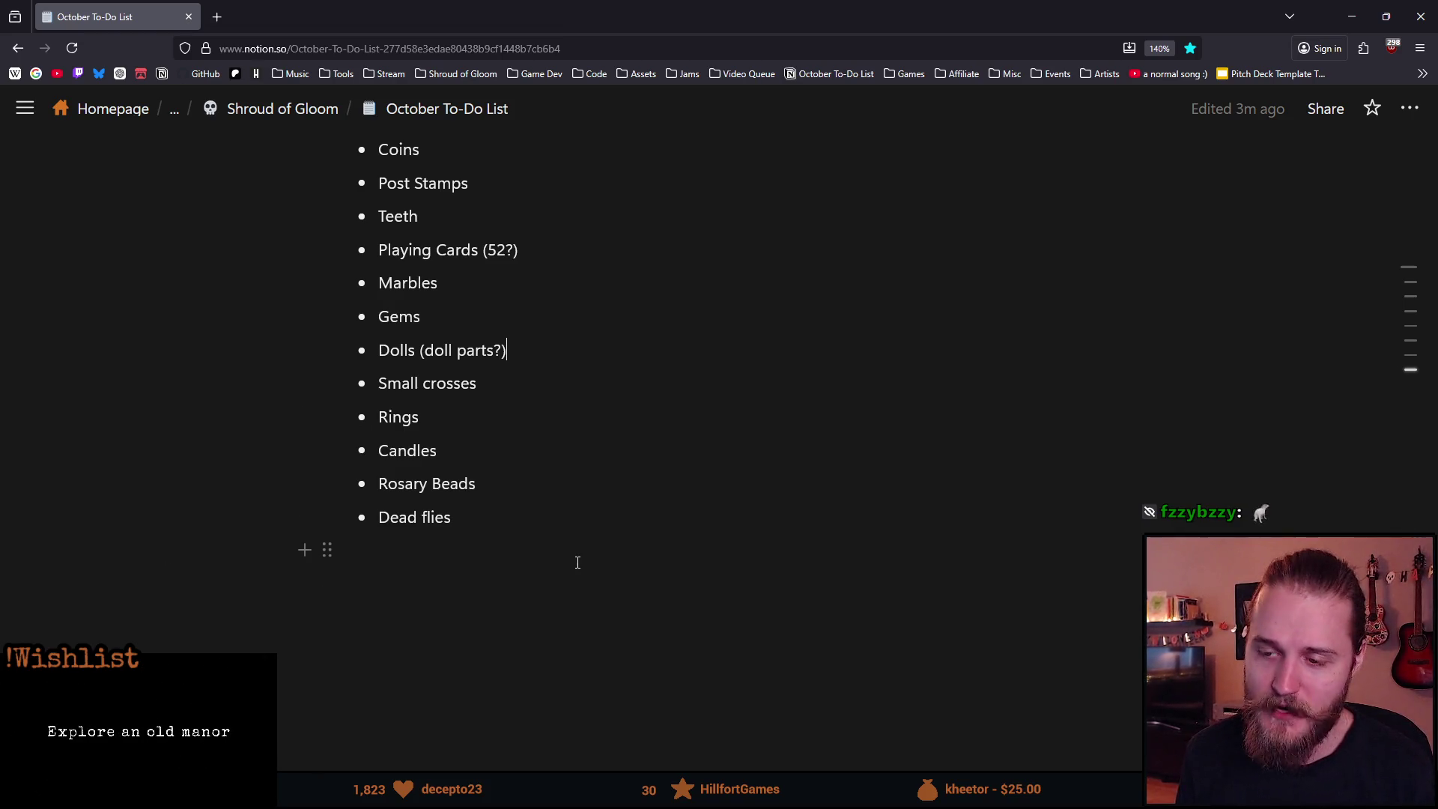
Review the Pure collectables list, then switch to the safe-combination video window.
scroll(617, 552, up, 2)
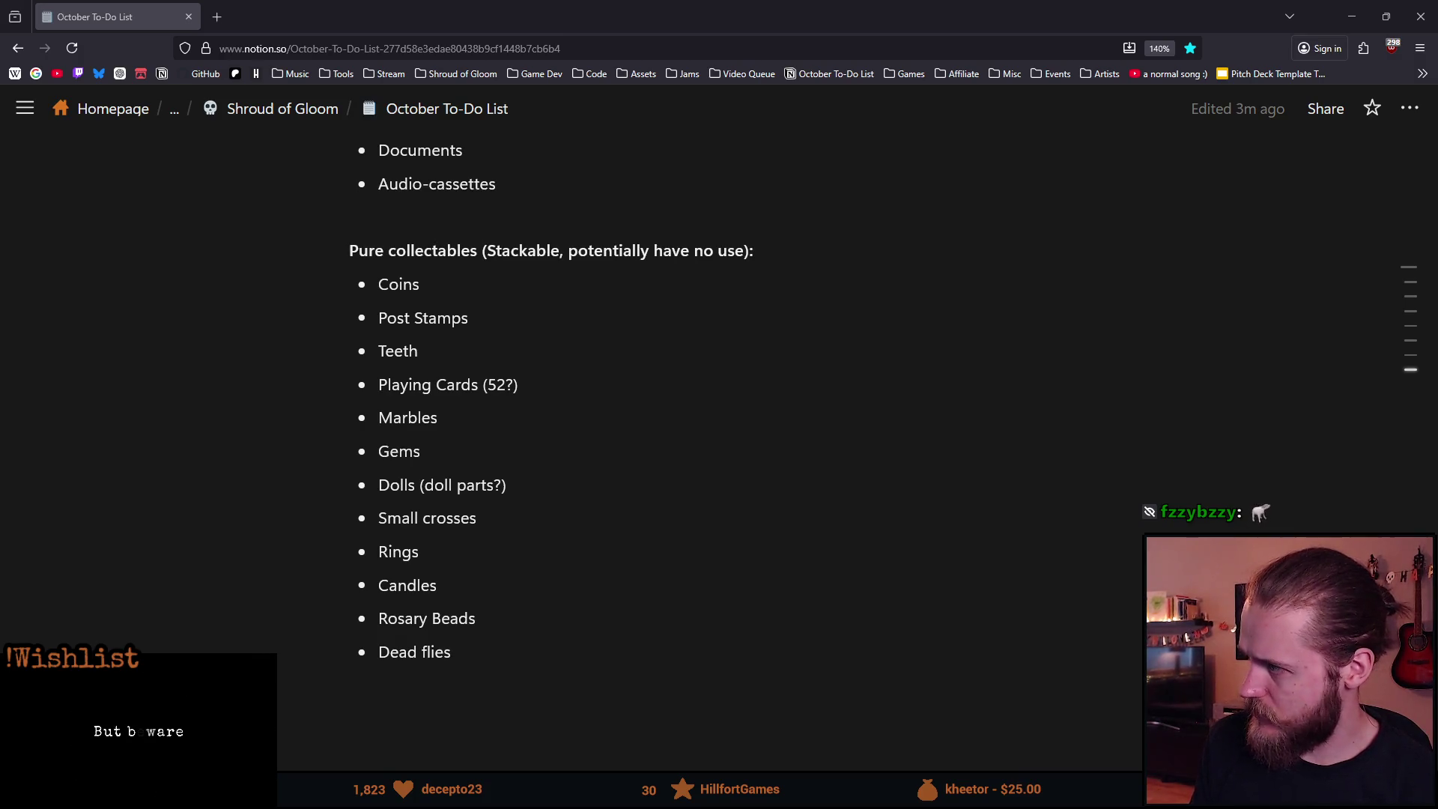
key(alt+Tab)
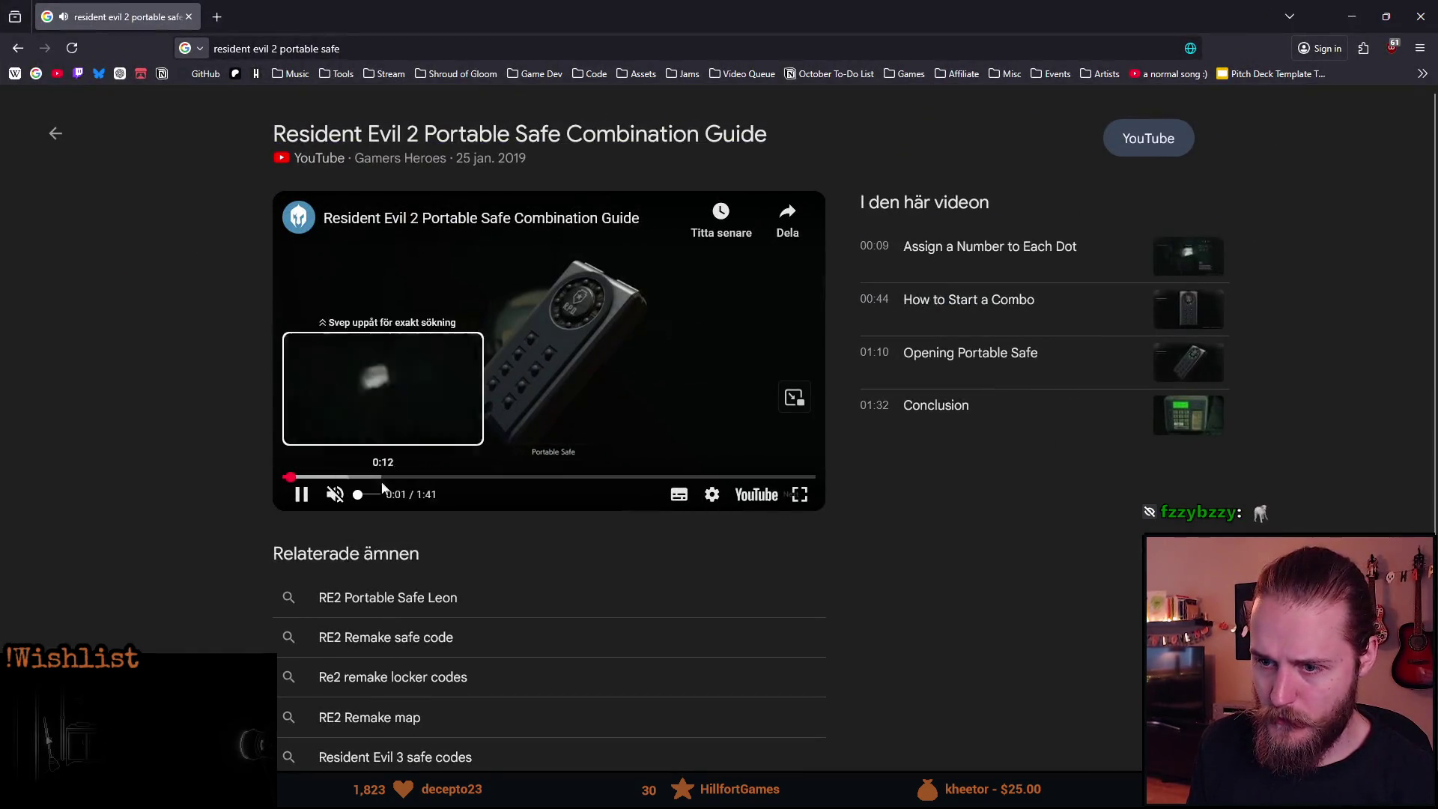
Play the Portable Safe guide fullscreen, skip ahead, pause at 0:53, then close the window.
click(799, 494)
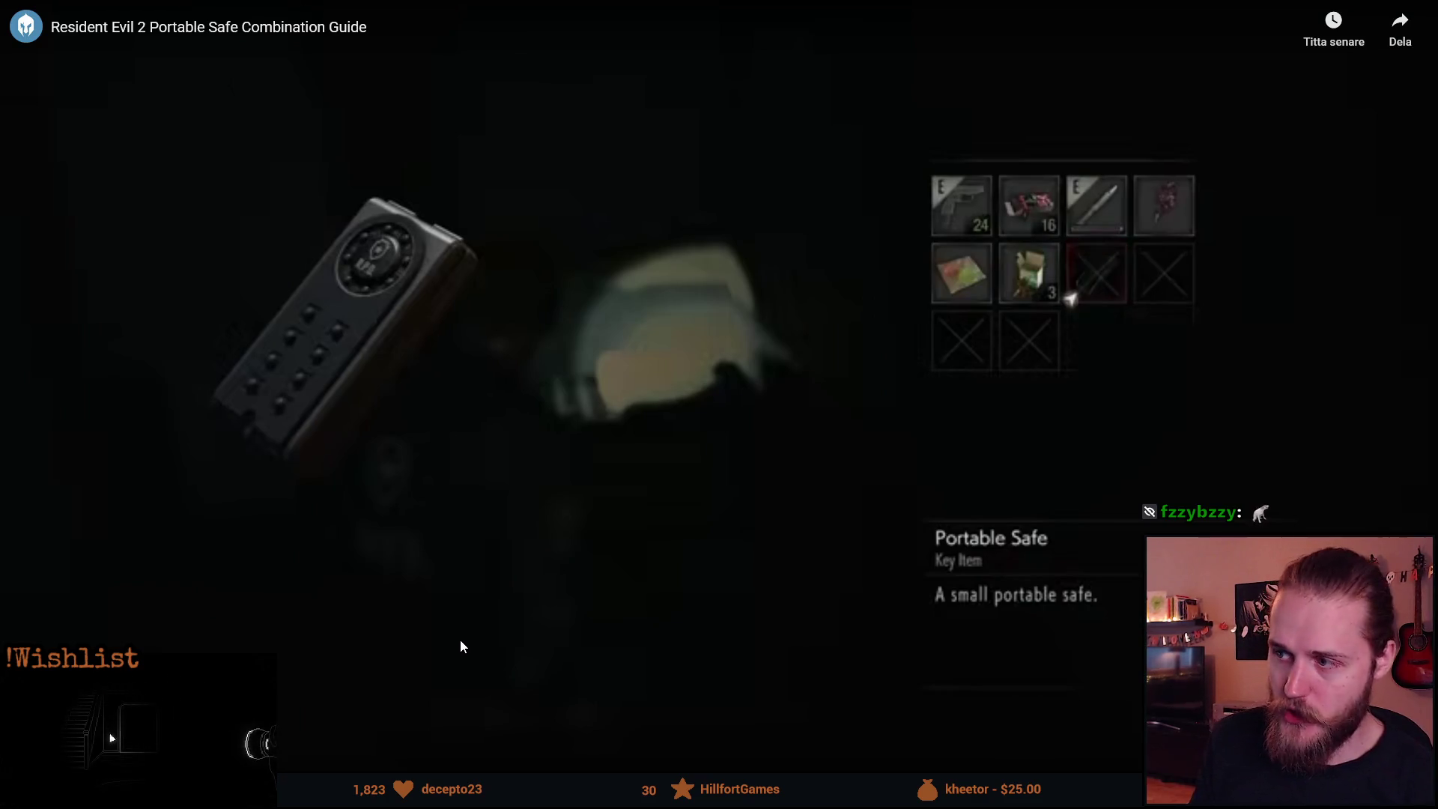
mouse_move(271, 756)
mouse_down()
mouse_move(326, 757)
mouse_move(299, 757)
mouse_up()
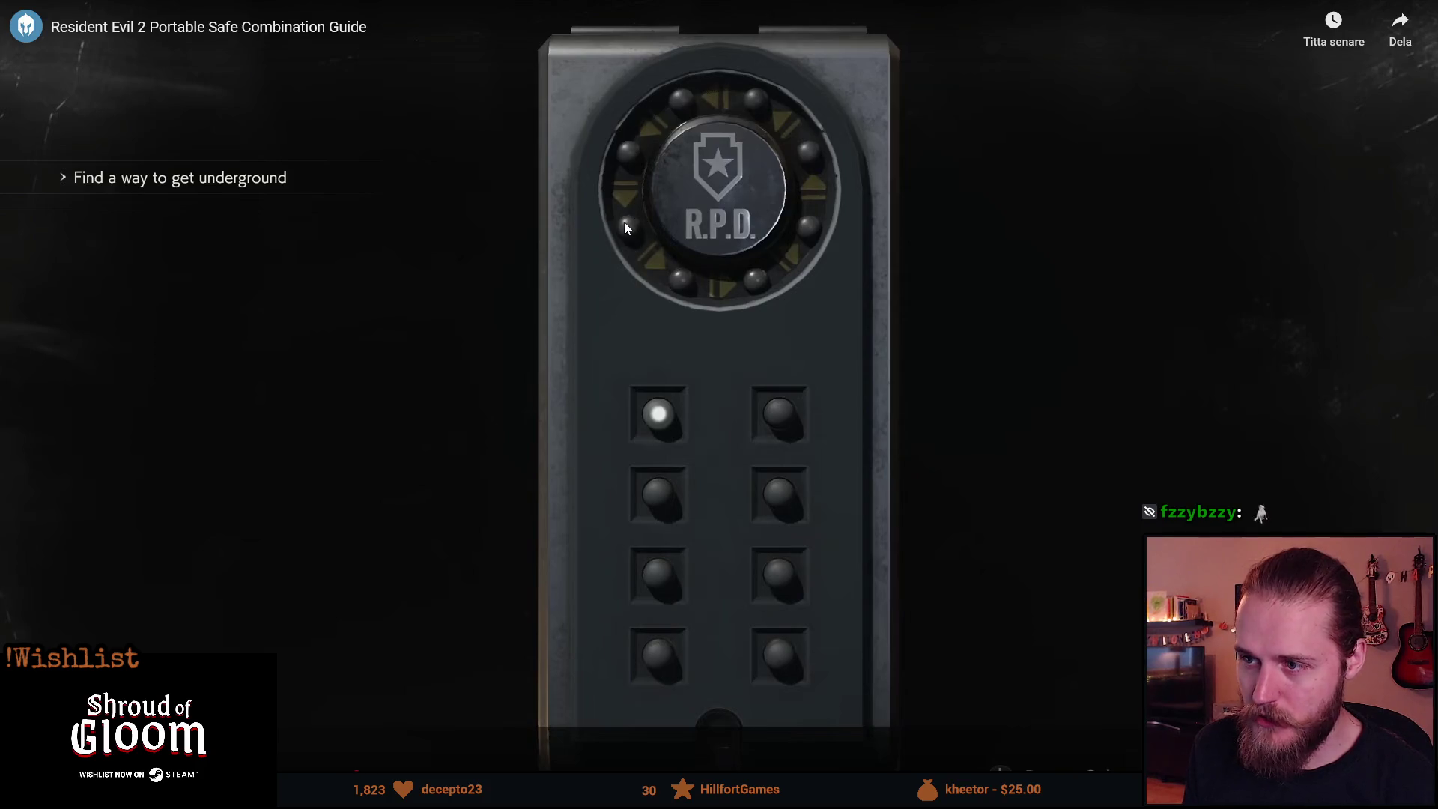
click(701, 368)
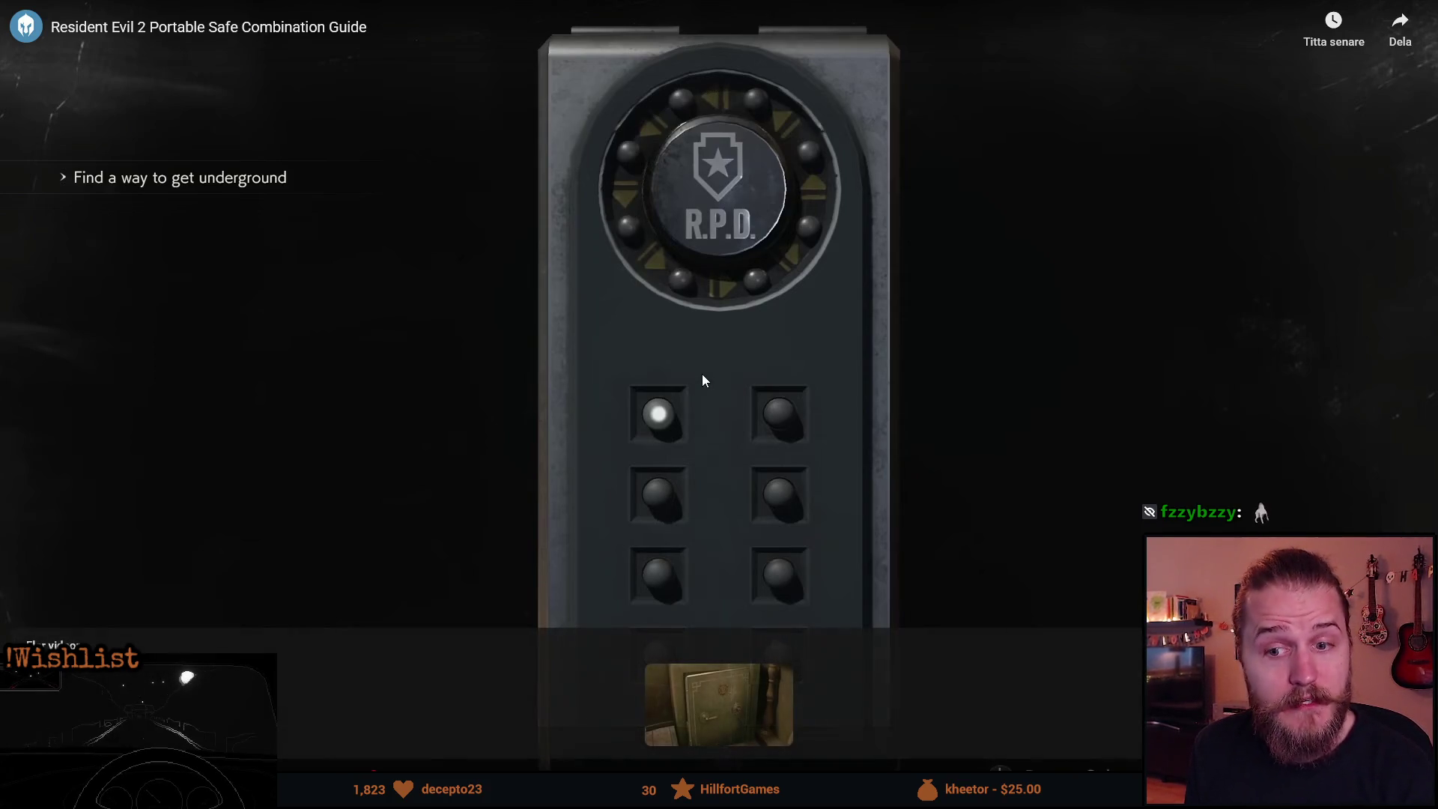
click(713, 373)
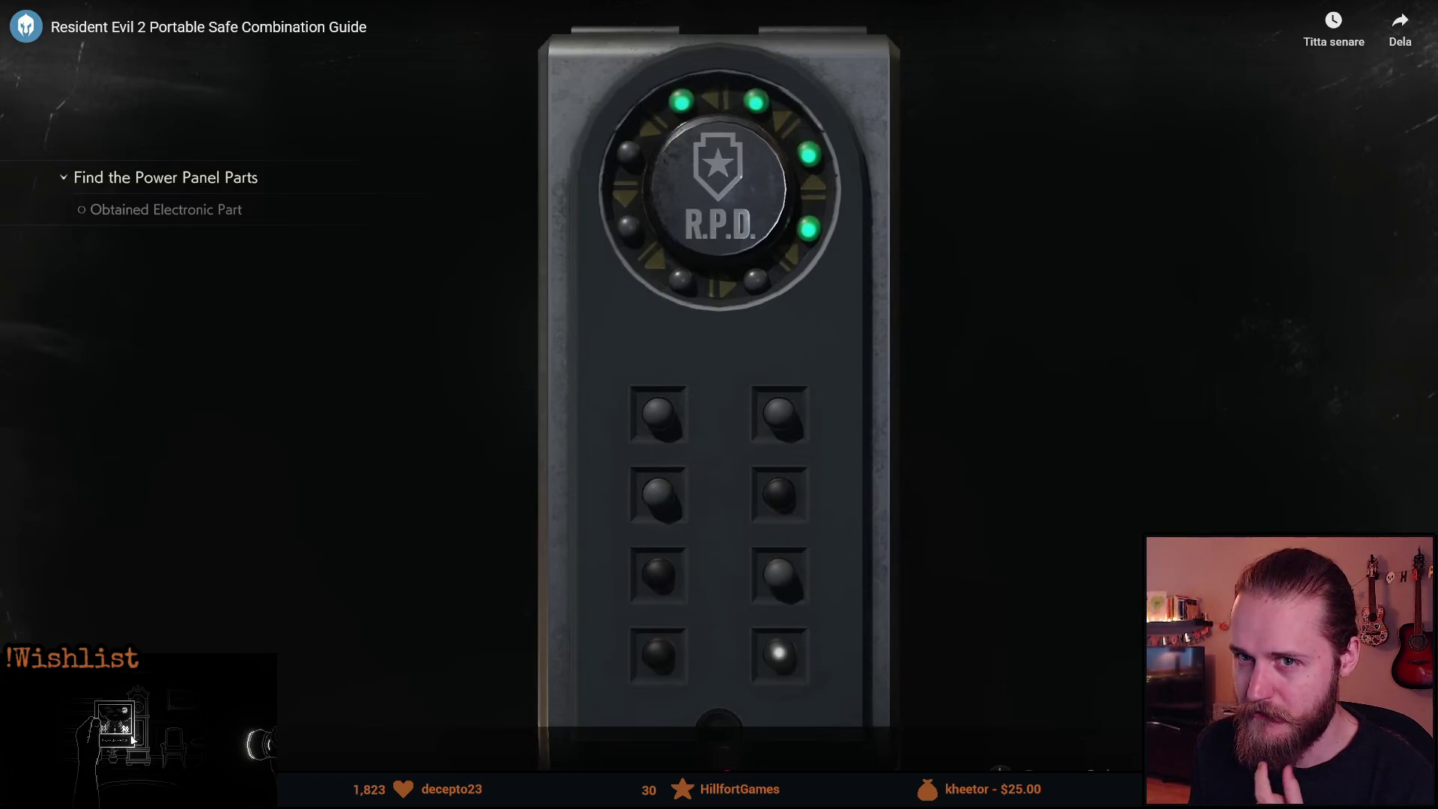
key(Escape)
click(573, 417)
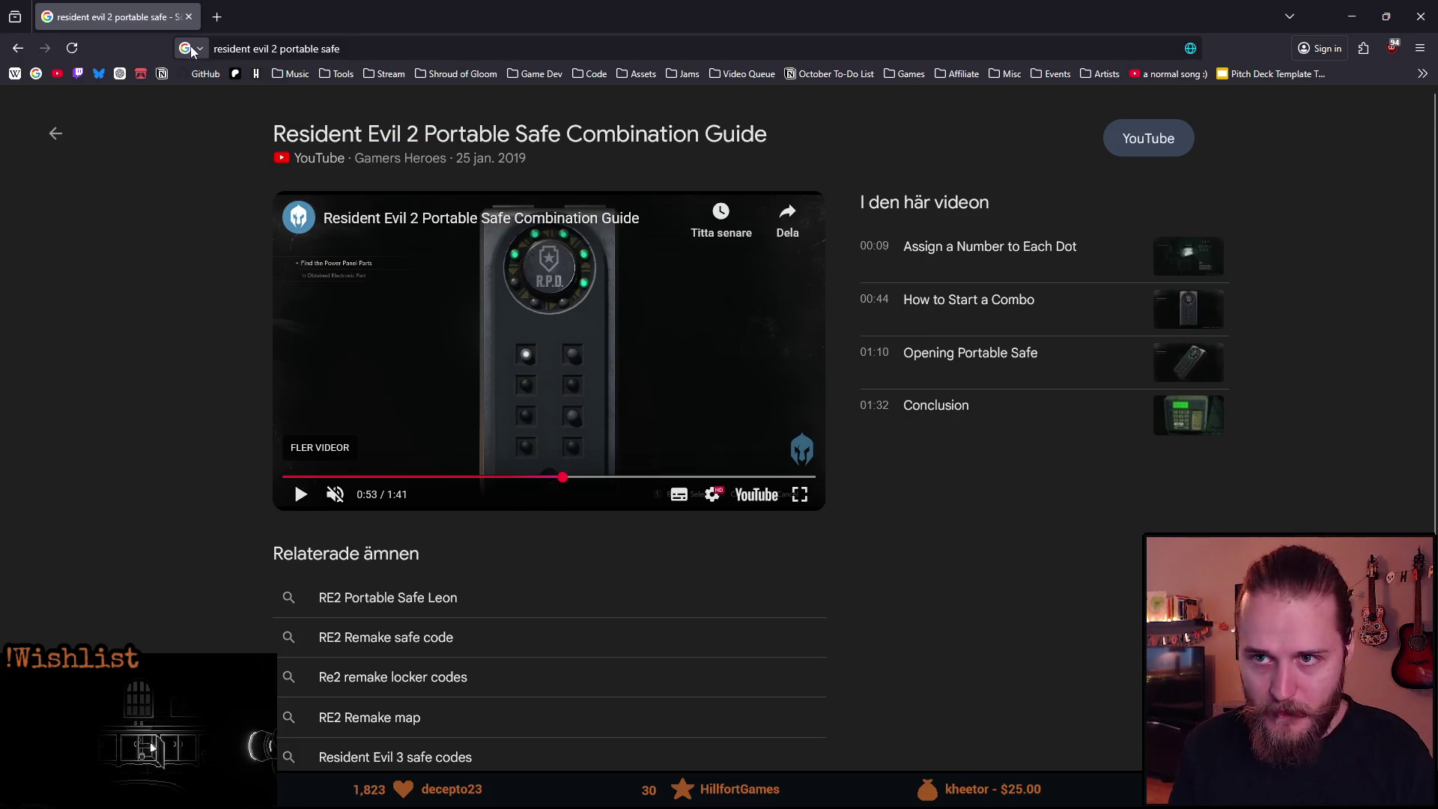
click(193, 21)
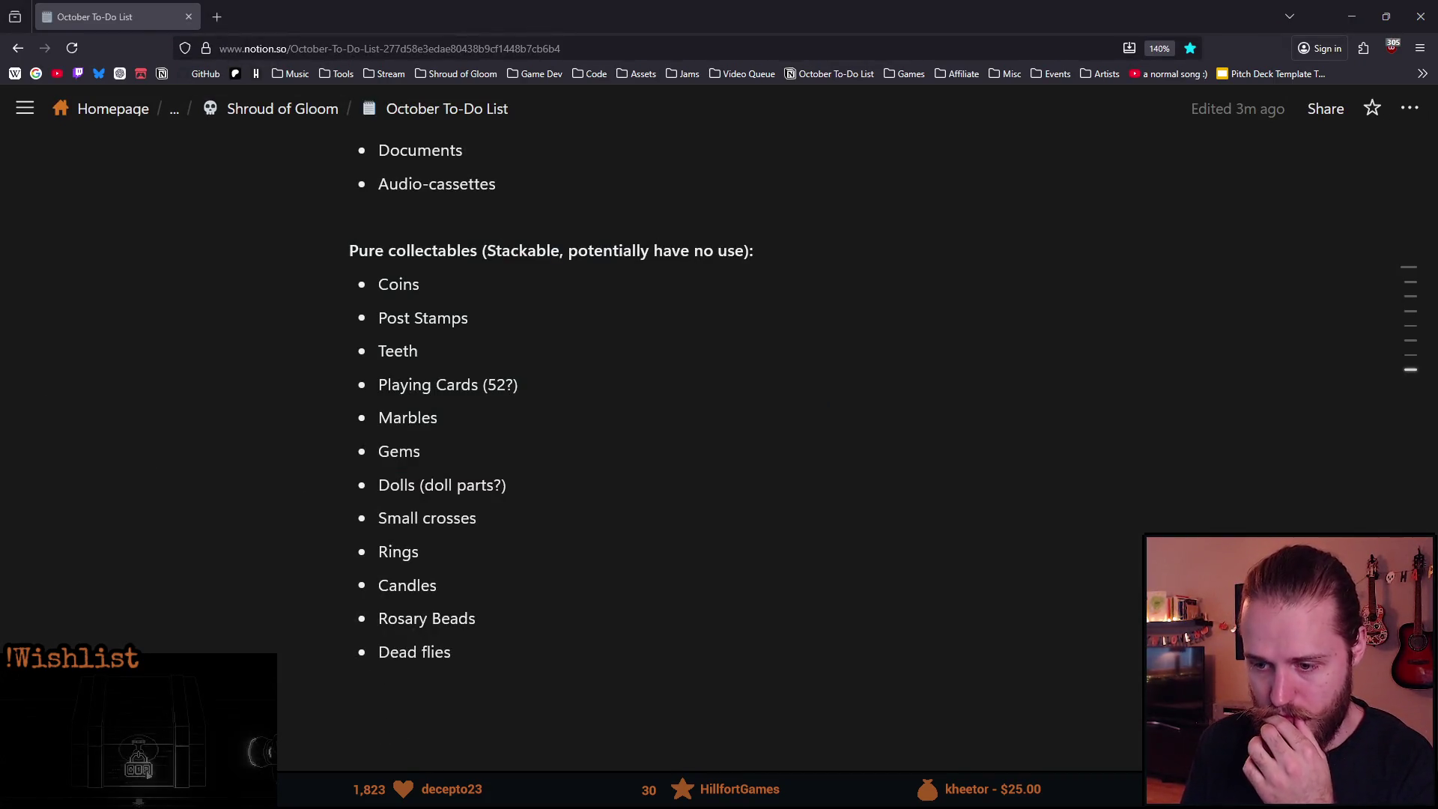
Check the Collectable item ideas ChatGPT chat, then return to the Notion to-do list.
mouse_move(407, 796)
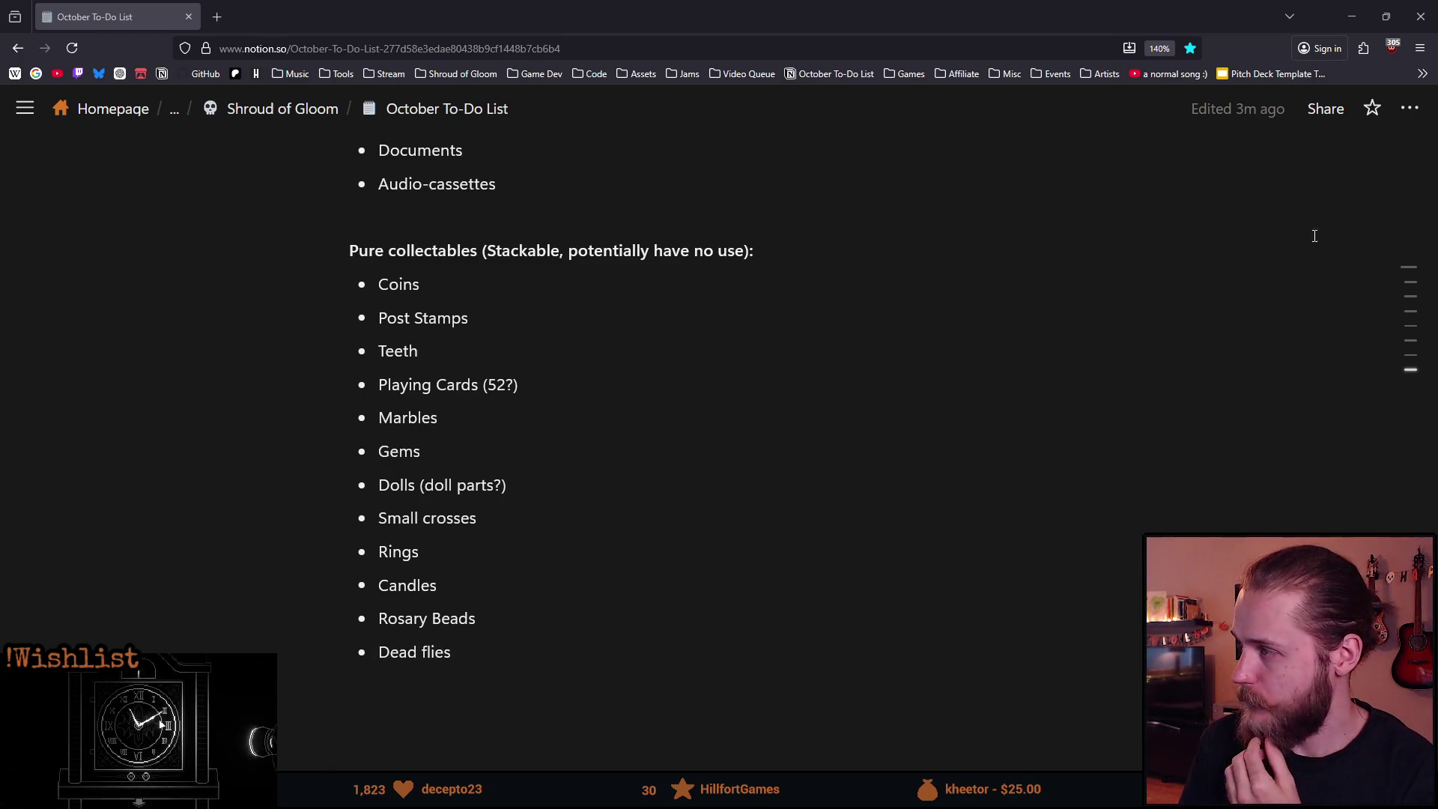
mouse_move(550, 796)
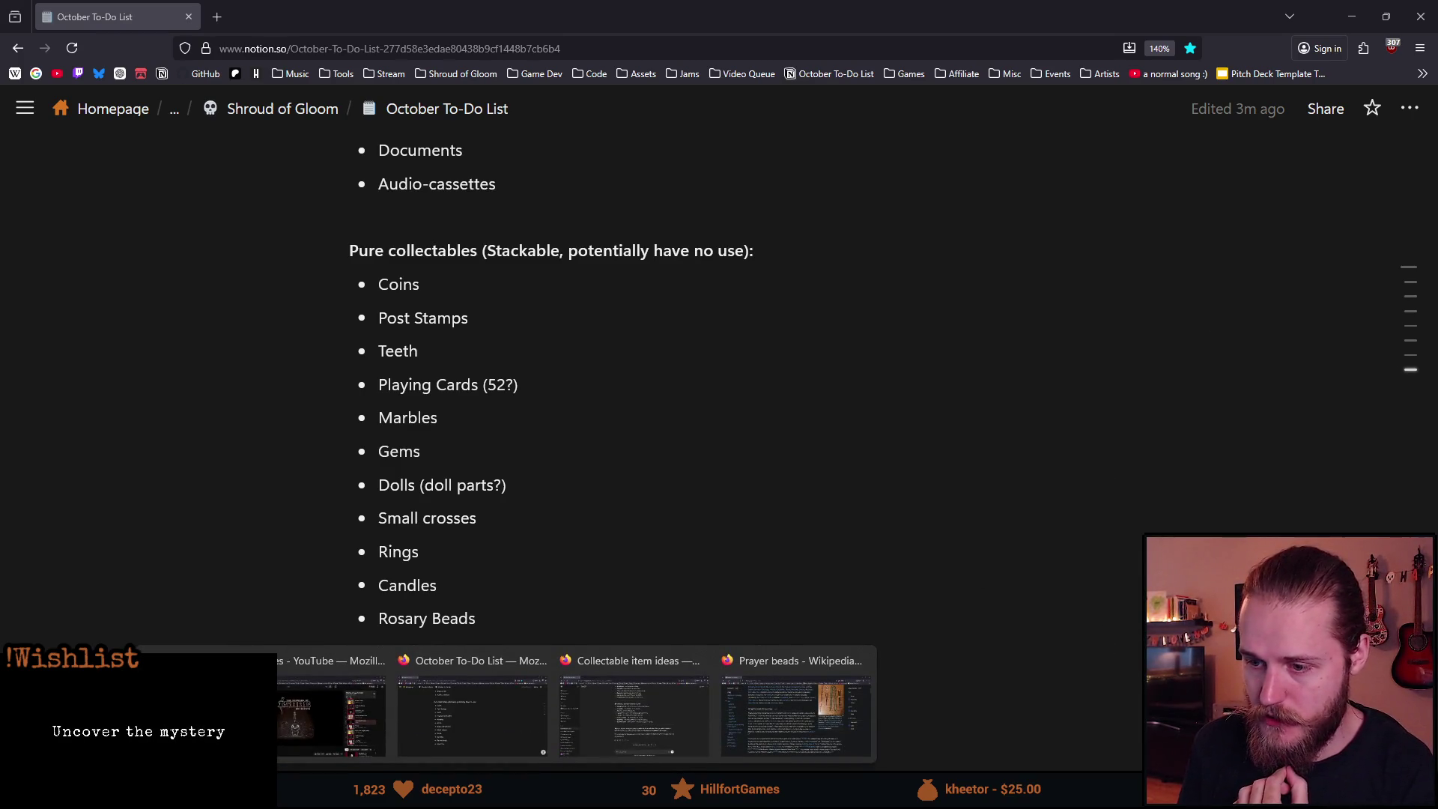
click(633, 712)
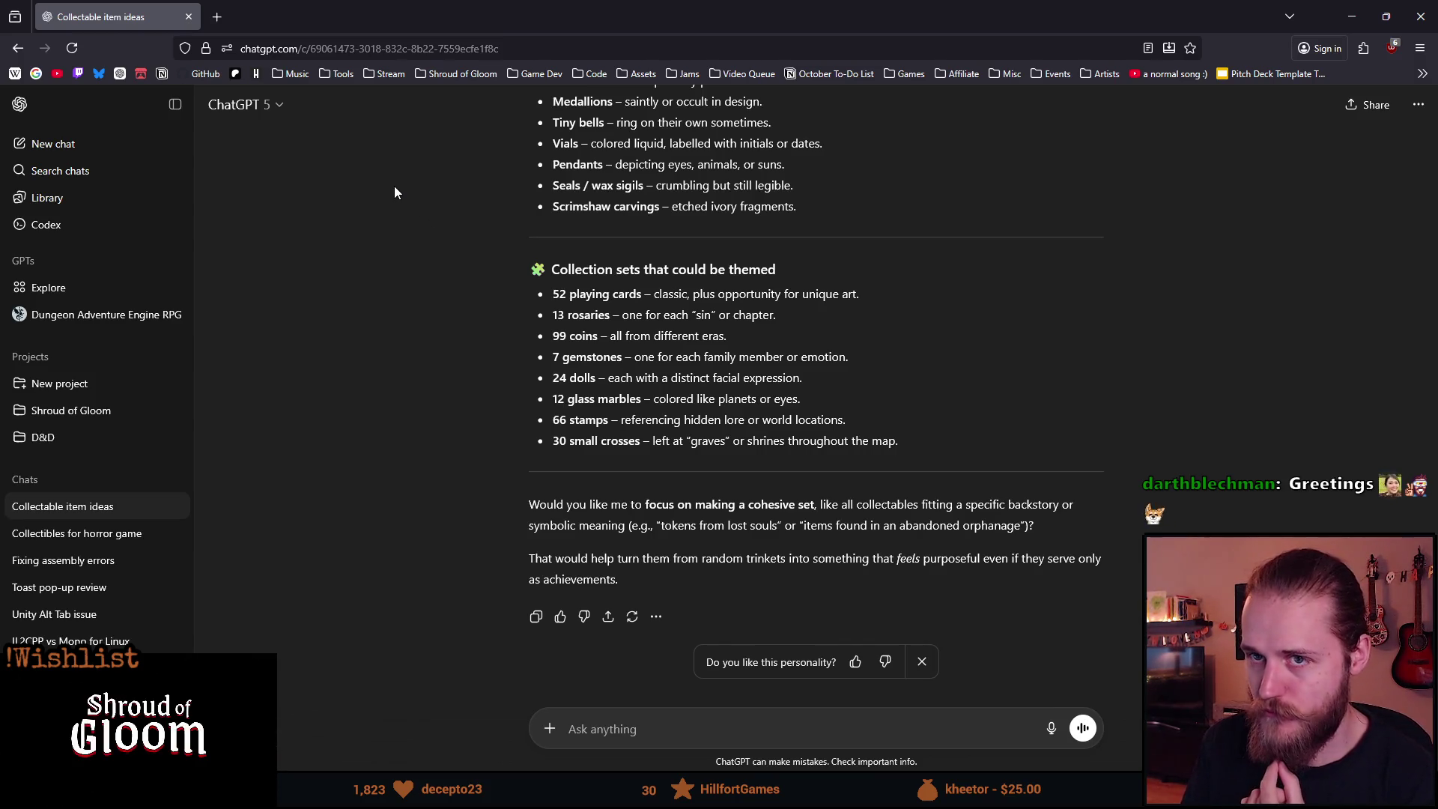
key(alt+Tab)
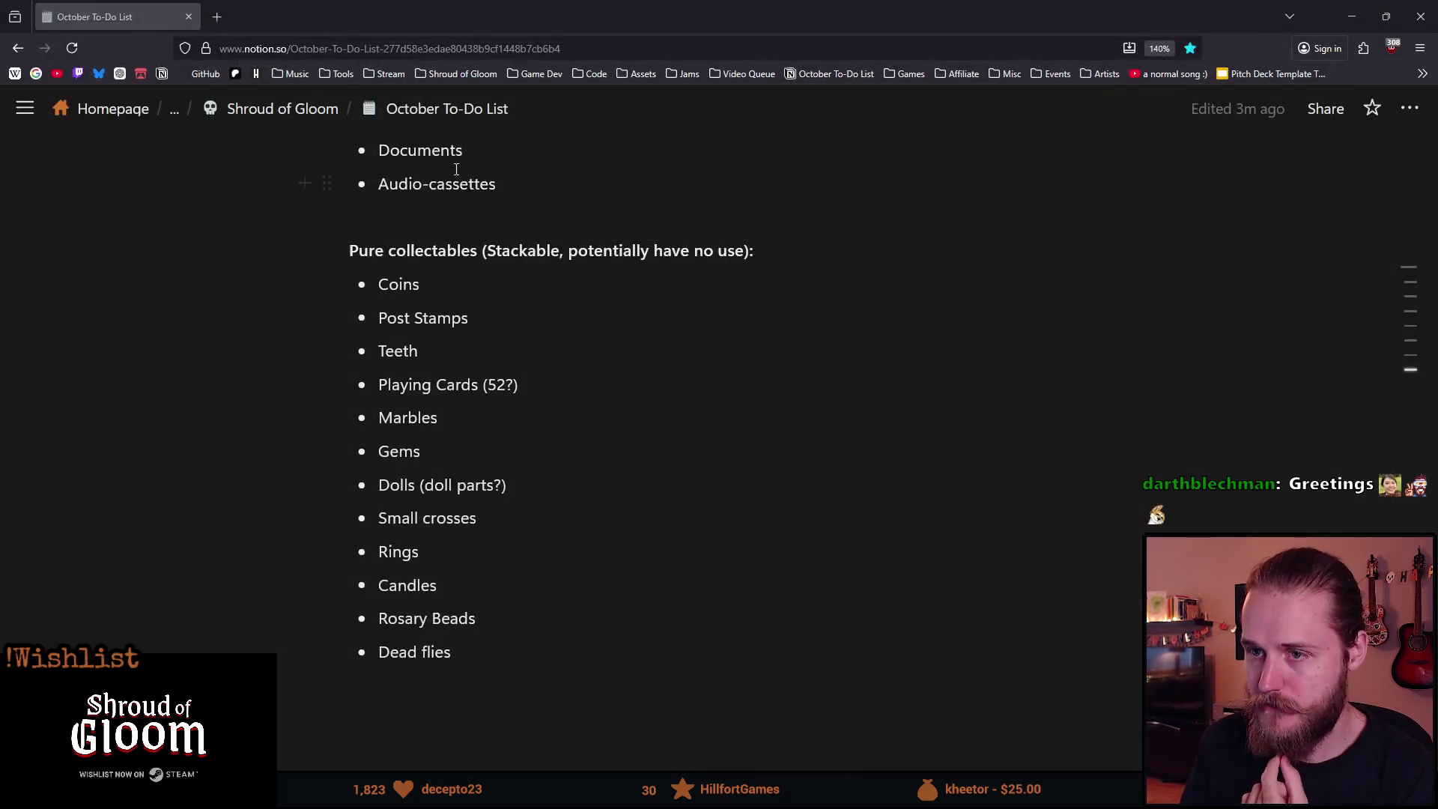
scroll(535, 574, down, 2)
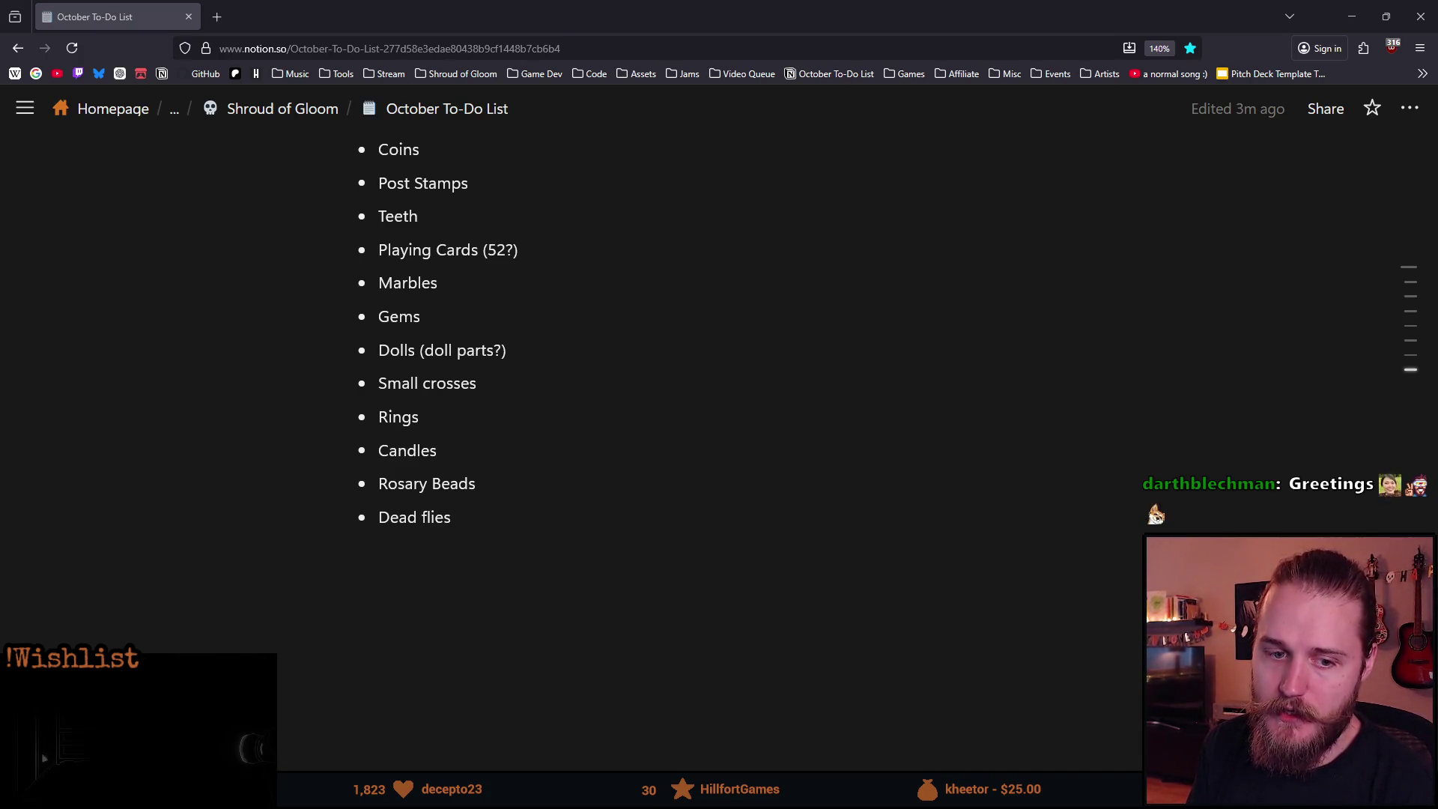
Move Rosary Beads and Dead flies to the top of the Pure collectables list.
scroll(575, 353, up, 2)
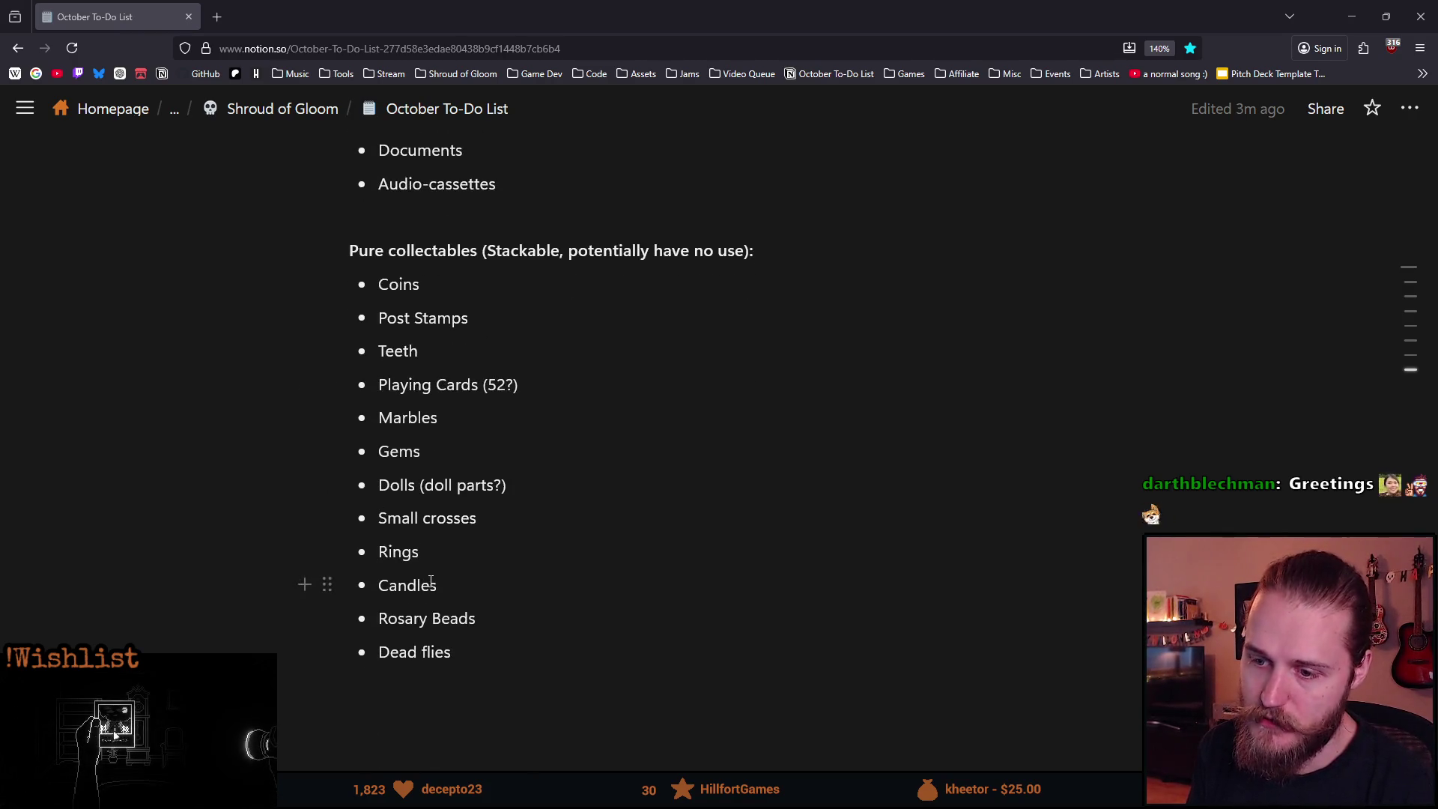
click(413, 657)
mouse_move(462, 658)
mouse_down()
mouse_move(384, 628)
mouse_move(334, 581)
mouse_move(332, 362)
mouse_move(354, 270)
mouse_up()
double_click(405, 284)
triple_click(460, 319)
click(460, 319)
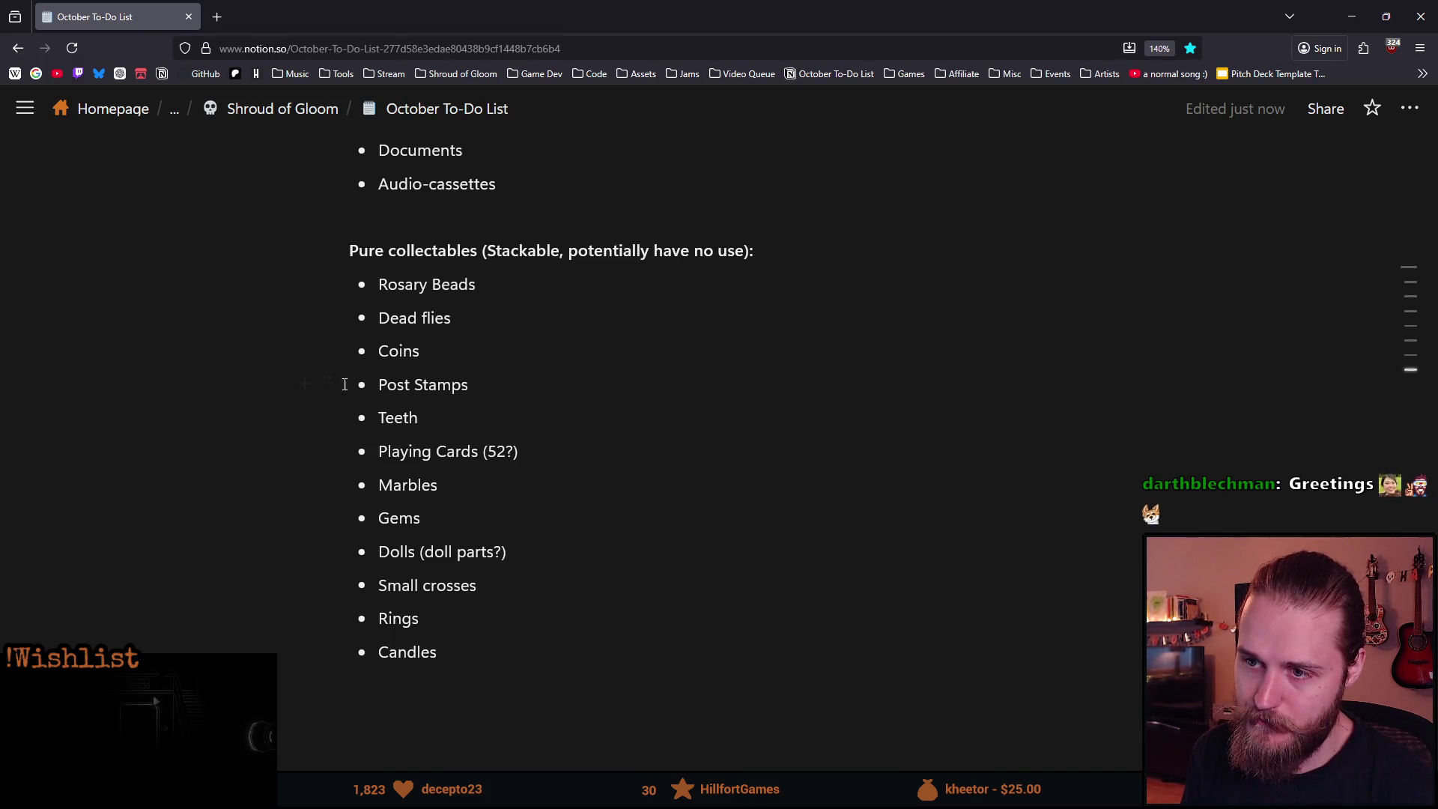
Move Playing Cards (52?) below Candles so it ends the list.
scroll(324, 392, down, 1)
scroll(321, 388, up, 1)
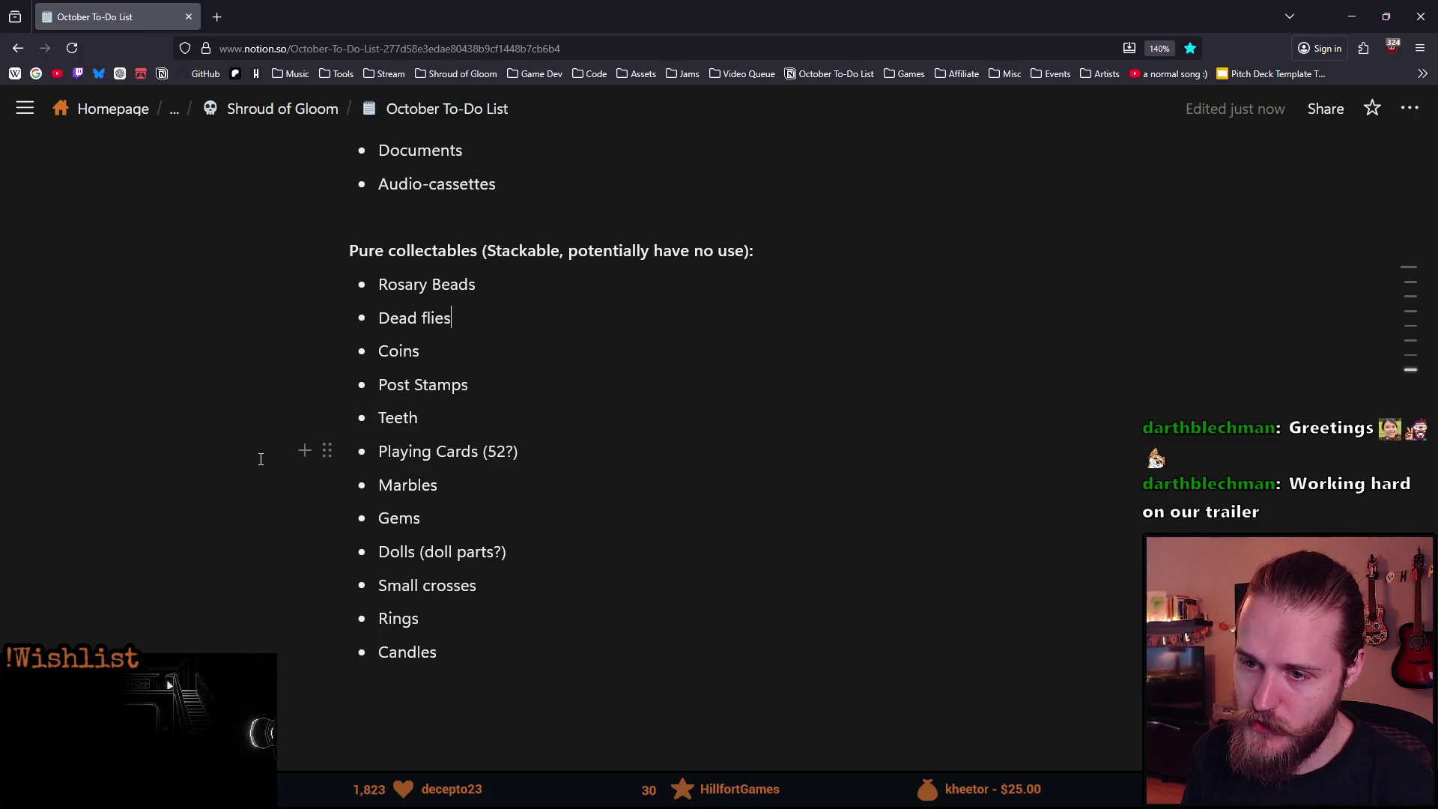
drag(329, 453, 344, 659)
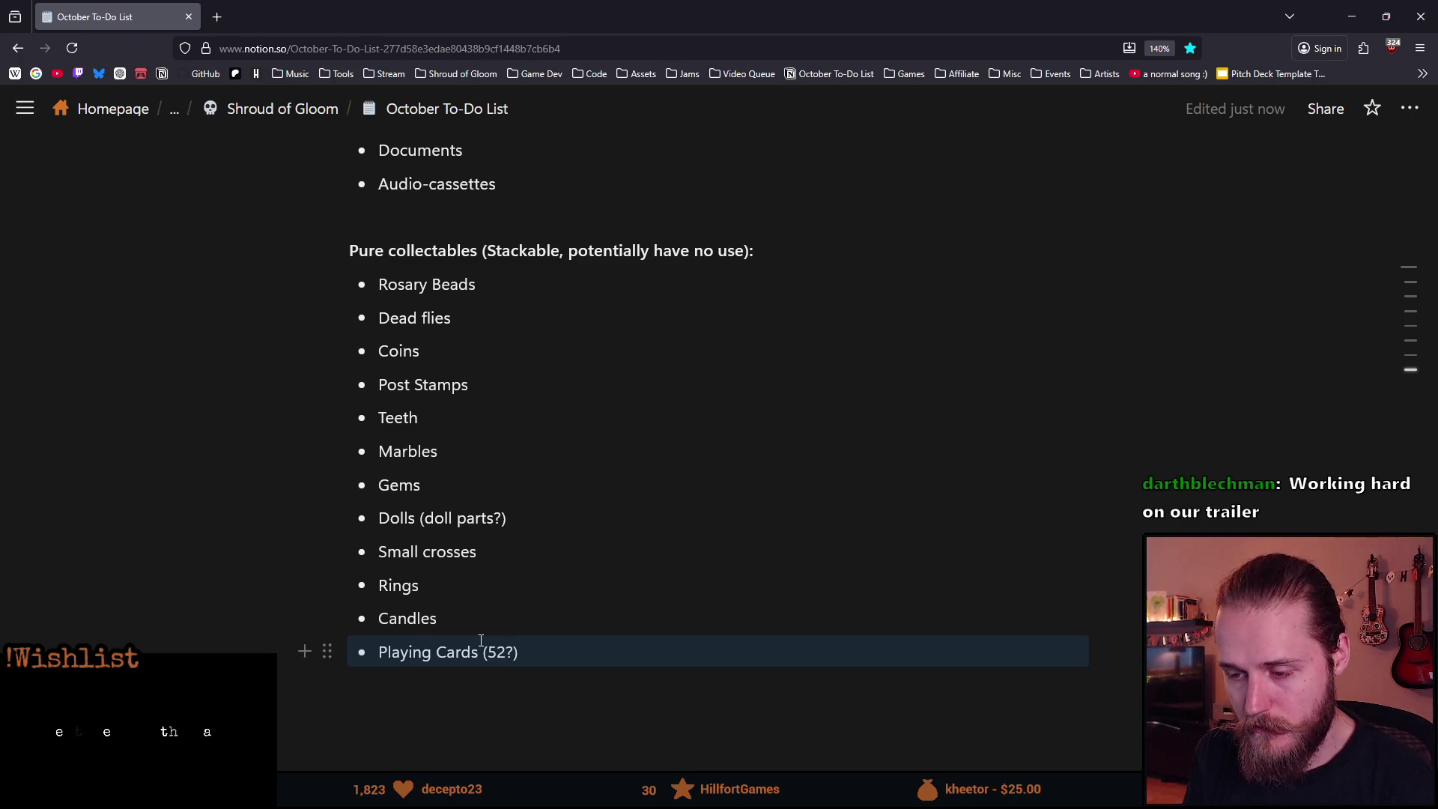
drag(497, 653, 506, 652)
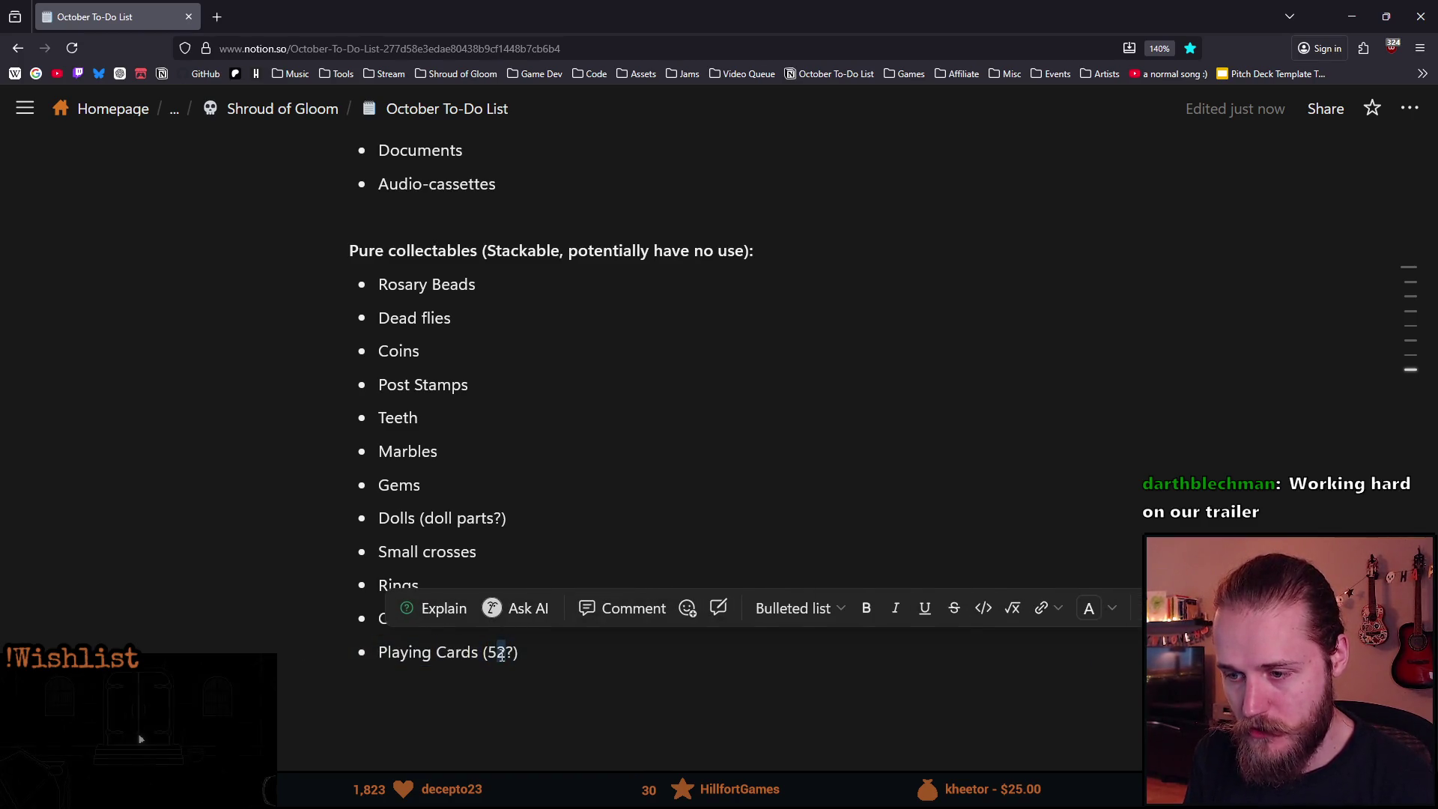
click(527, 653)
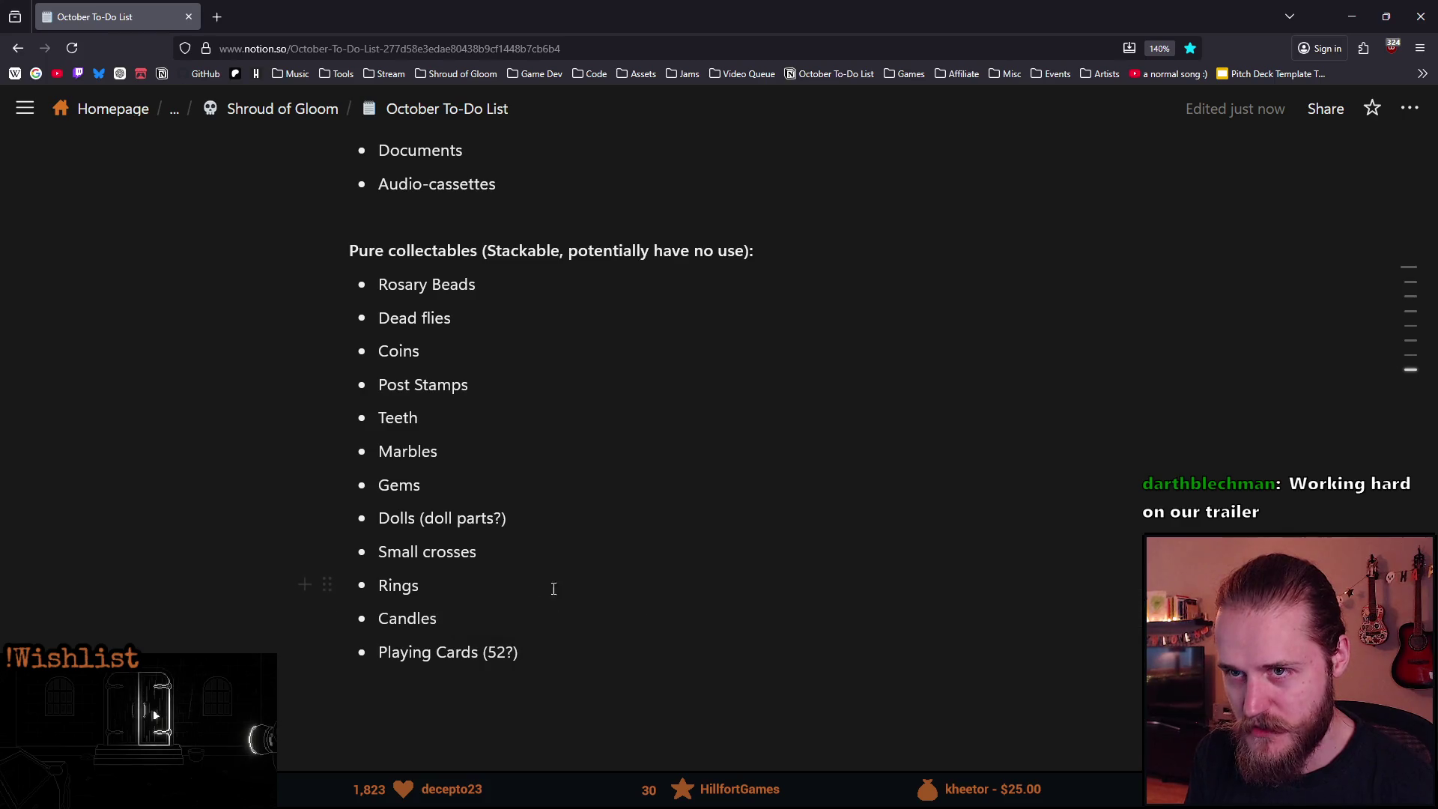
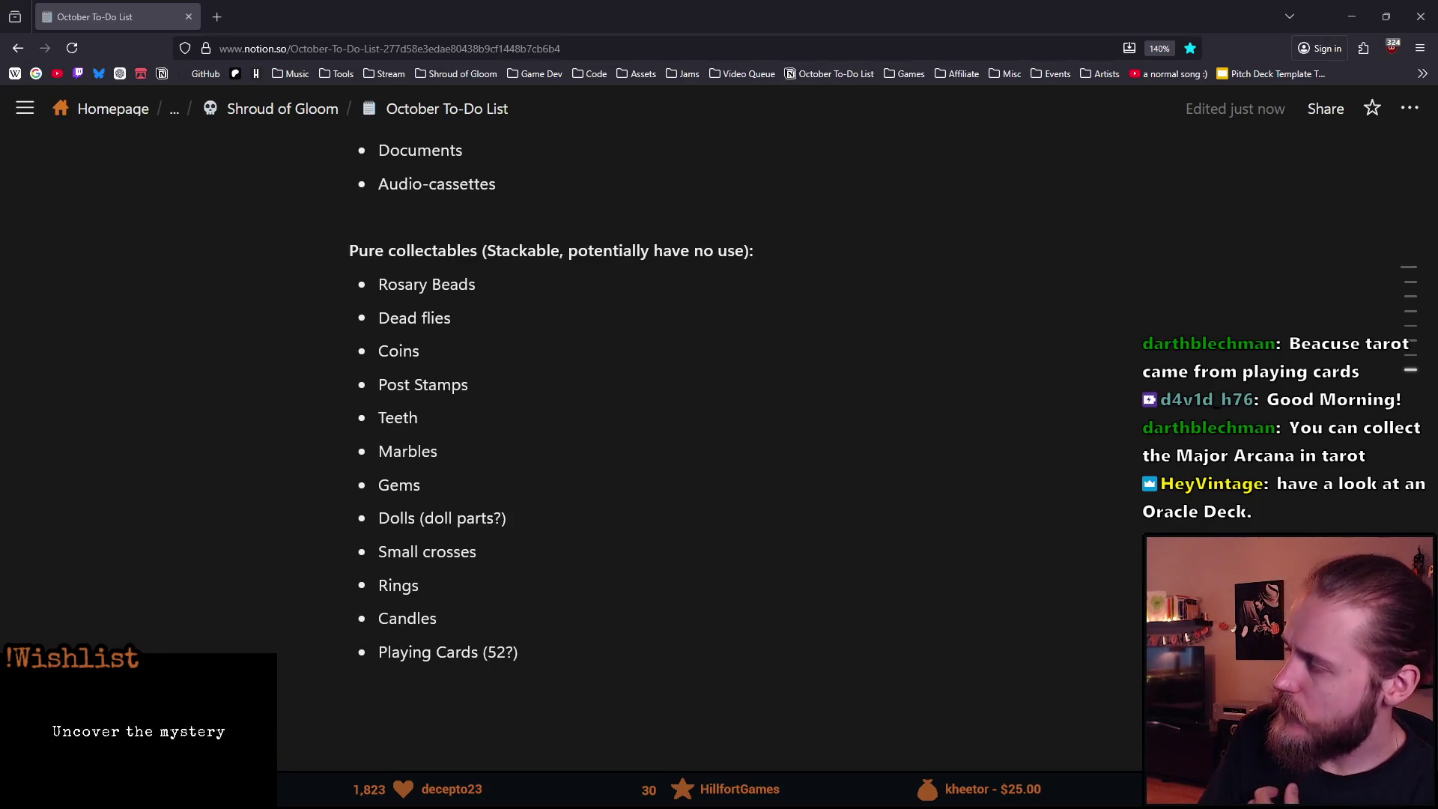
Add a 'Tarot/Oracle Cards' bullet below Candles, then bring up the Wikipedia Major Arcana page.
triple_click(493, 653)
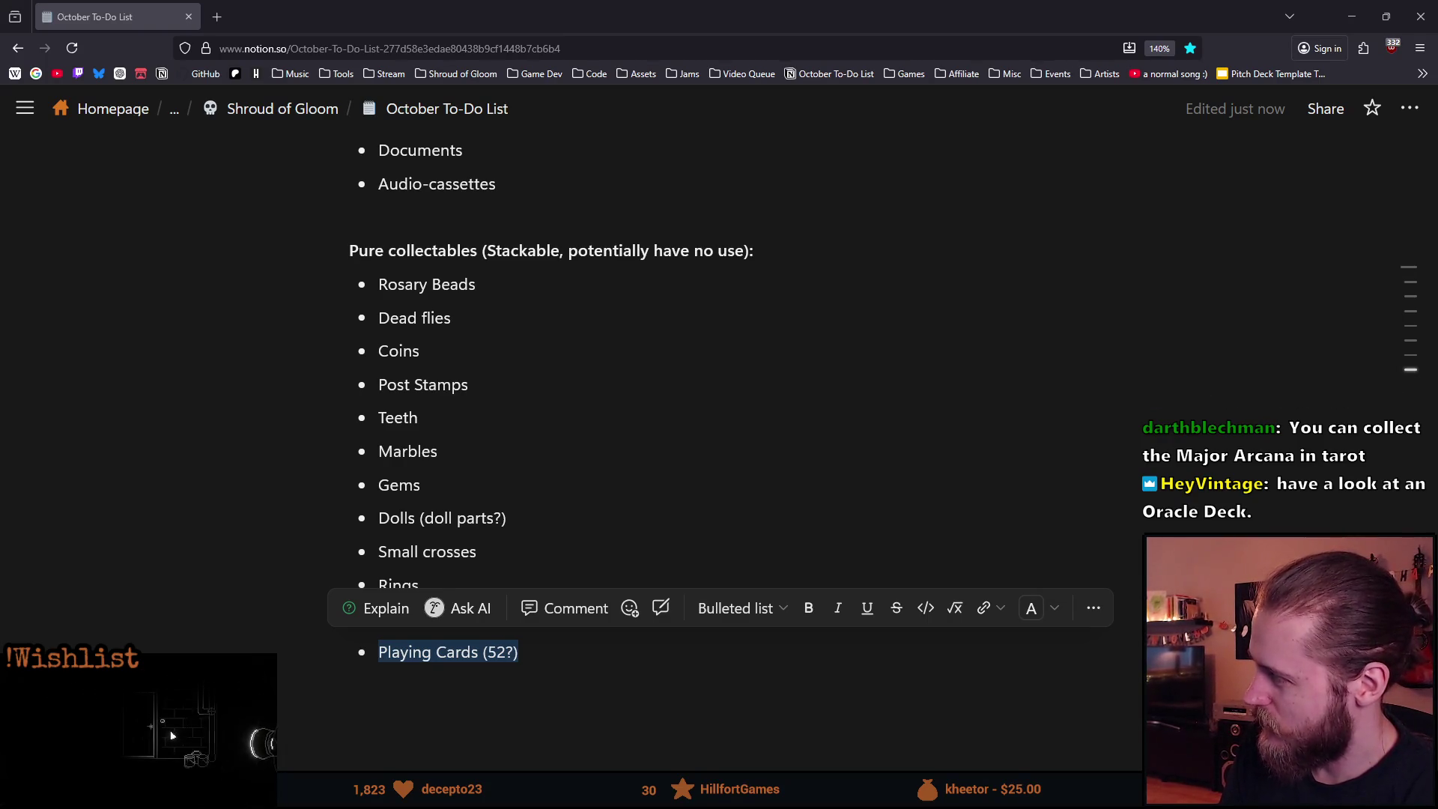
click(582, 468)
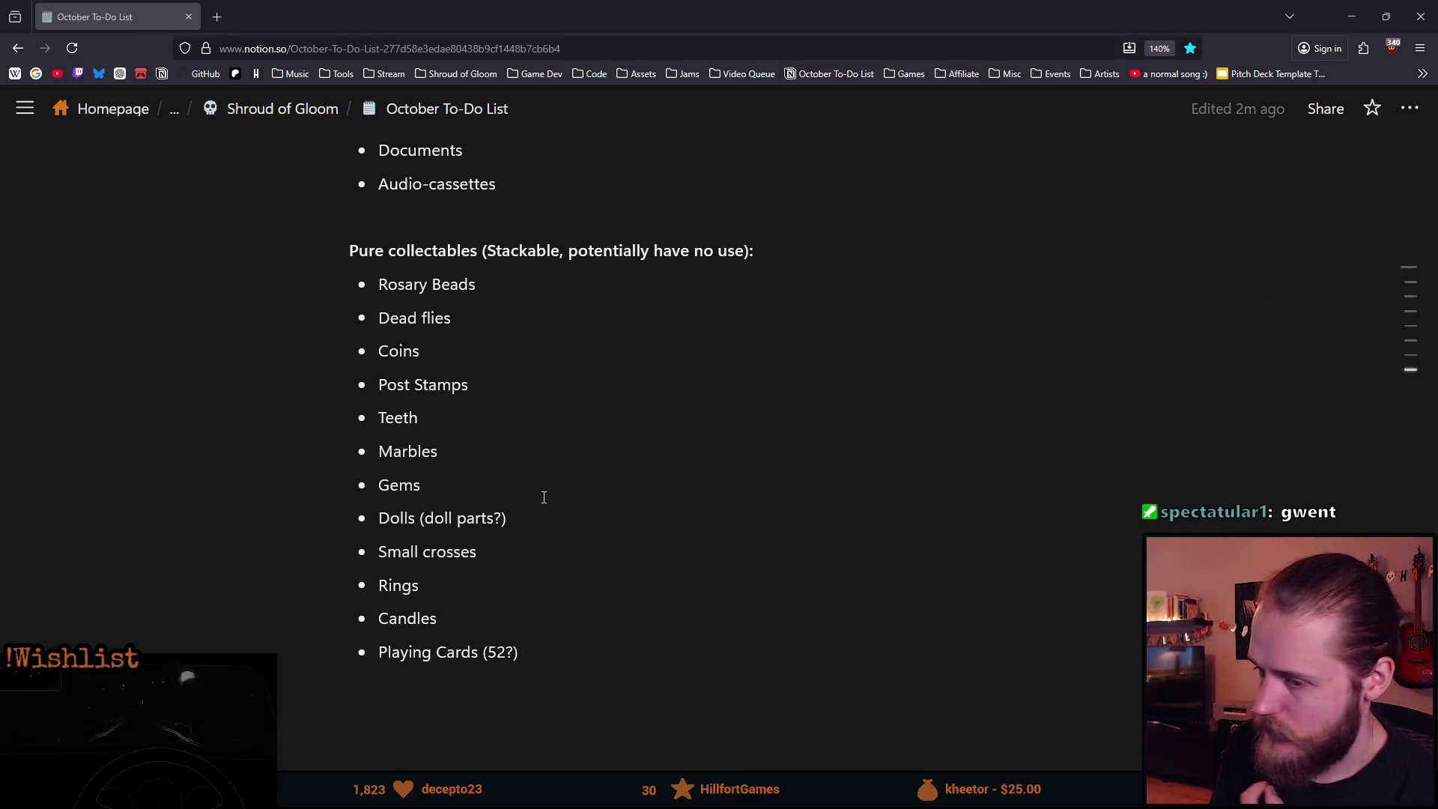
click(484, 619)
key(Return)
text(Tarot/Orac)
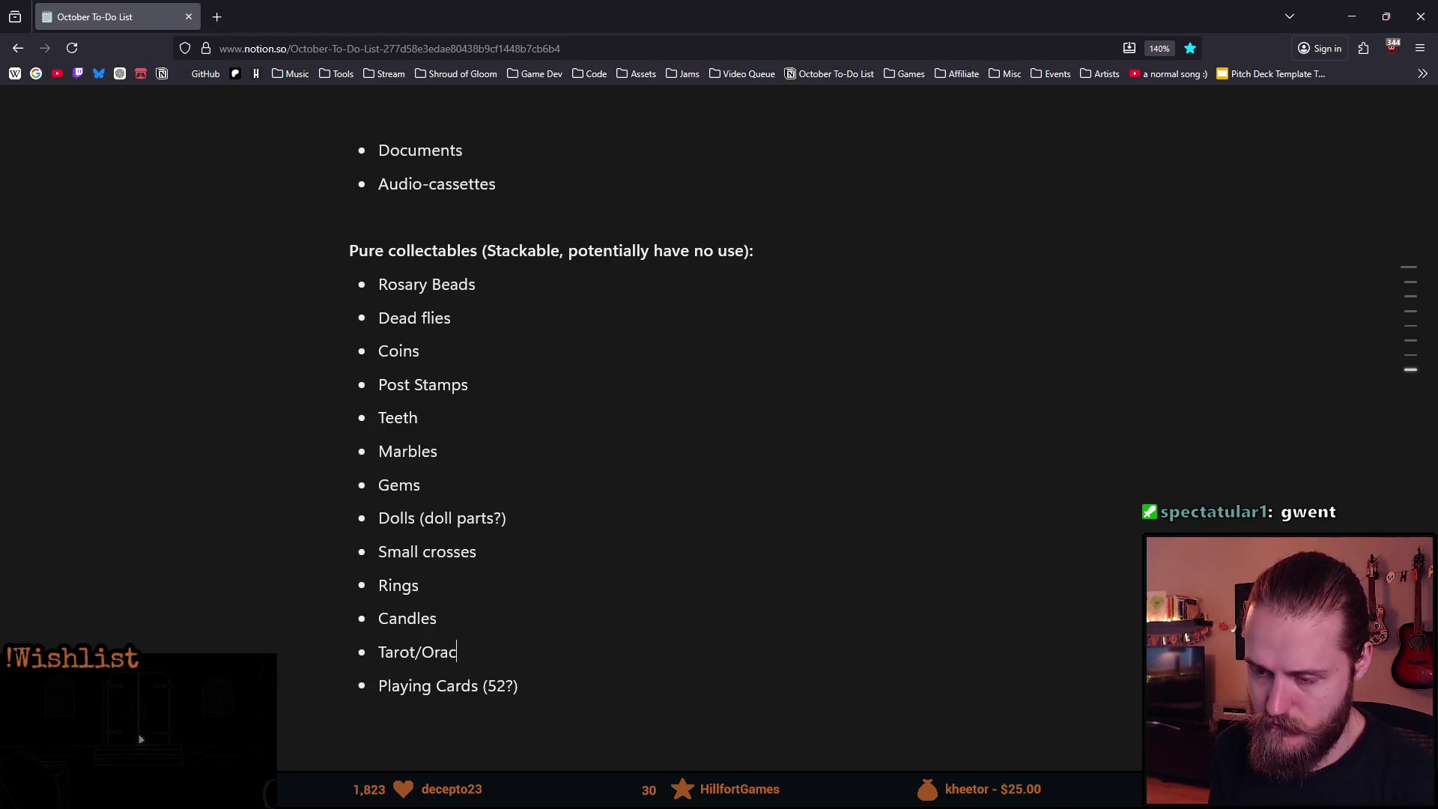
text(le Cards)
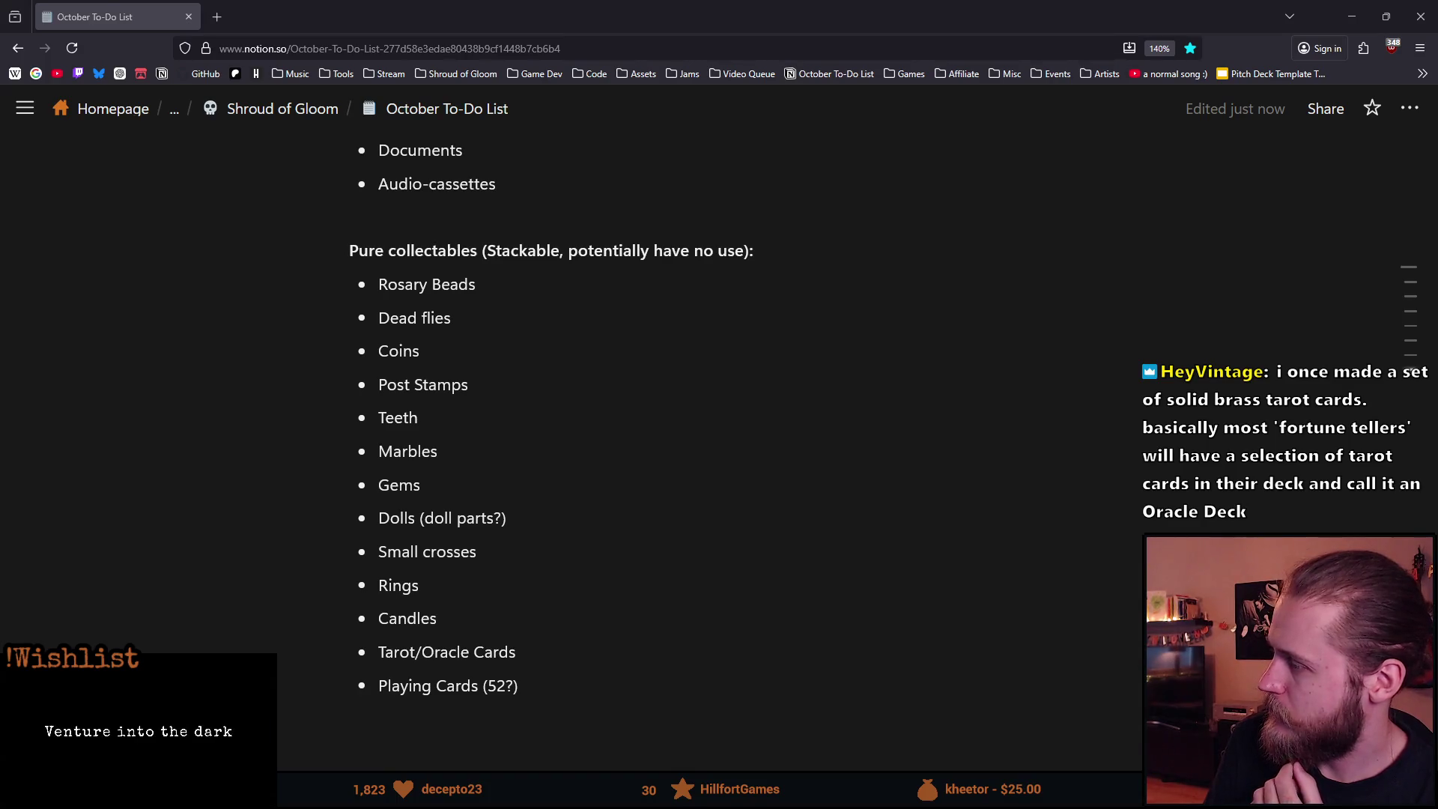
key(alt+Tab)
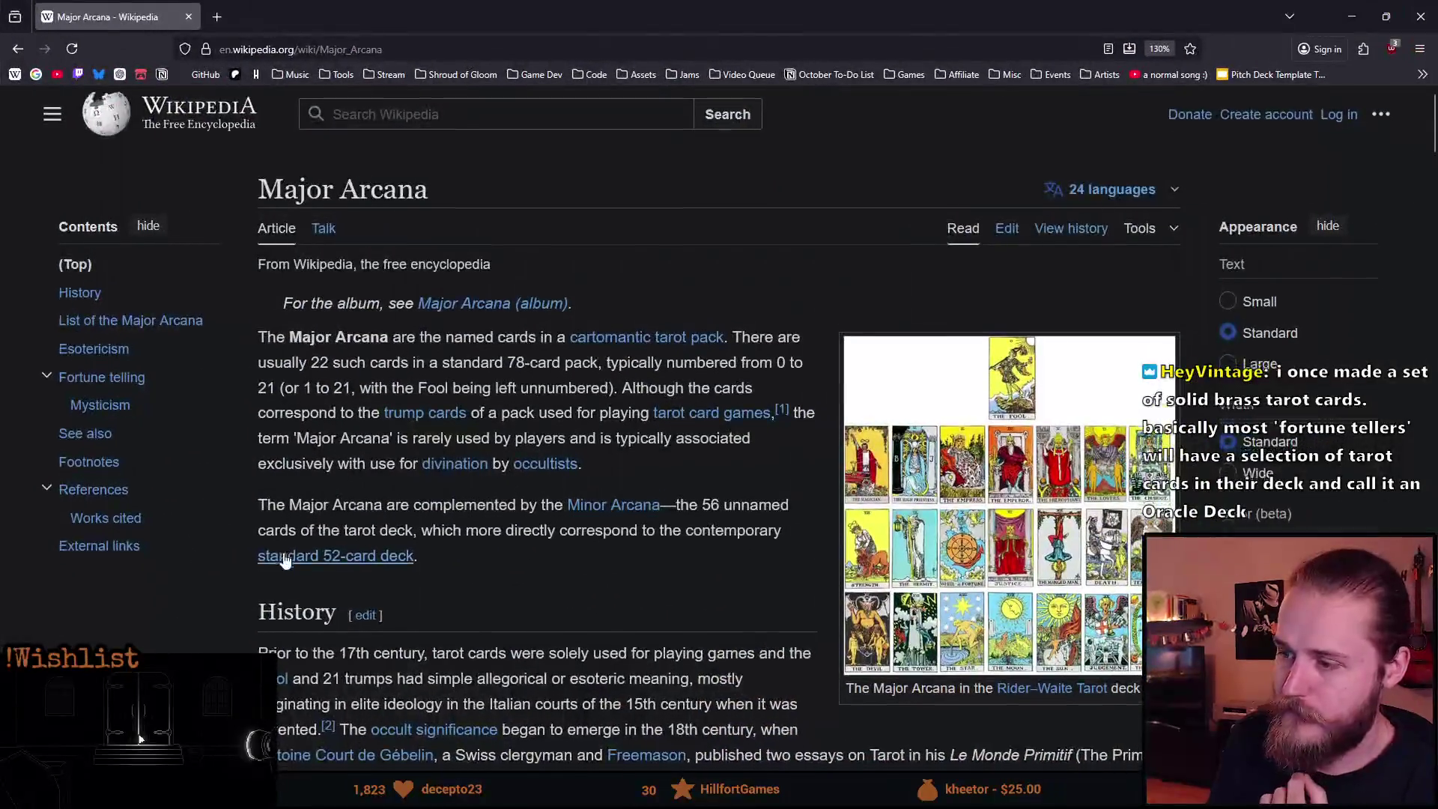
Read the Major Arcana article on the 22 named tarot cards, then close the Wikipedia window.
scroll(1059, 460, down, 2)
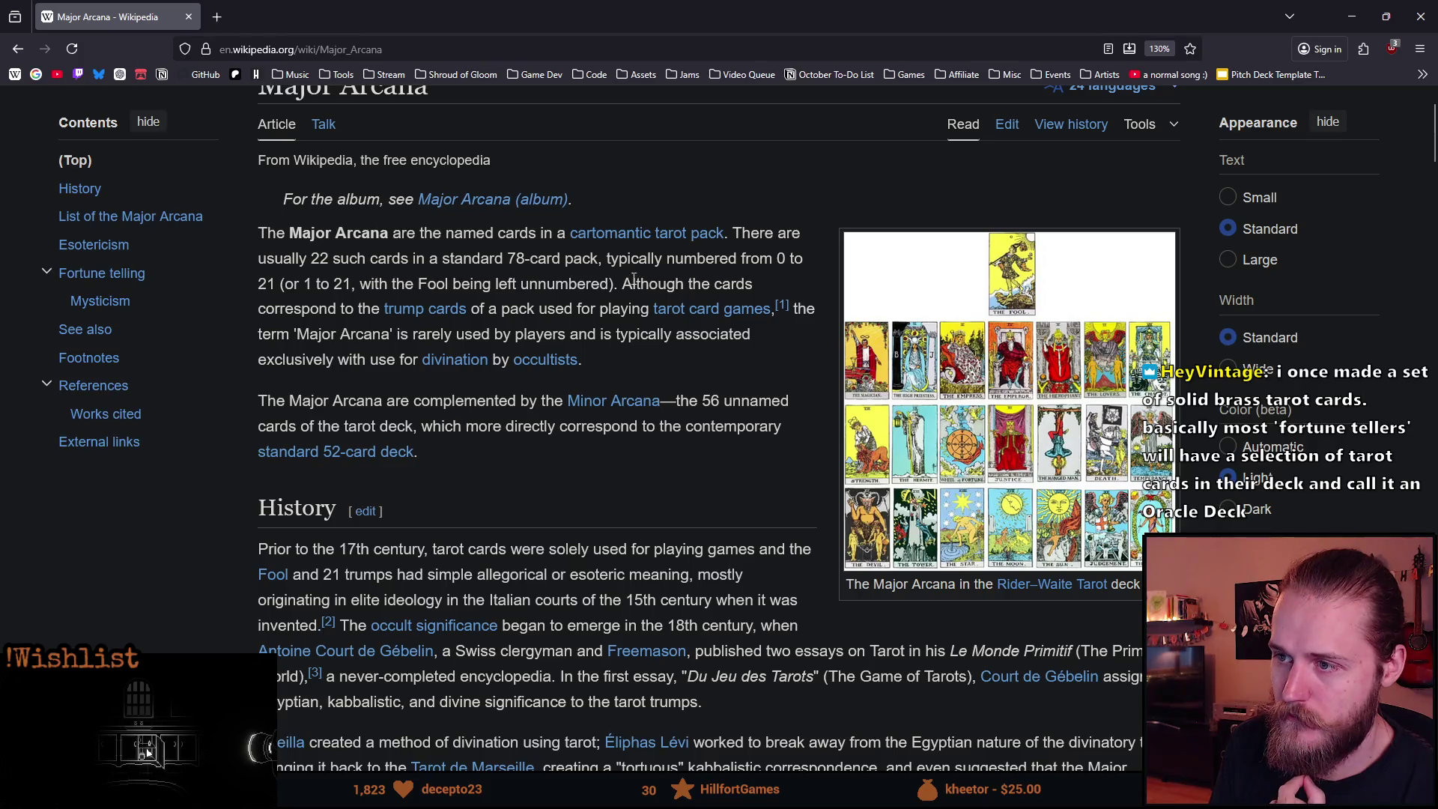
click(331, 267)
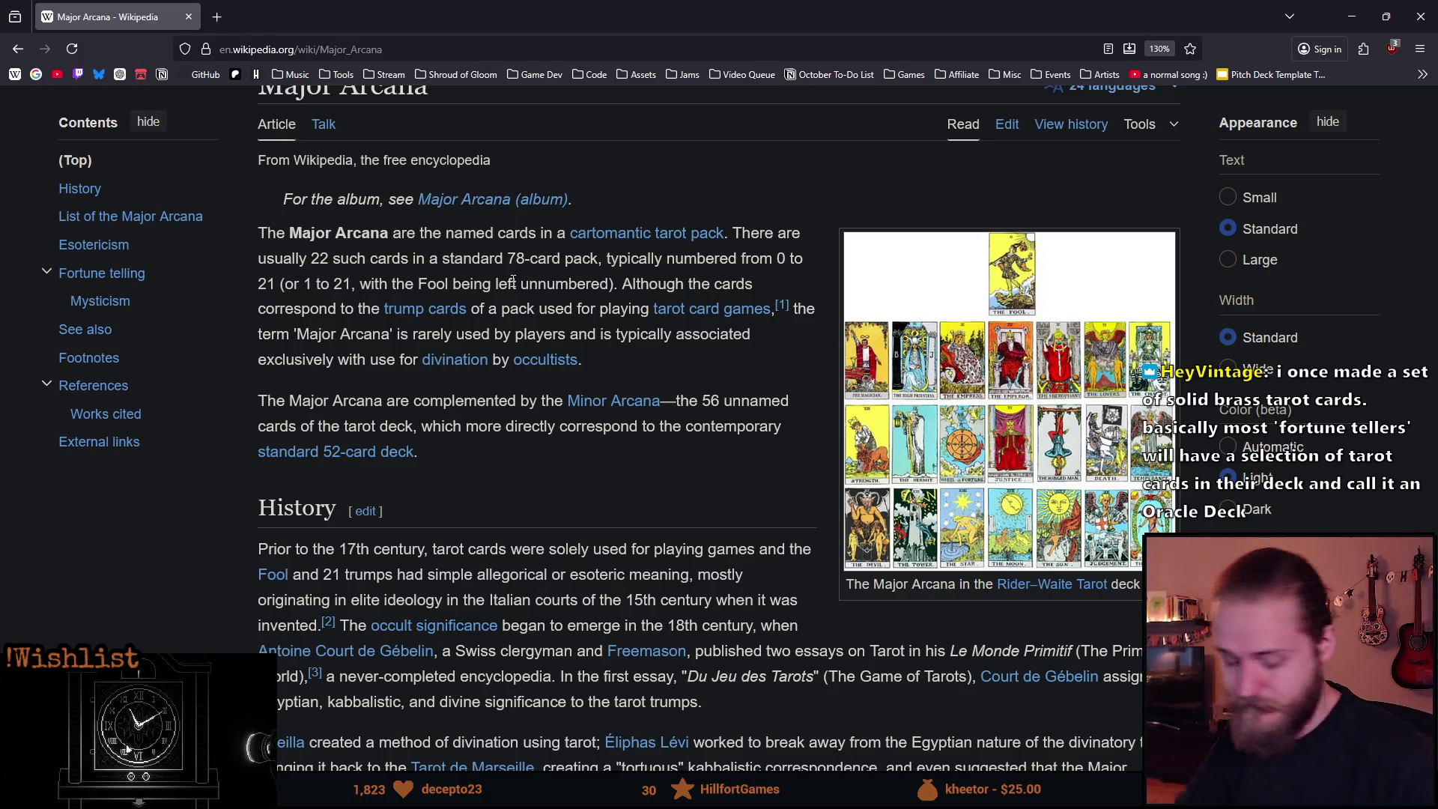
drag(290, 234, 477, 233)
drag(263, 259, 422, 258)
click(507, 251)
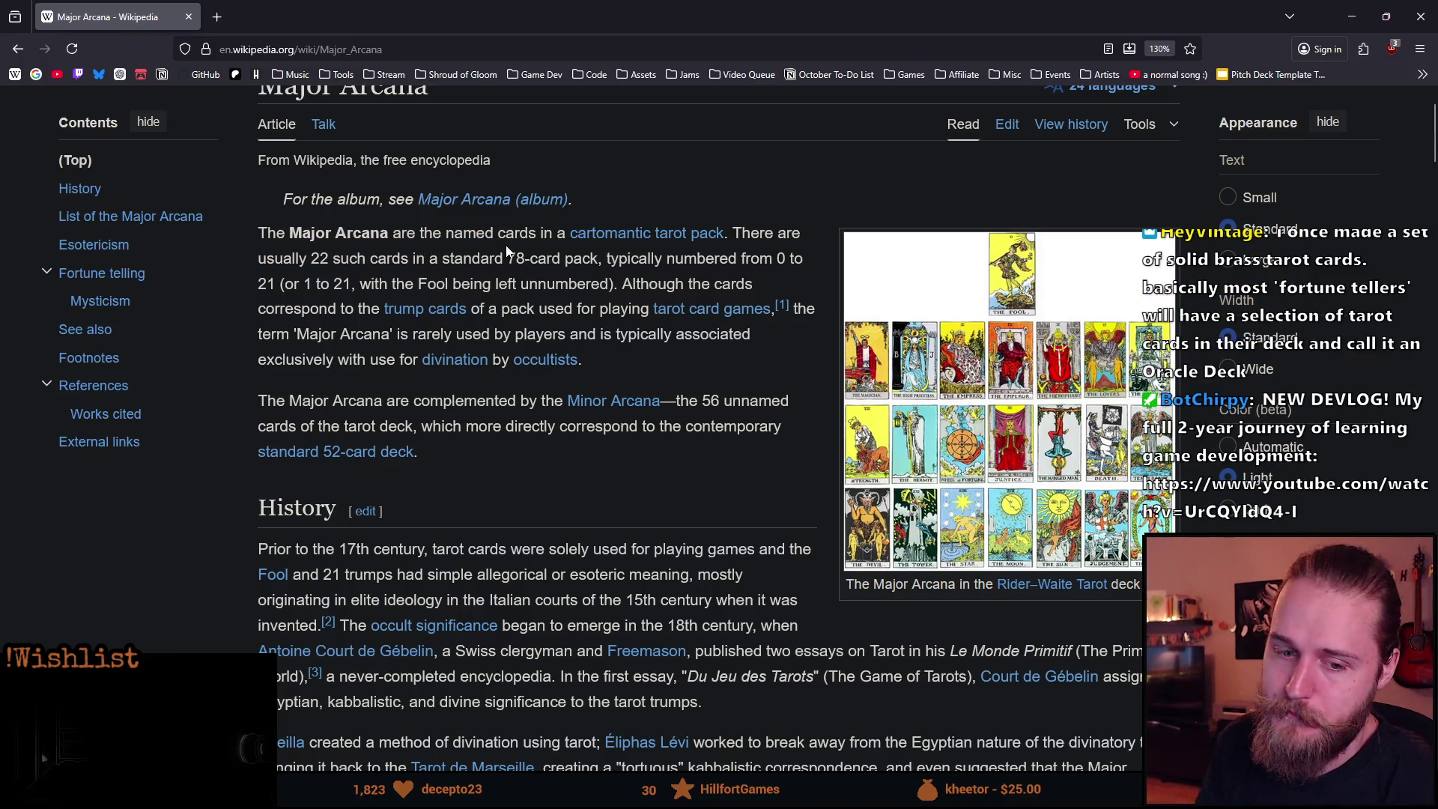
scroll(486, 302, down, 2)
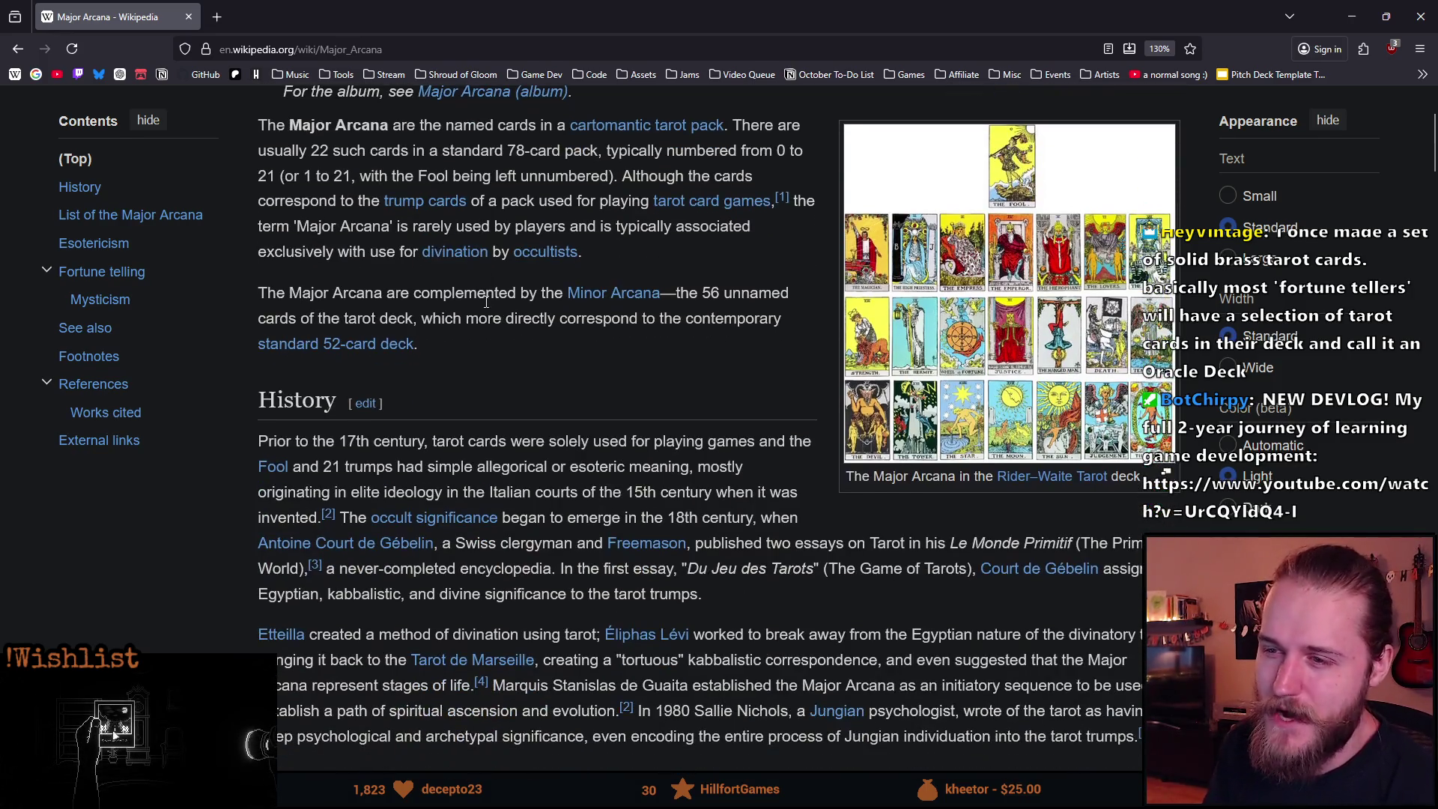
scroll(449, 371, down, 2)
scroll(450, 371, up, 3)
scroll(453, 375, up, 3)
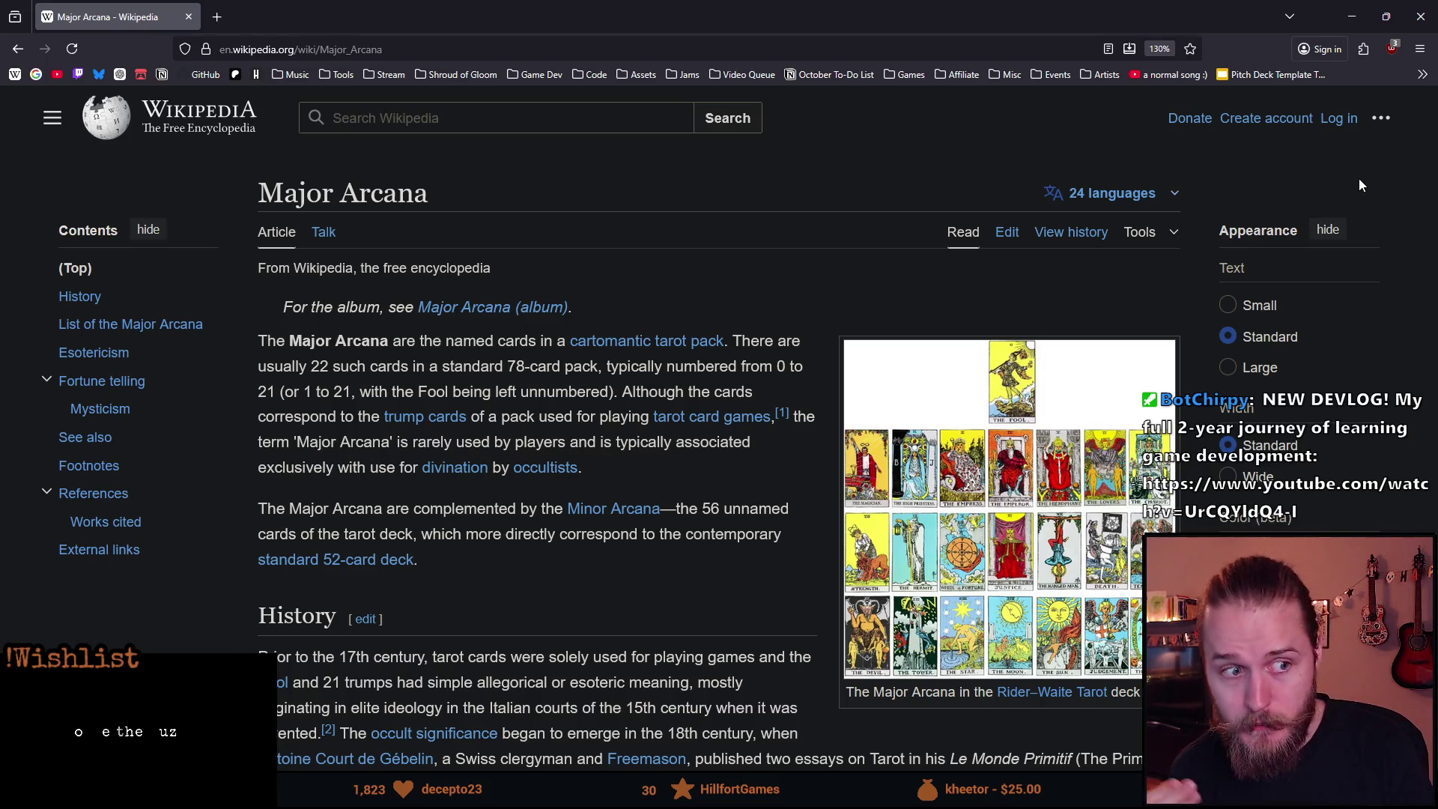
click(192, 19)
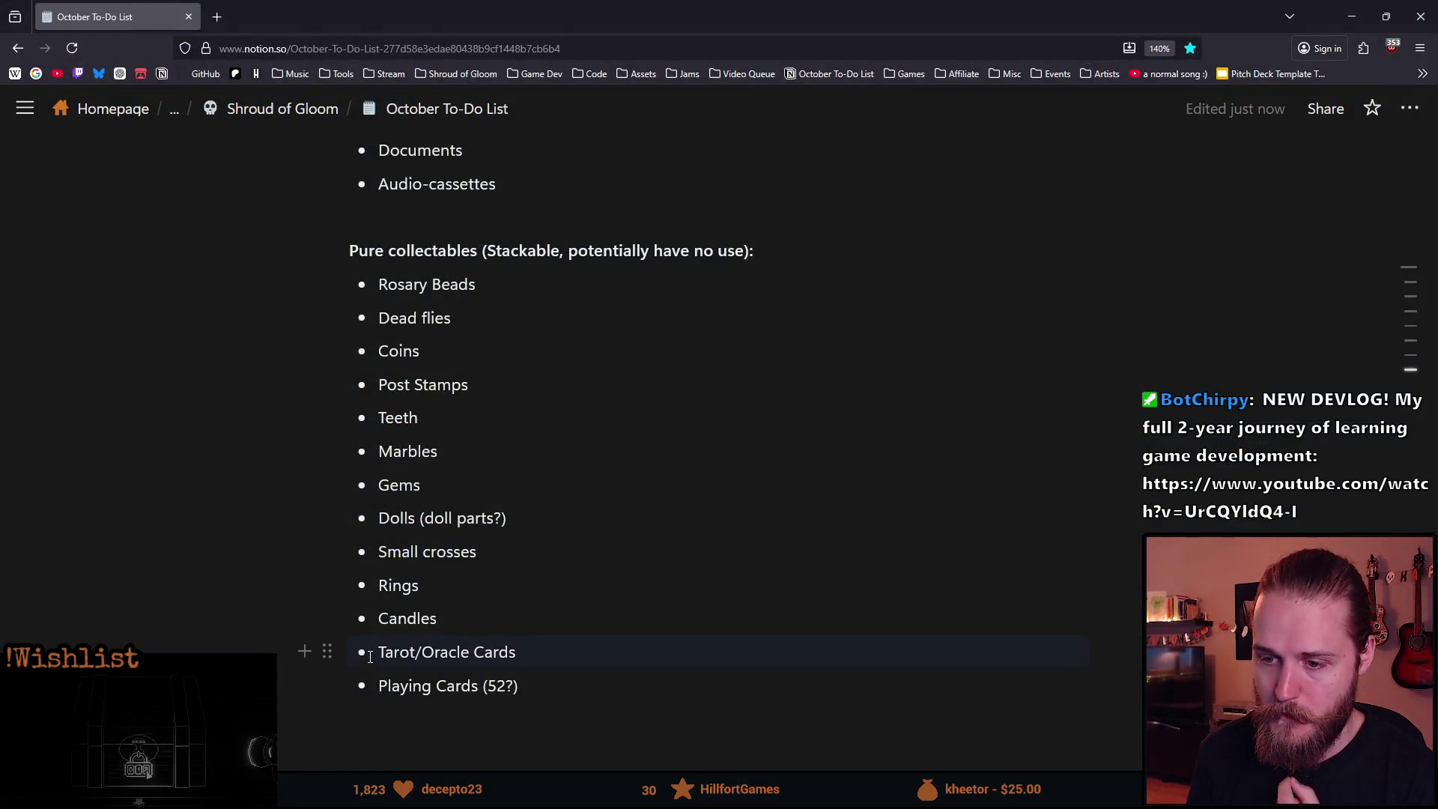
Prefix the tarot bullet with 'Major Arcana/' so it reads 'Major Arcana/Tarot/Oracle Cards'.
click(380, 651)
text(Major Arcana&/)
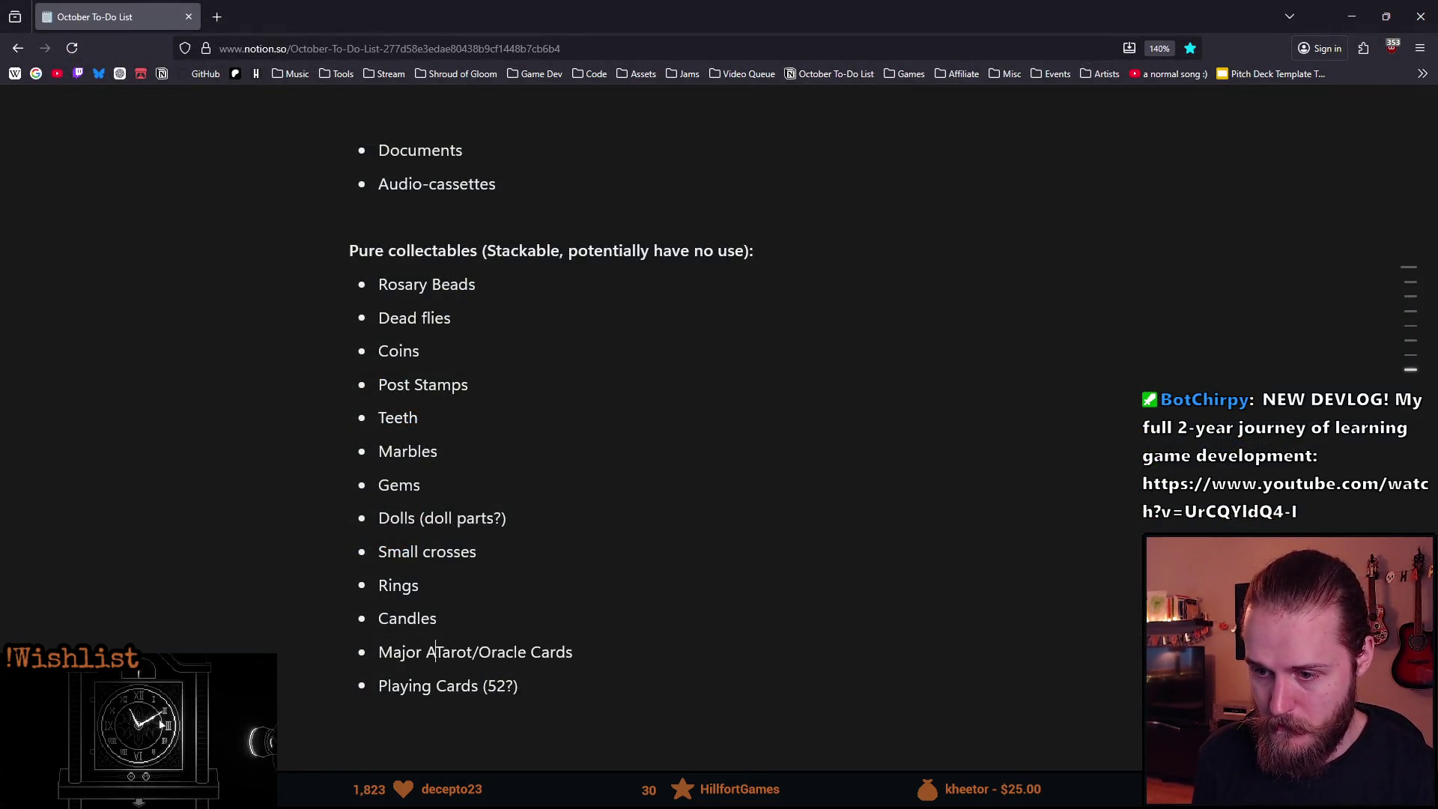
key(BackSpace)
key(BackSpace)
text(/)
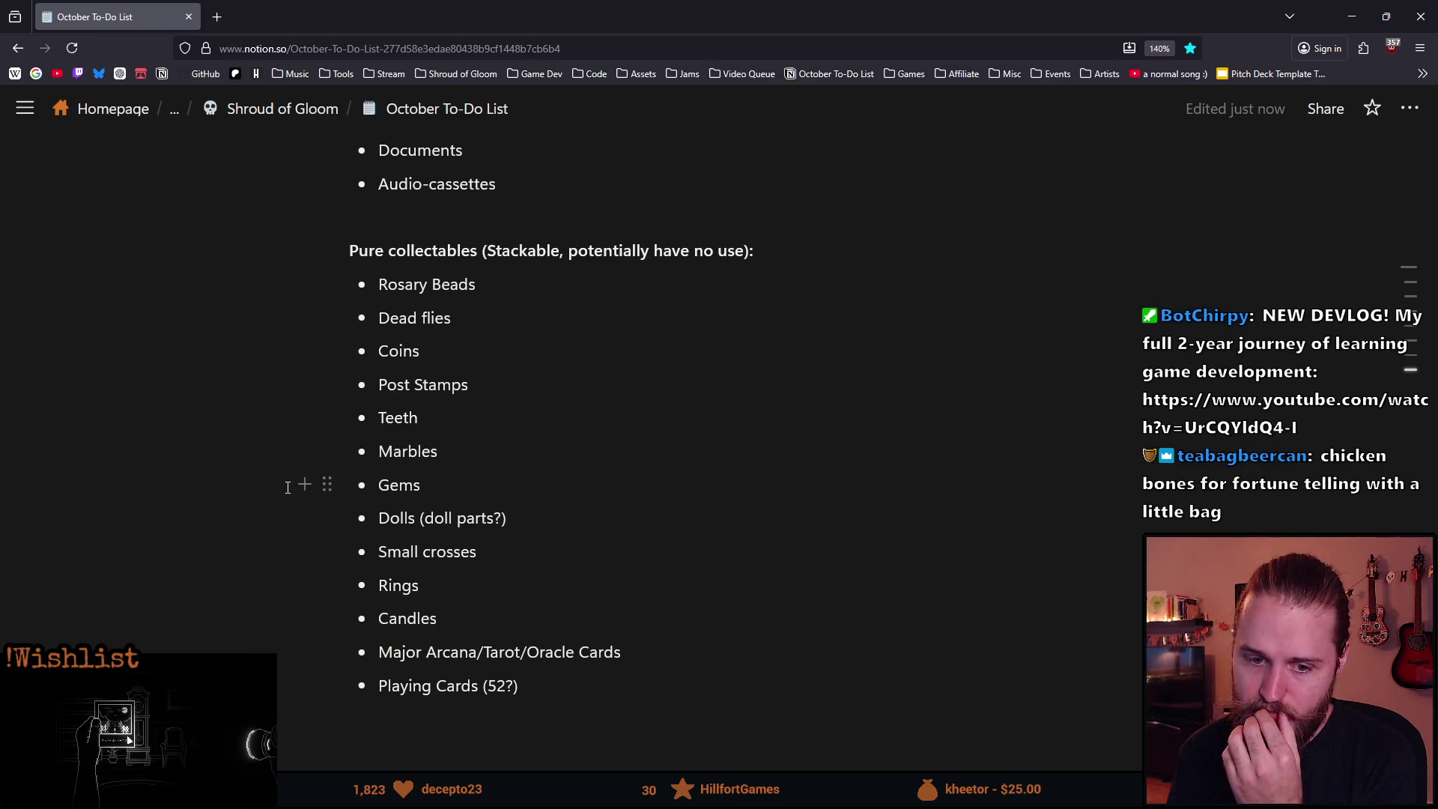
Move the 'Dolls (doll parts?)' bullet up into the Puzzle ideas list.
scroll(283, 492, up, 3)
mouse_move(328, 652)
mouse_down()
mouse_move(419, 329)
mouse_move(433, 628)
mouse_move(431, 566)
mouse_move(480, 558)
mouse_up()
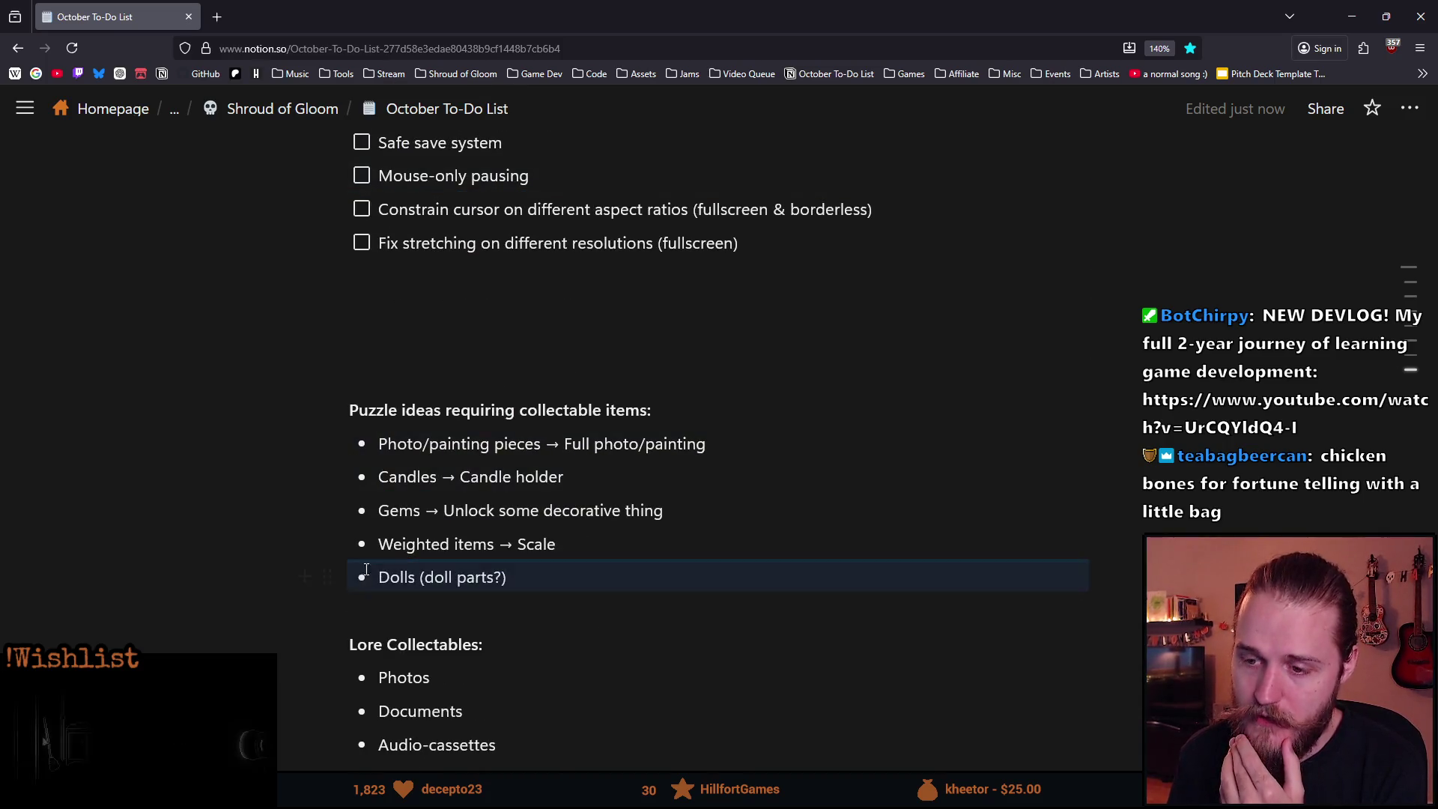
scroll(503, 551, down, 6)
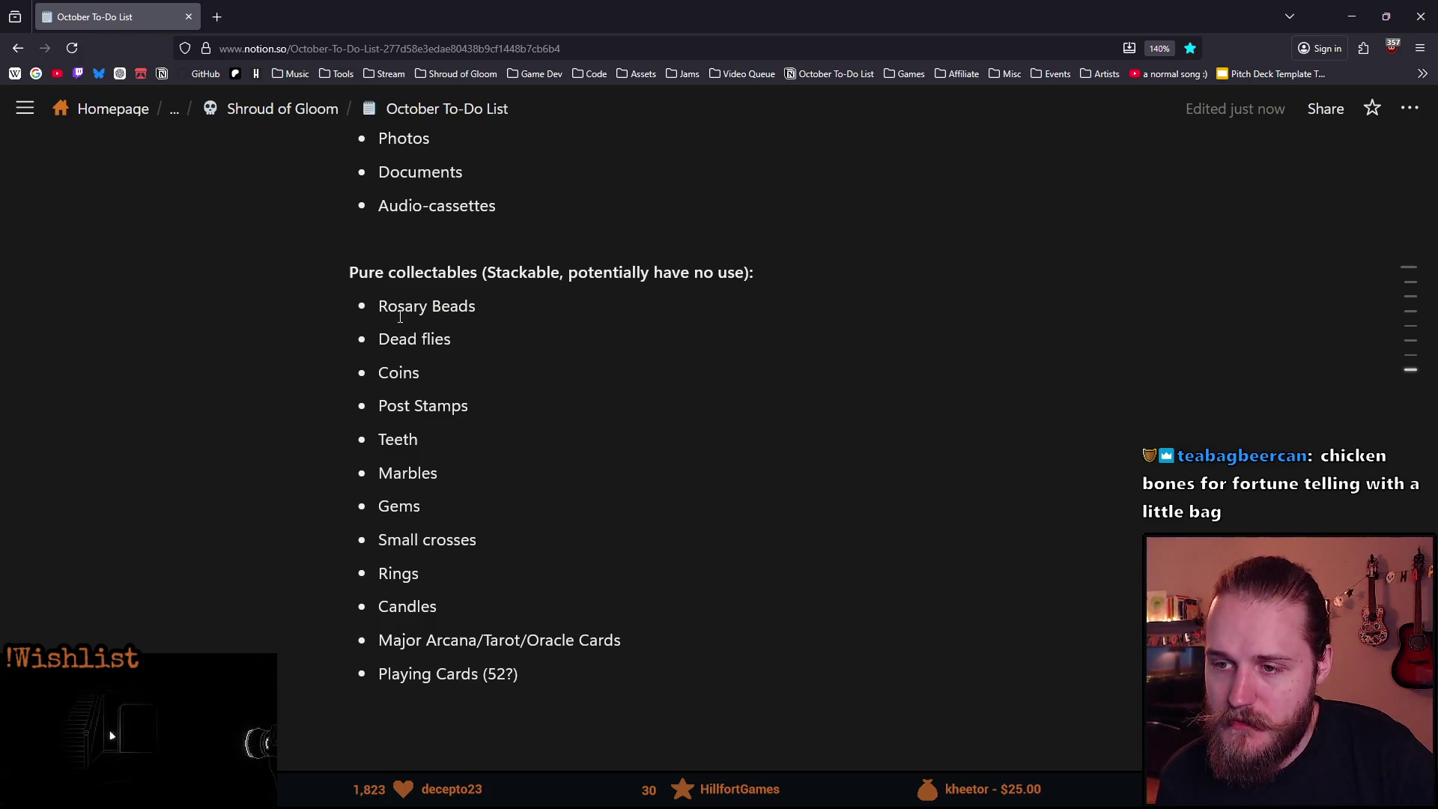
double_click(400, 313)
key(Down)
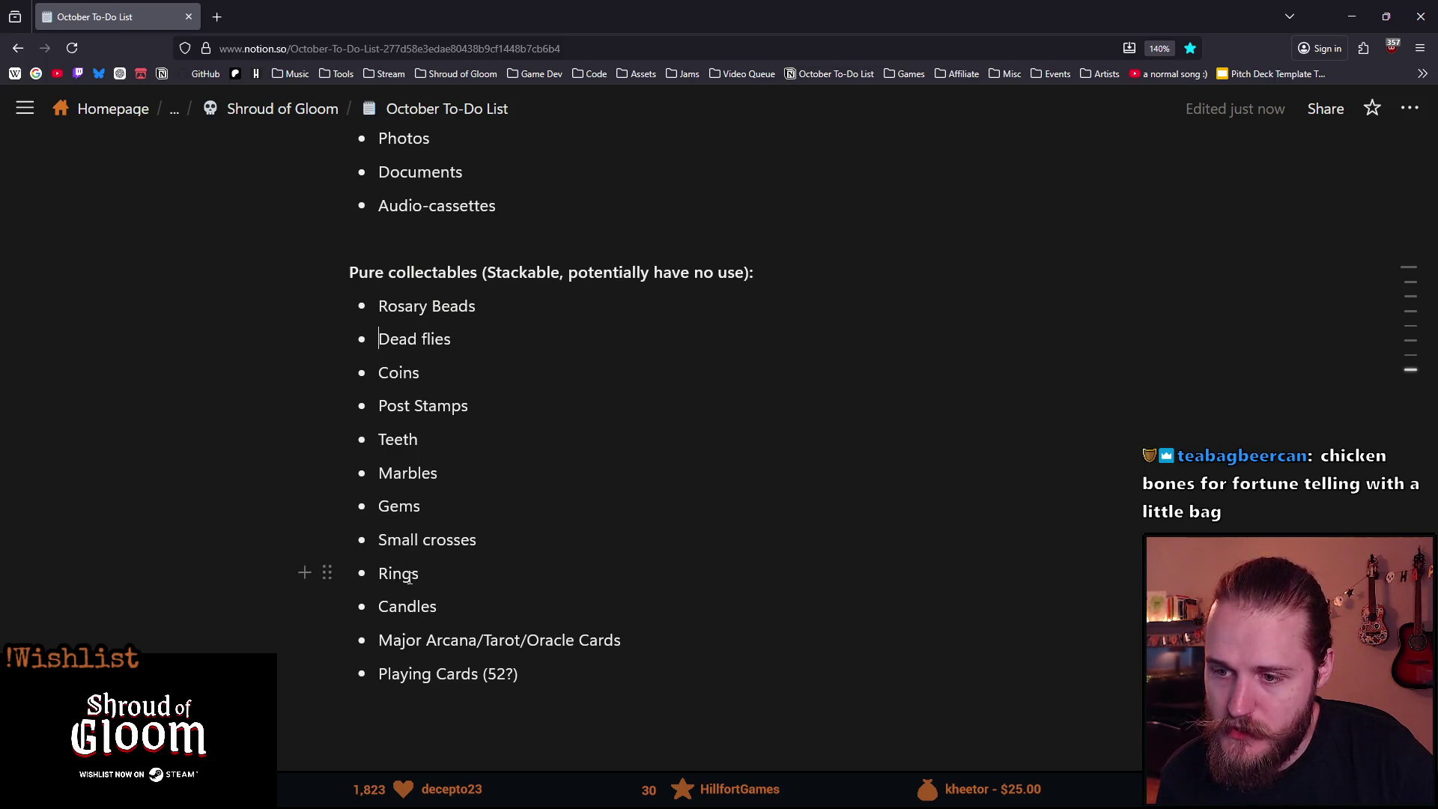
key(Left)
key(ctrl+shift+Left)
key(ctrl+shift+Left)
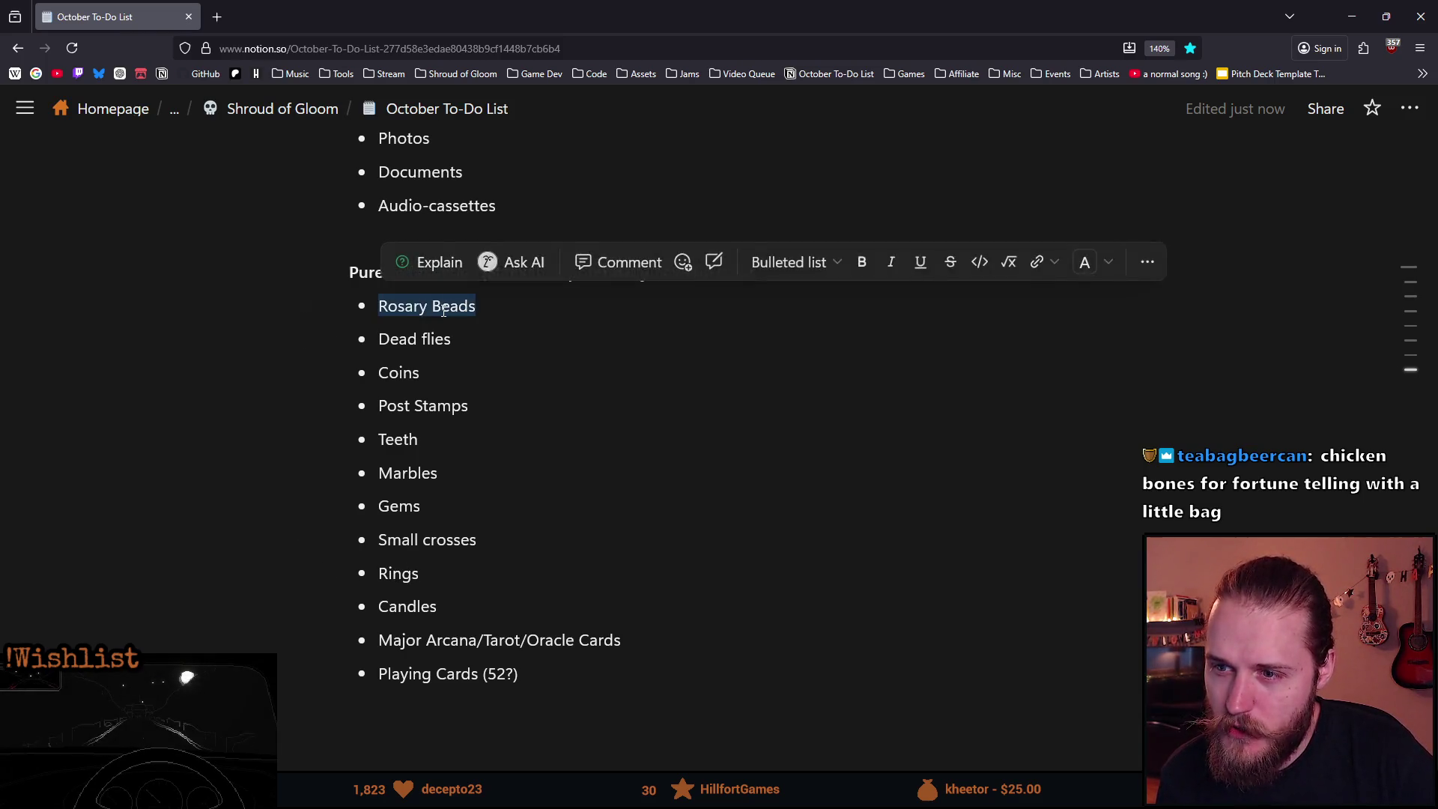
triple_click(422, 536)
key(ctrl+i)
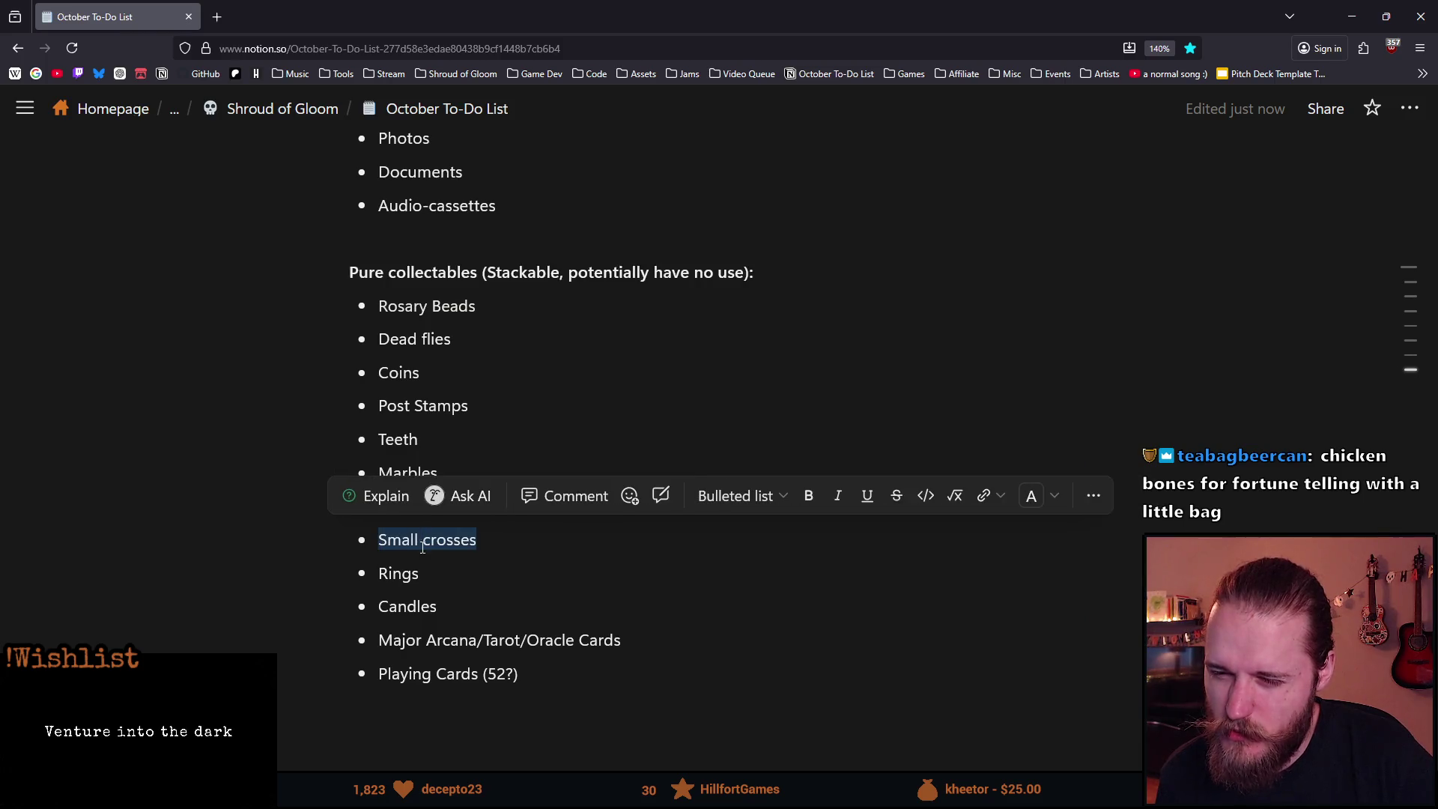
key(ctrl+z)
click(423, 550)
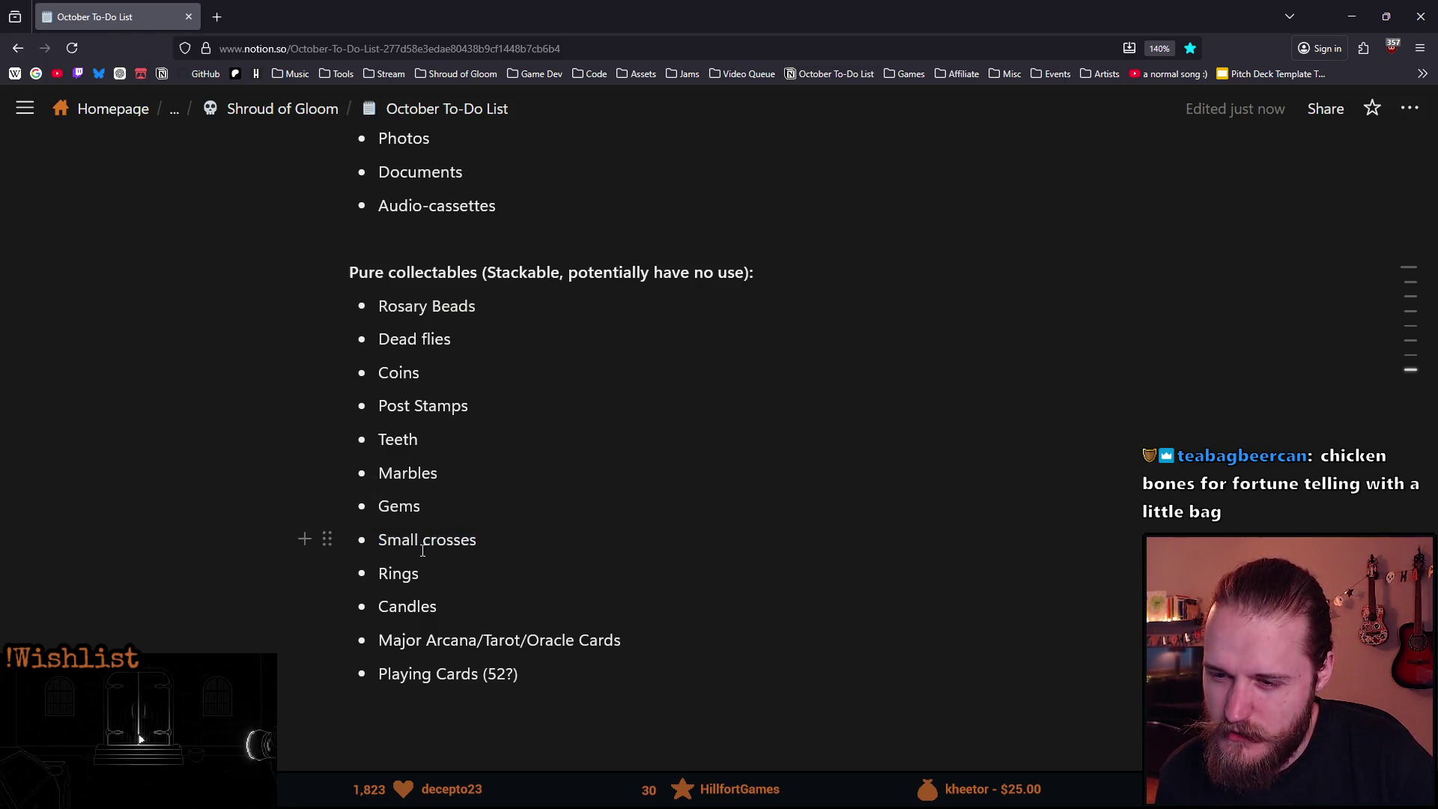
double_click(421, 608)
drag(394, 641, 562, 641)
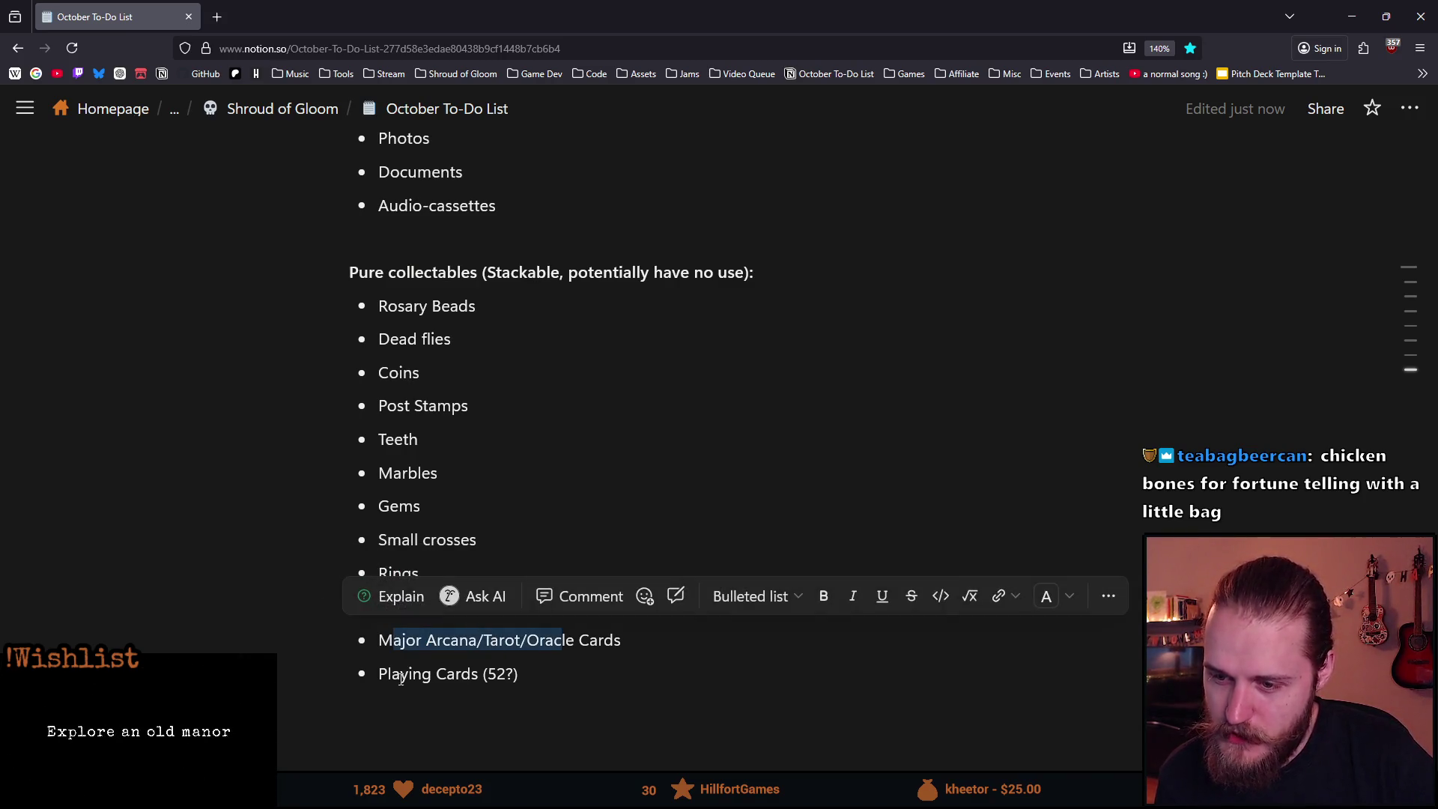
double_click(458, 675)
click(465, 674)
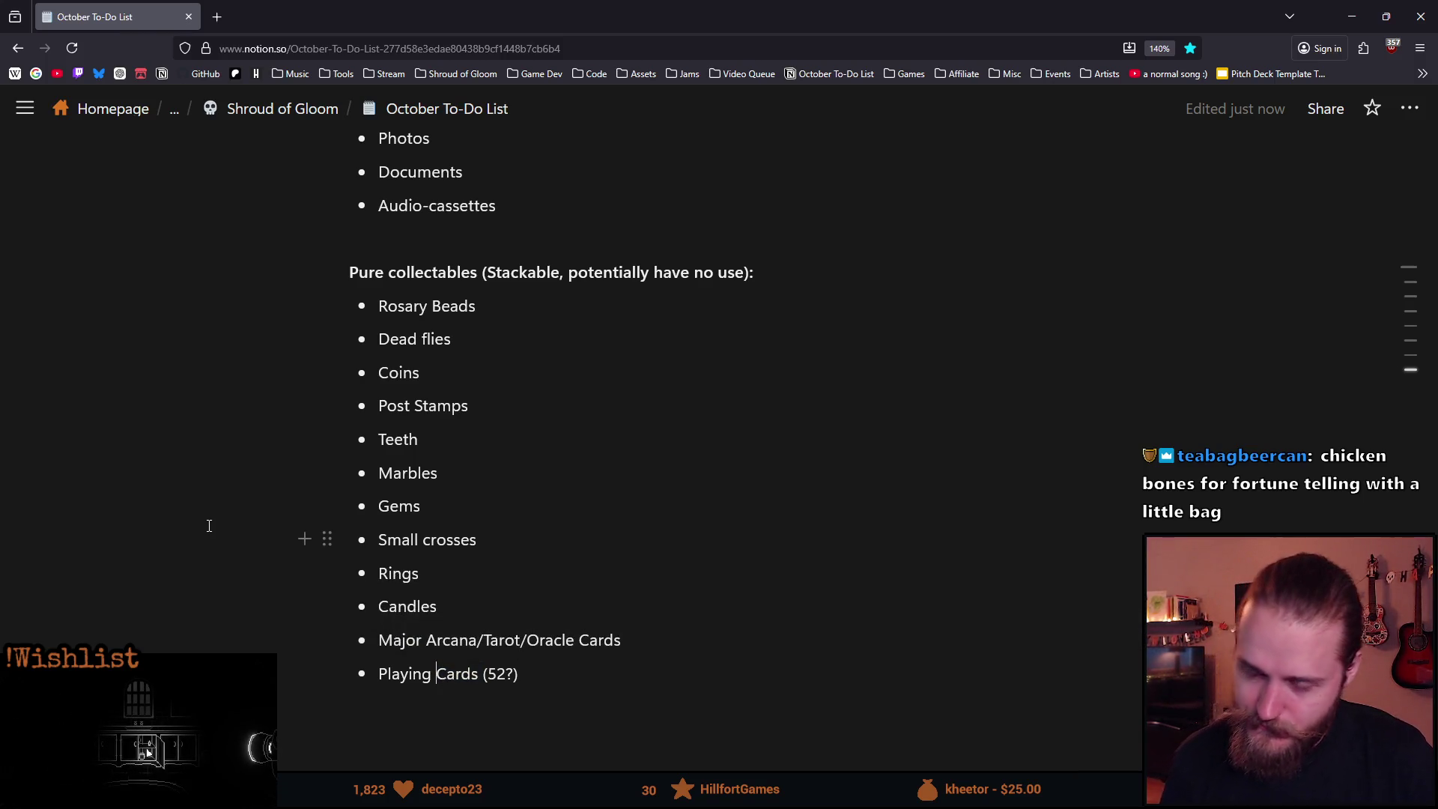
scroll(474, 553, down, 2)
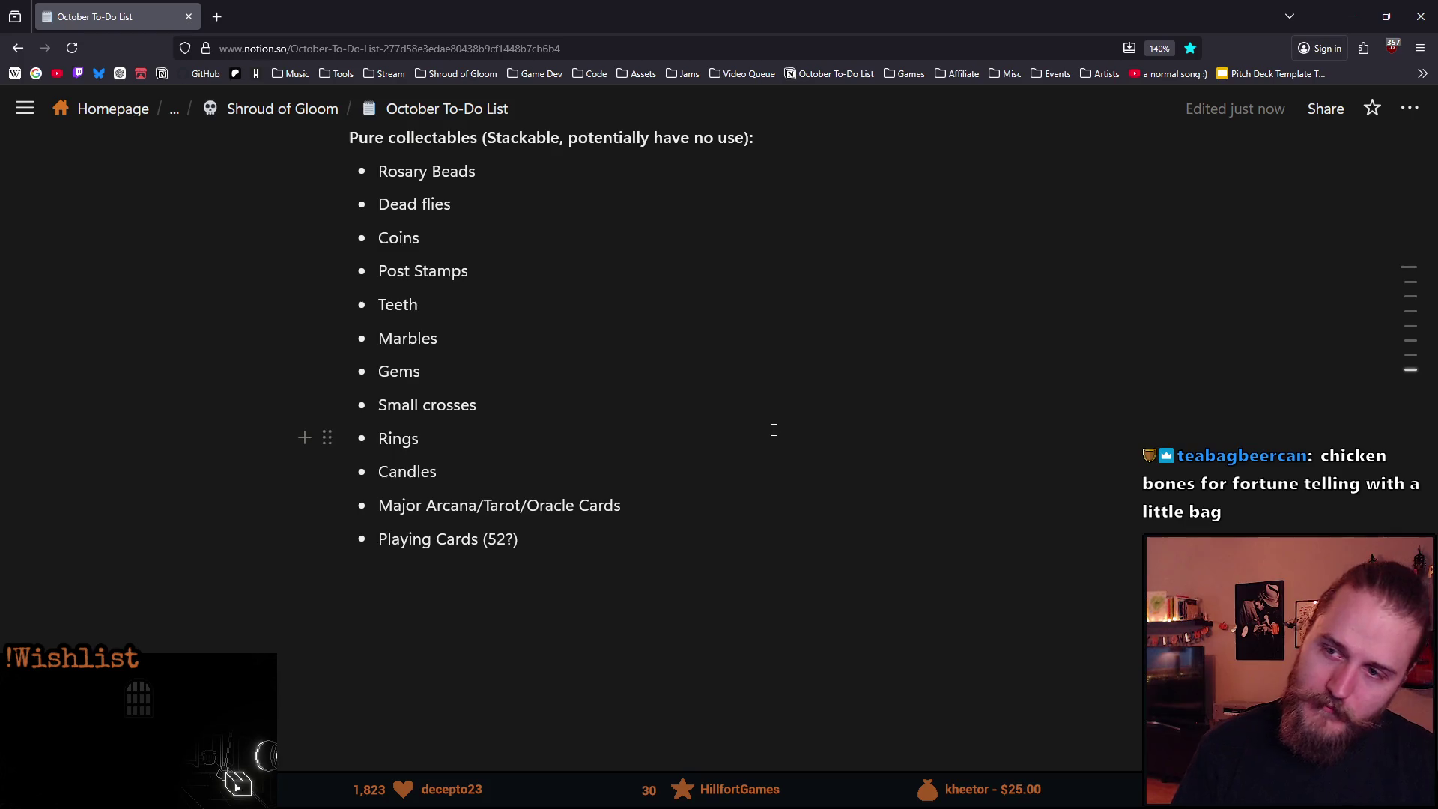
scroll(771, 427, up, 2)
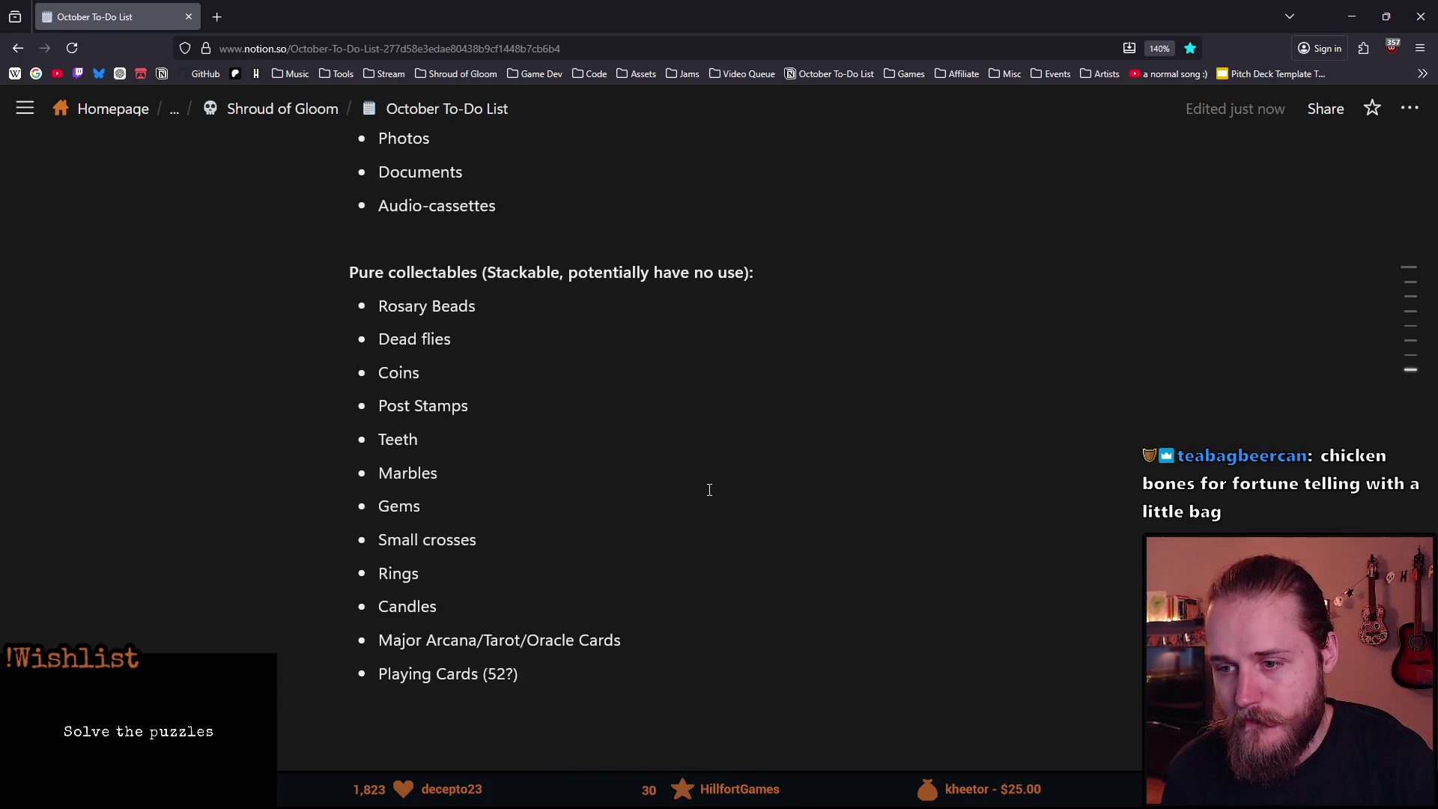
triple_click(411, 317)
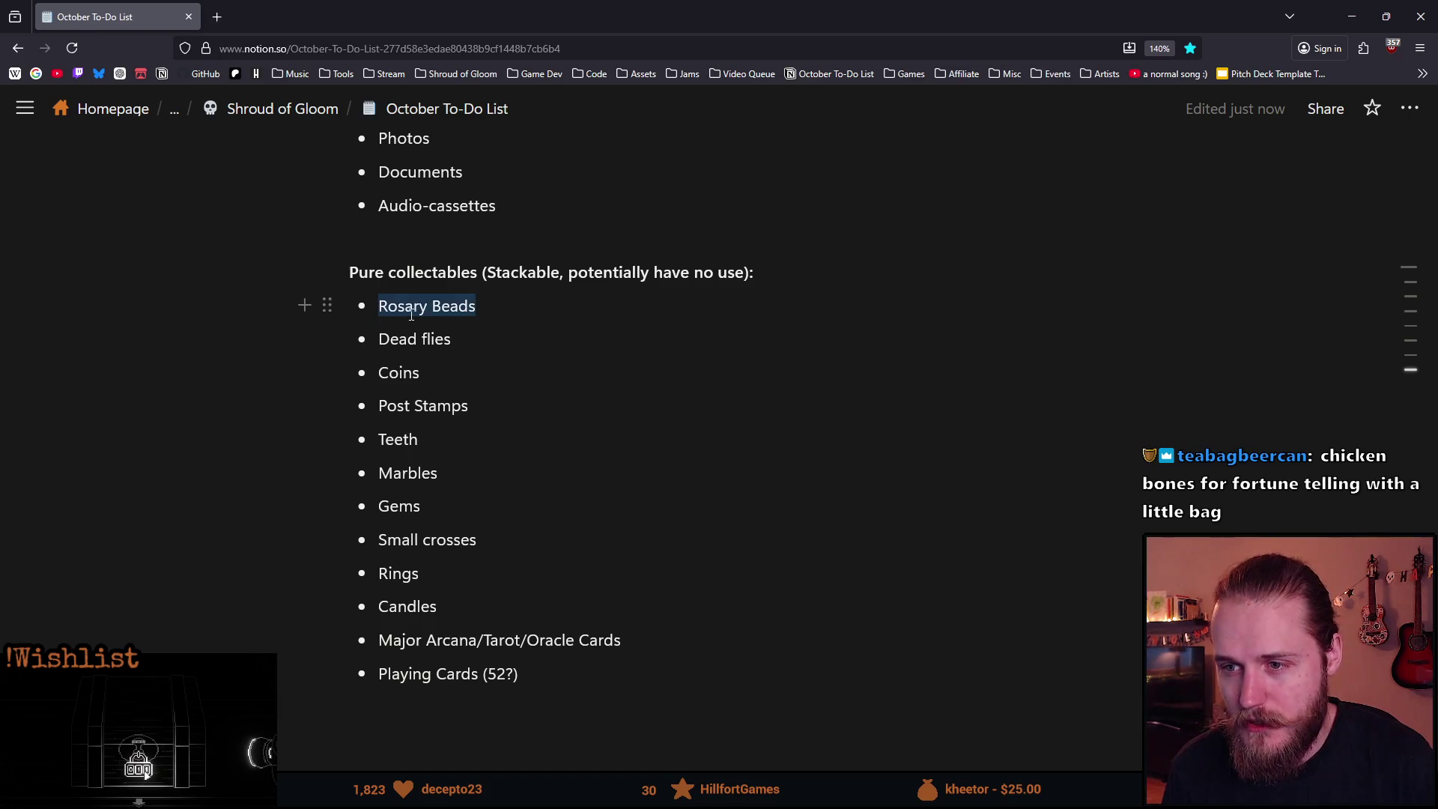
click(517, 309)
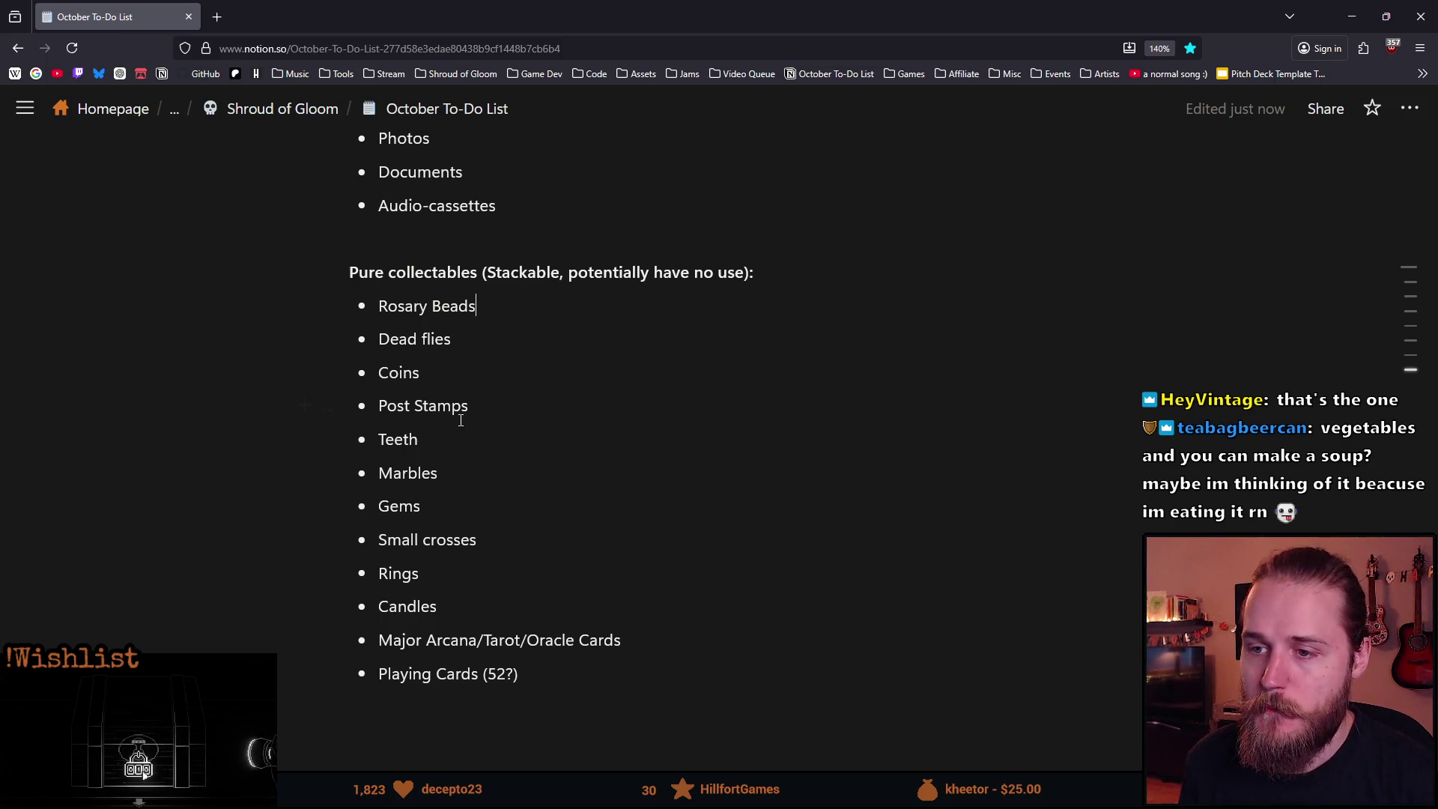
triple_click(417, 339)
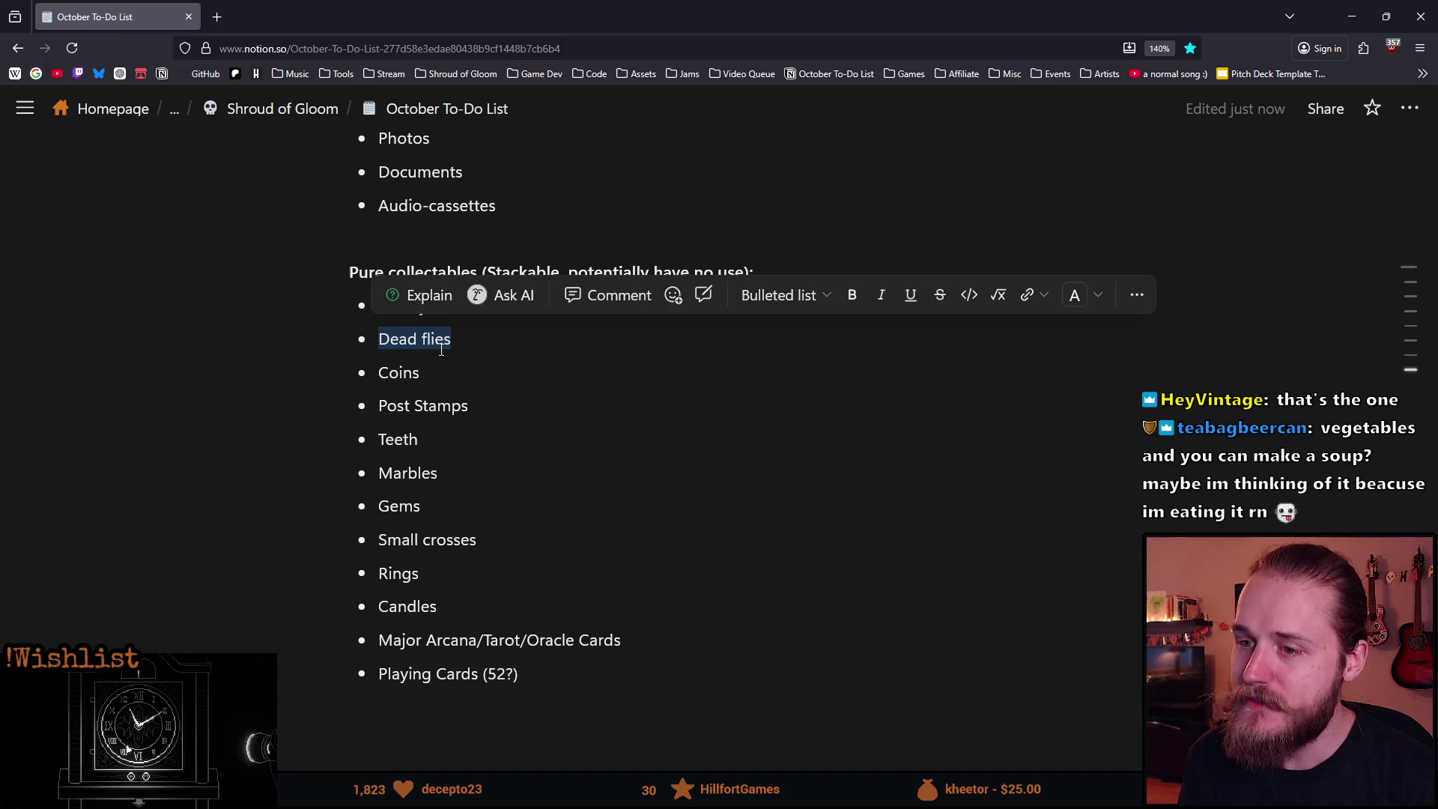
triple_click(498, 345)
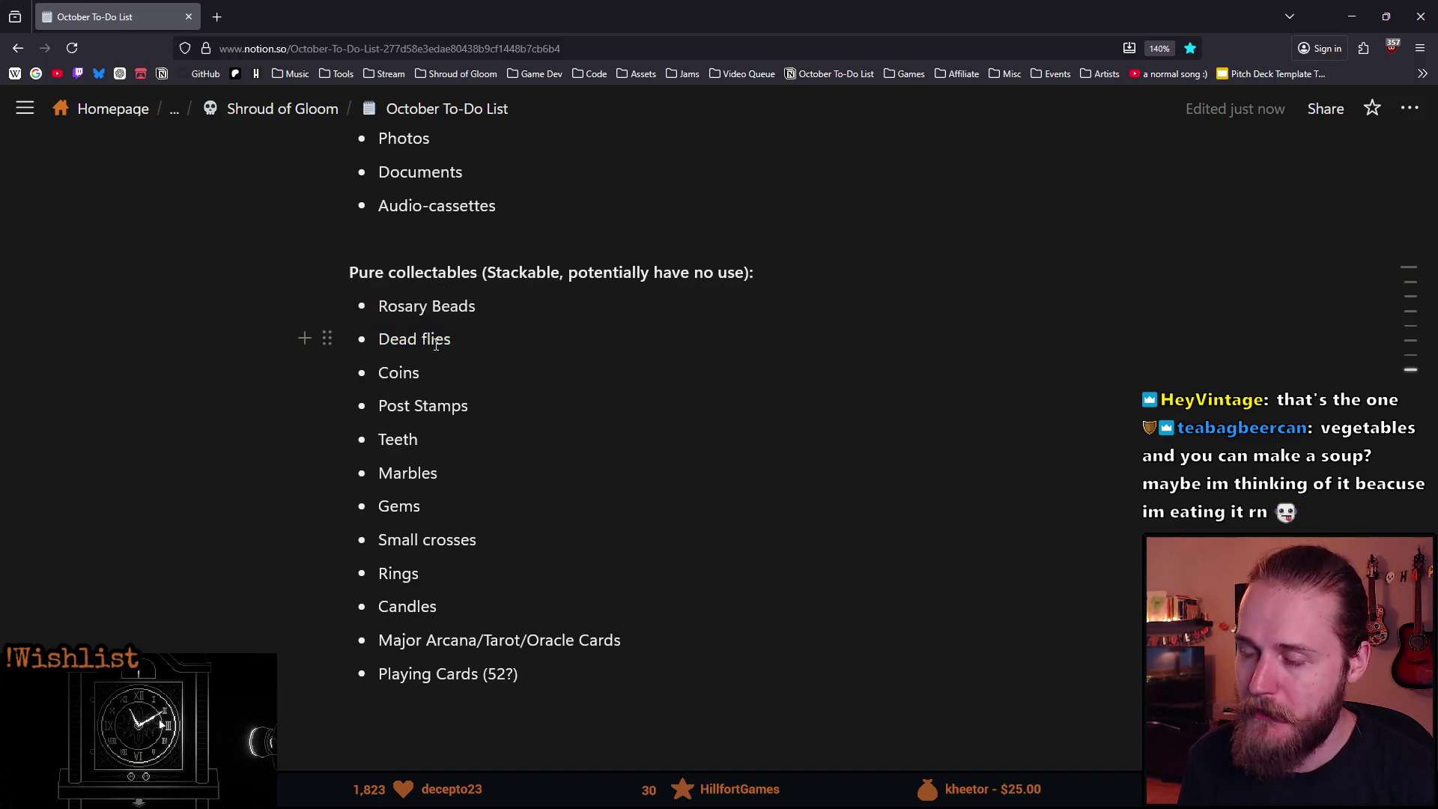
click(506, 348)
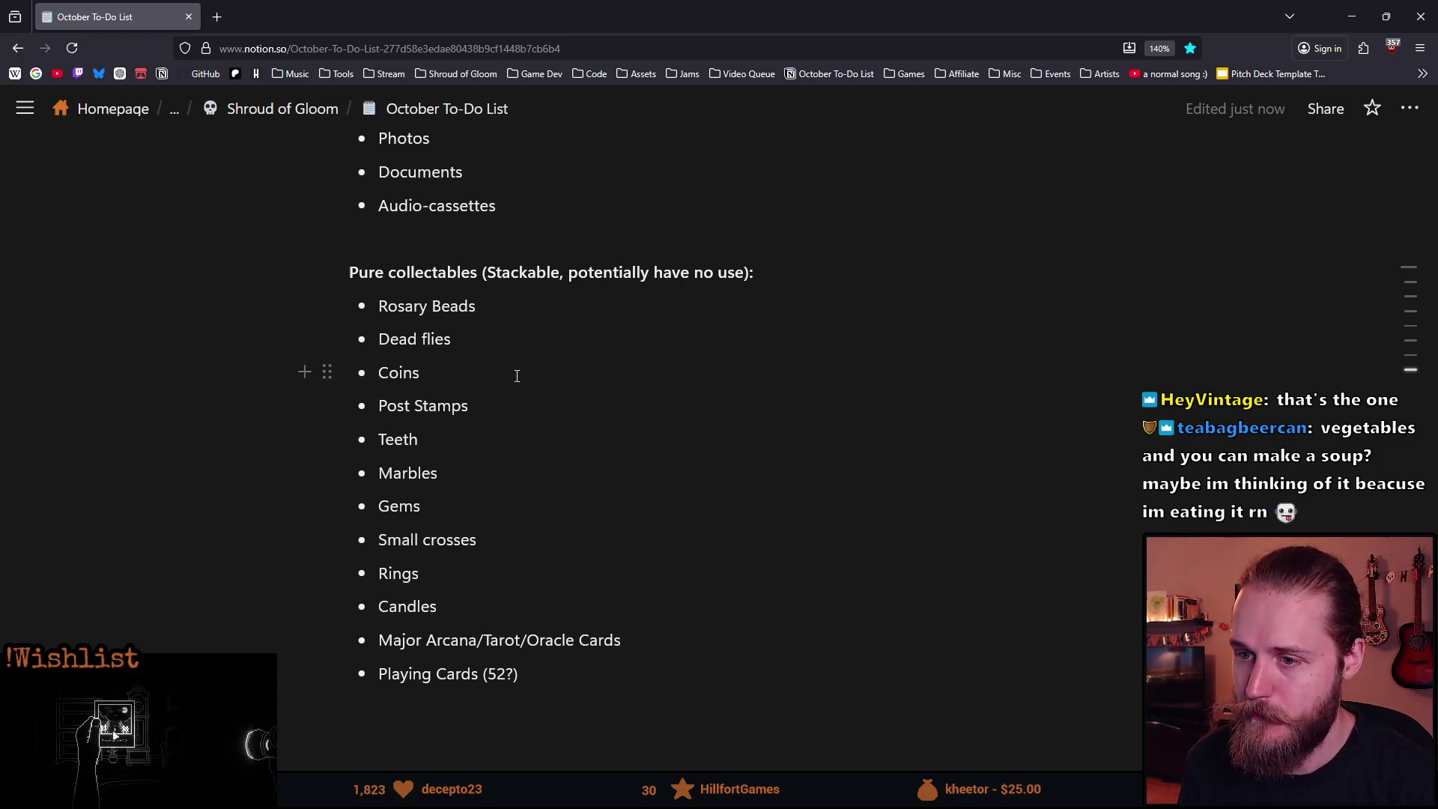
double_click(396, 381)
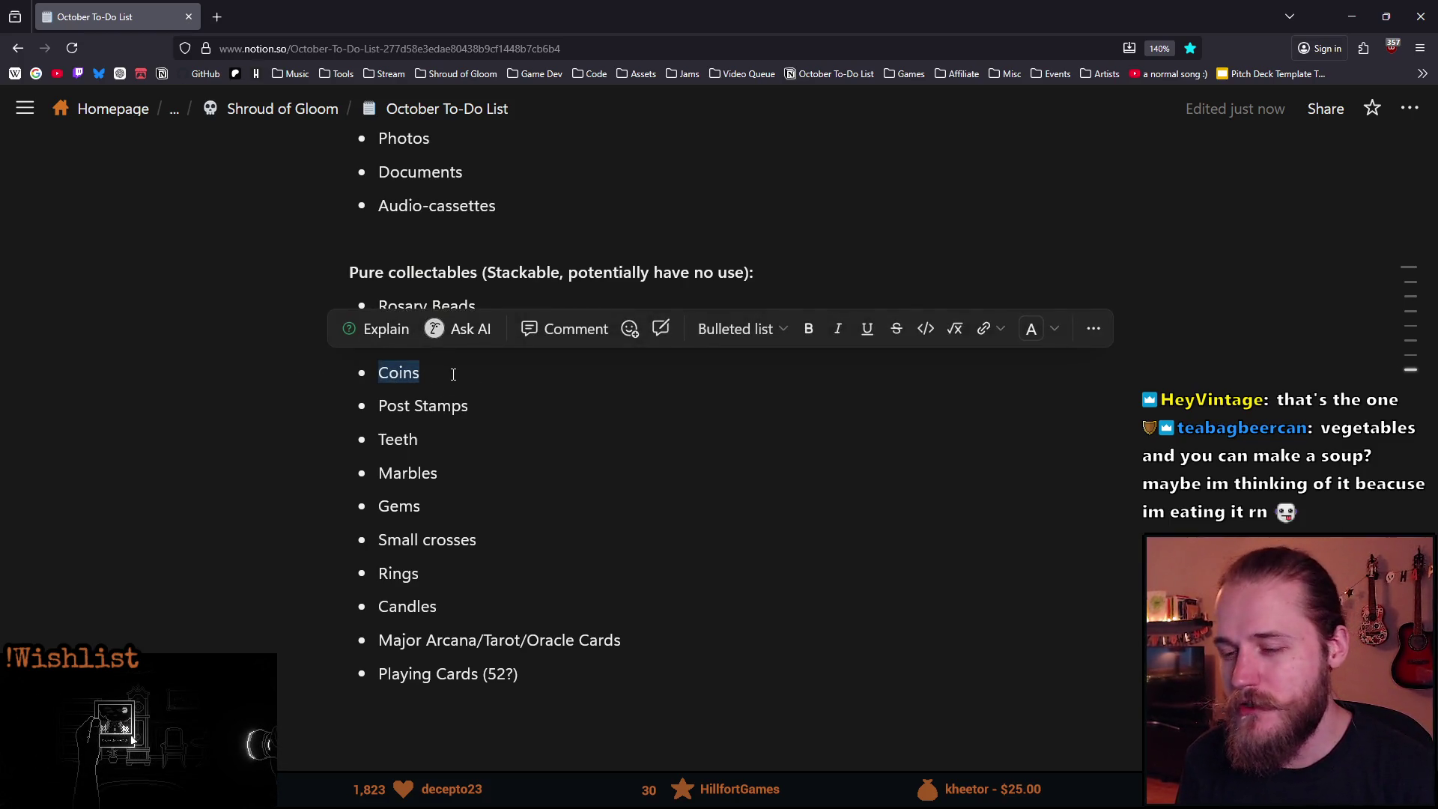
click(414, 368)
double_click(415, 368)
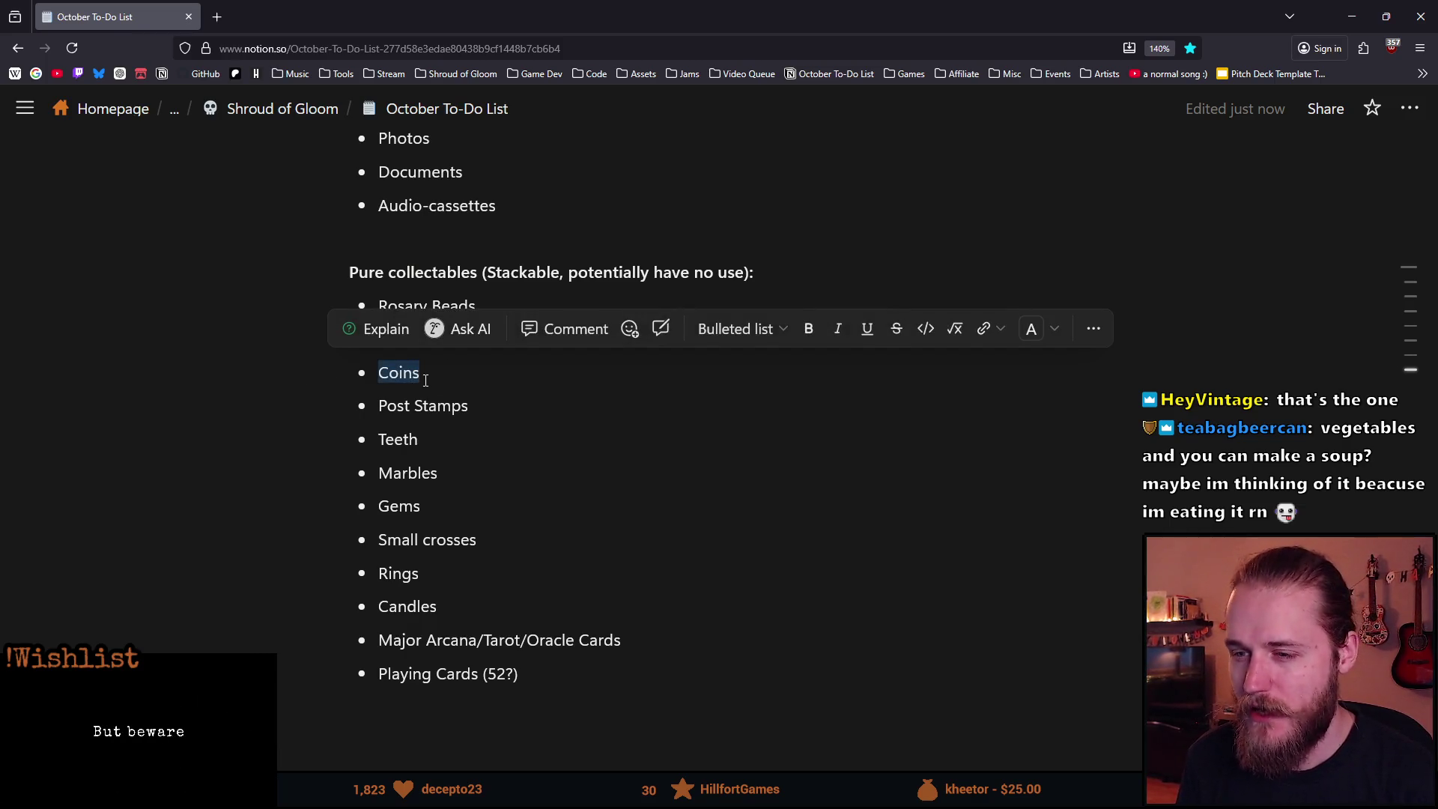
click(414, 379)
double_click(413, 374)
drag(419, 372, 385, 381)
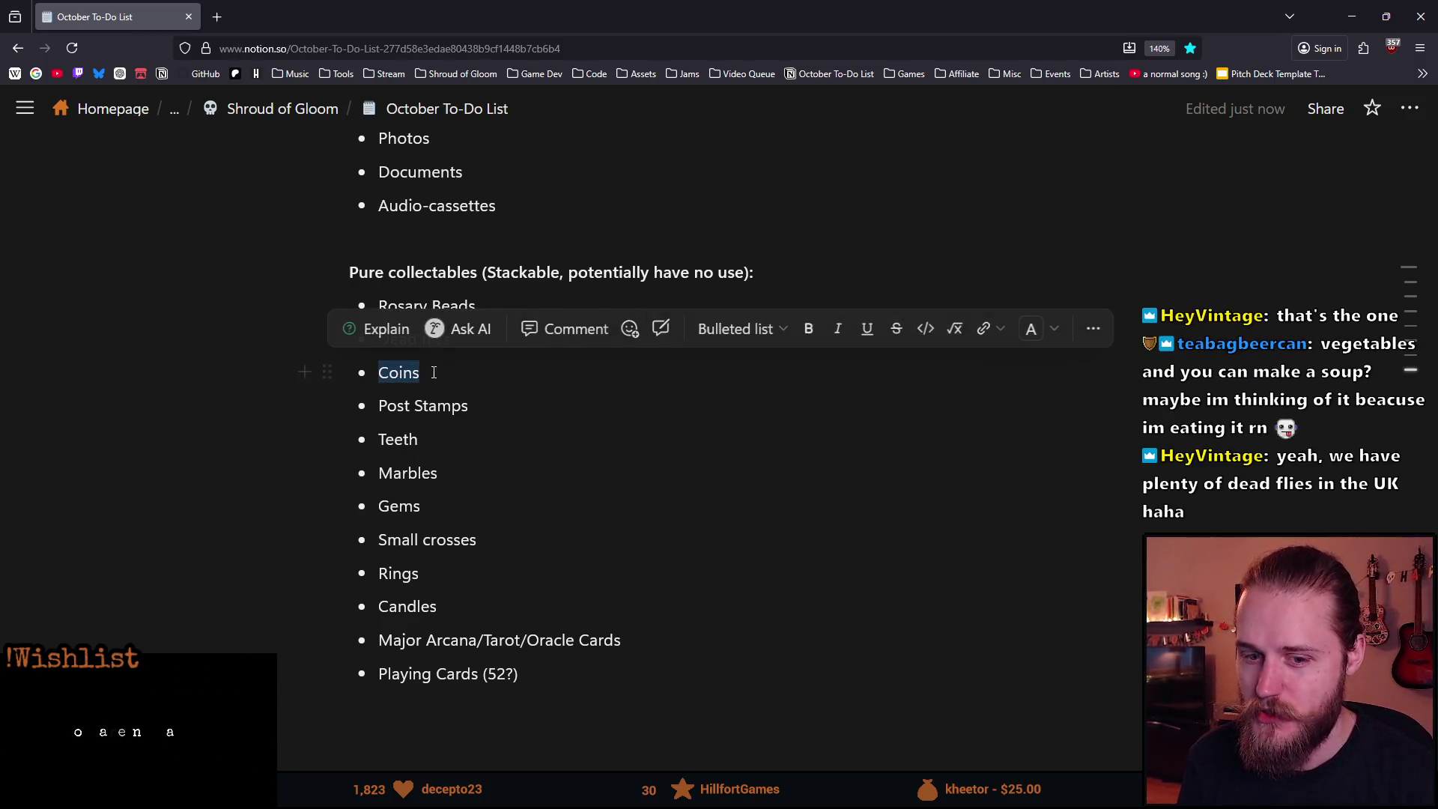
click(449, 377)
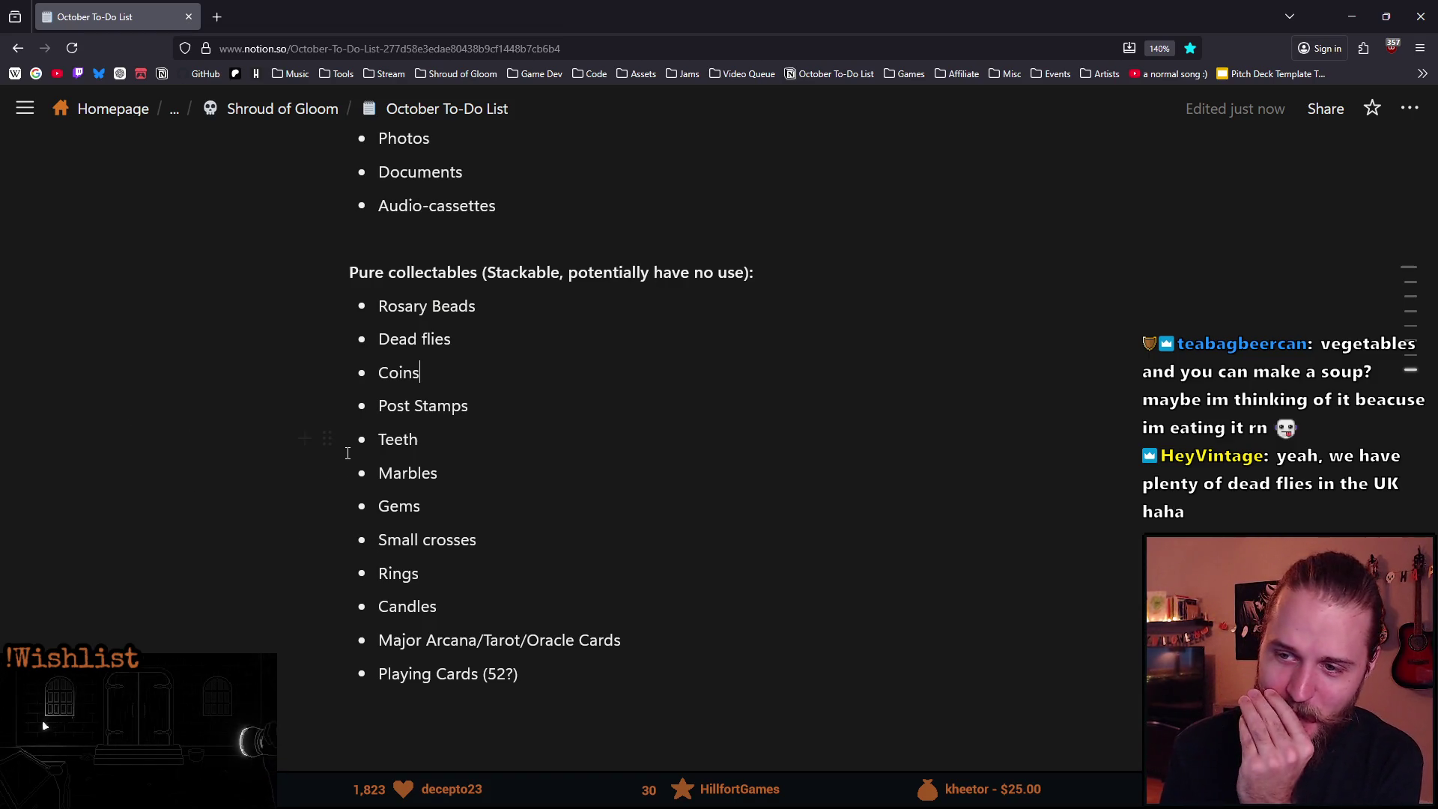
triple_click(434, 338)
click(497, 356)
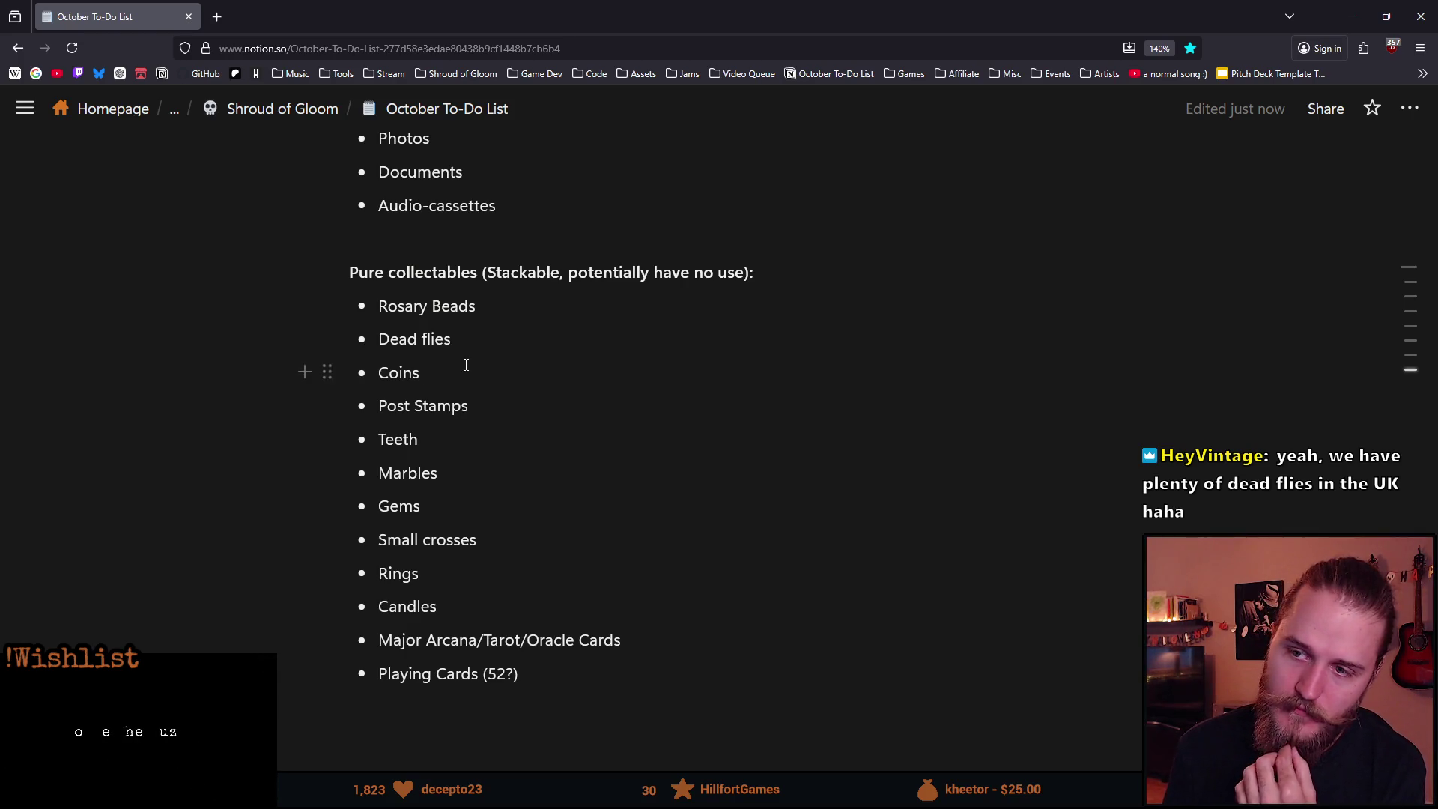
click(483, 340)
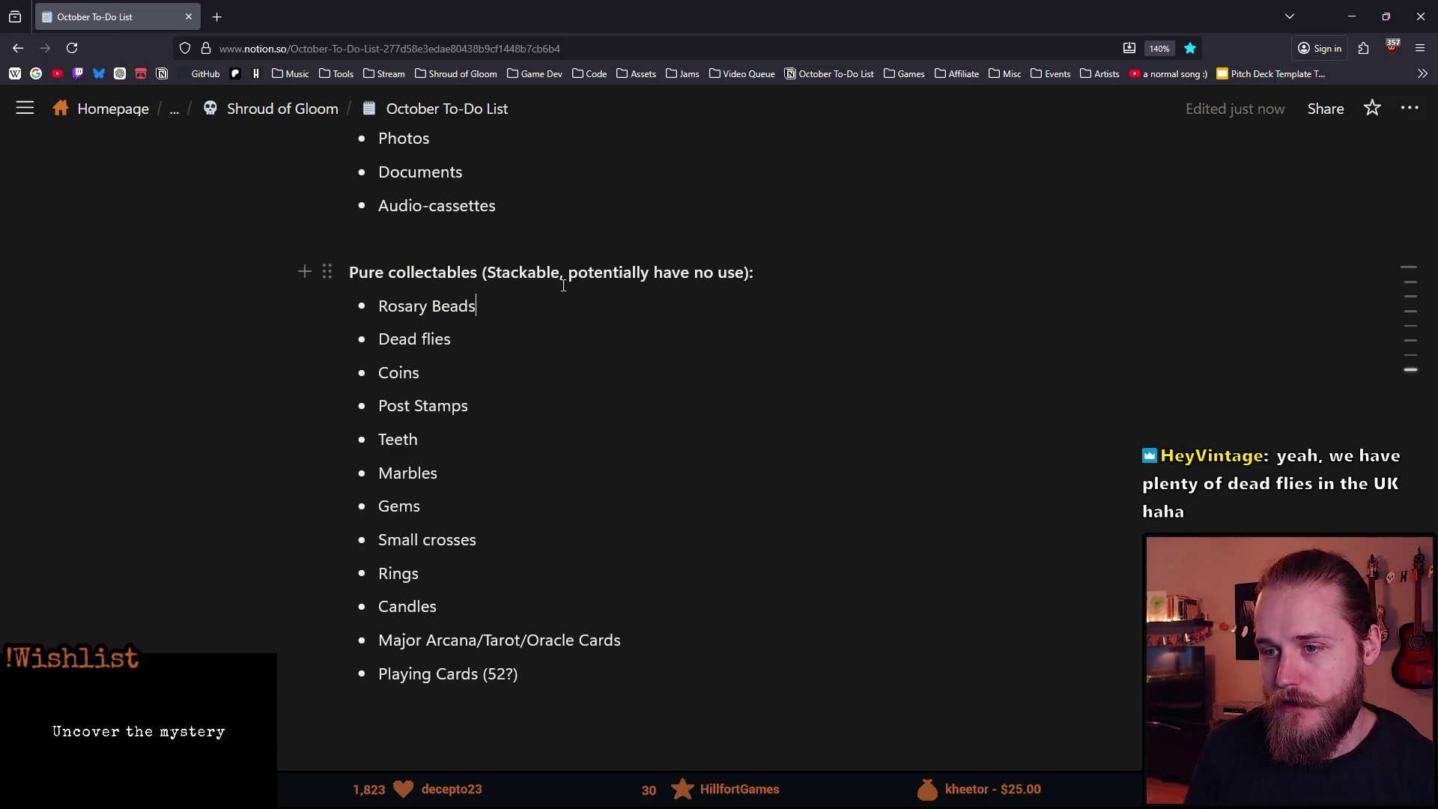
Add a line under Rosary Beads reading bold 'Pros:' followed by 'Fit thematically'.
key(shift+Return)
text(Pros:)
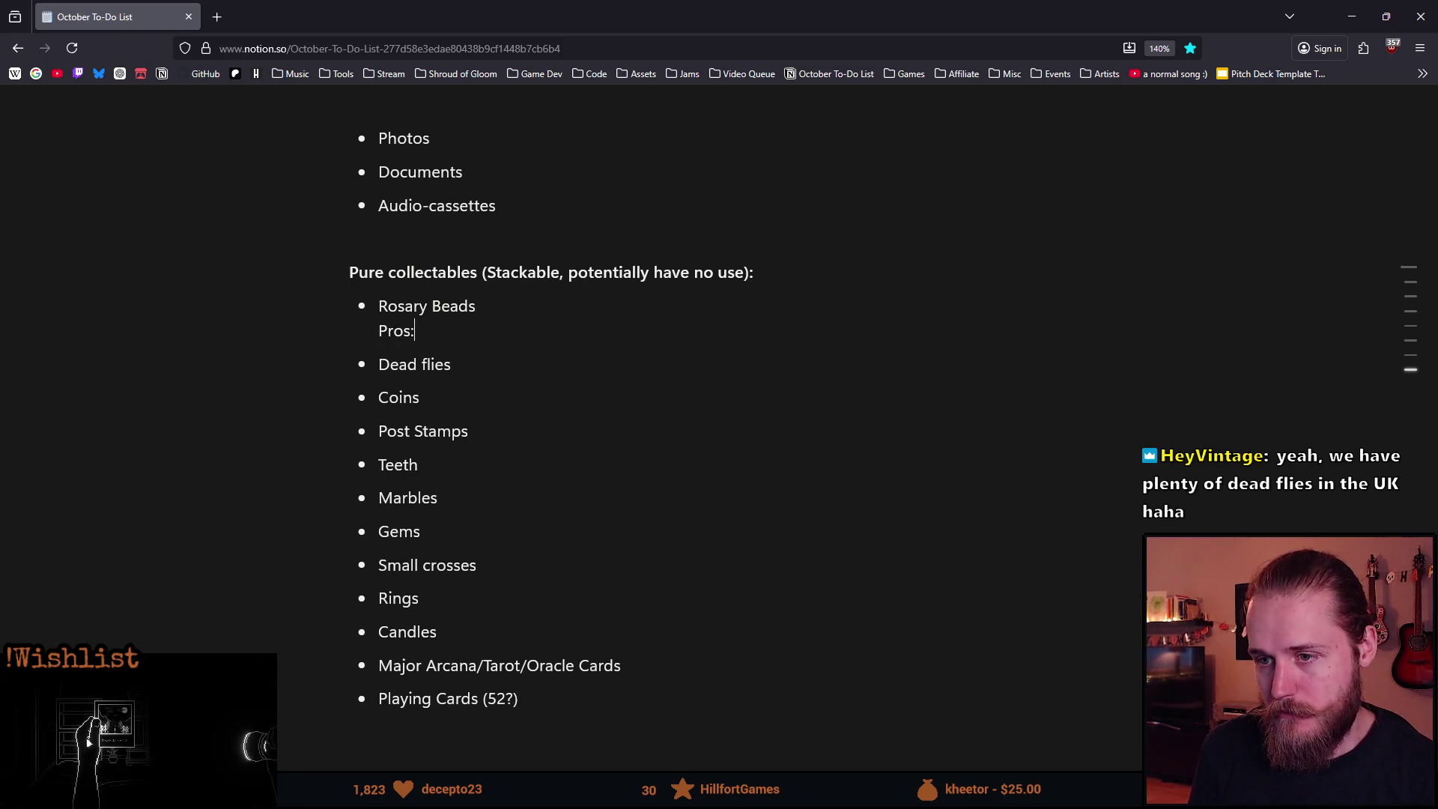
key(shift+Home)
key(ctrl+b)
key(End)
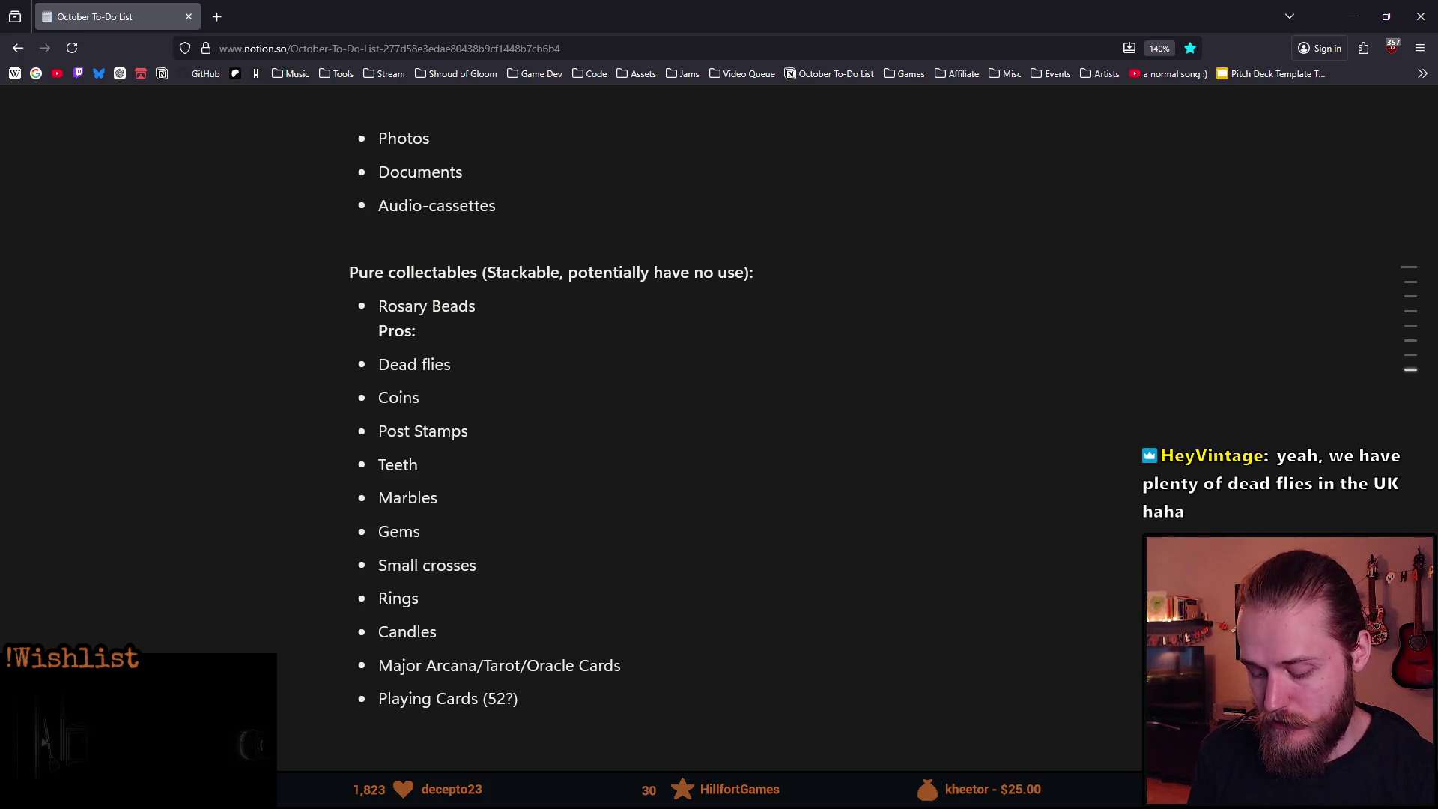
text(Fit them)
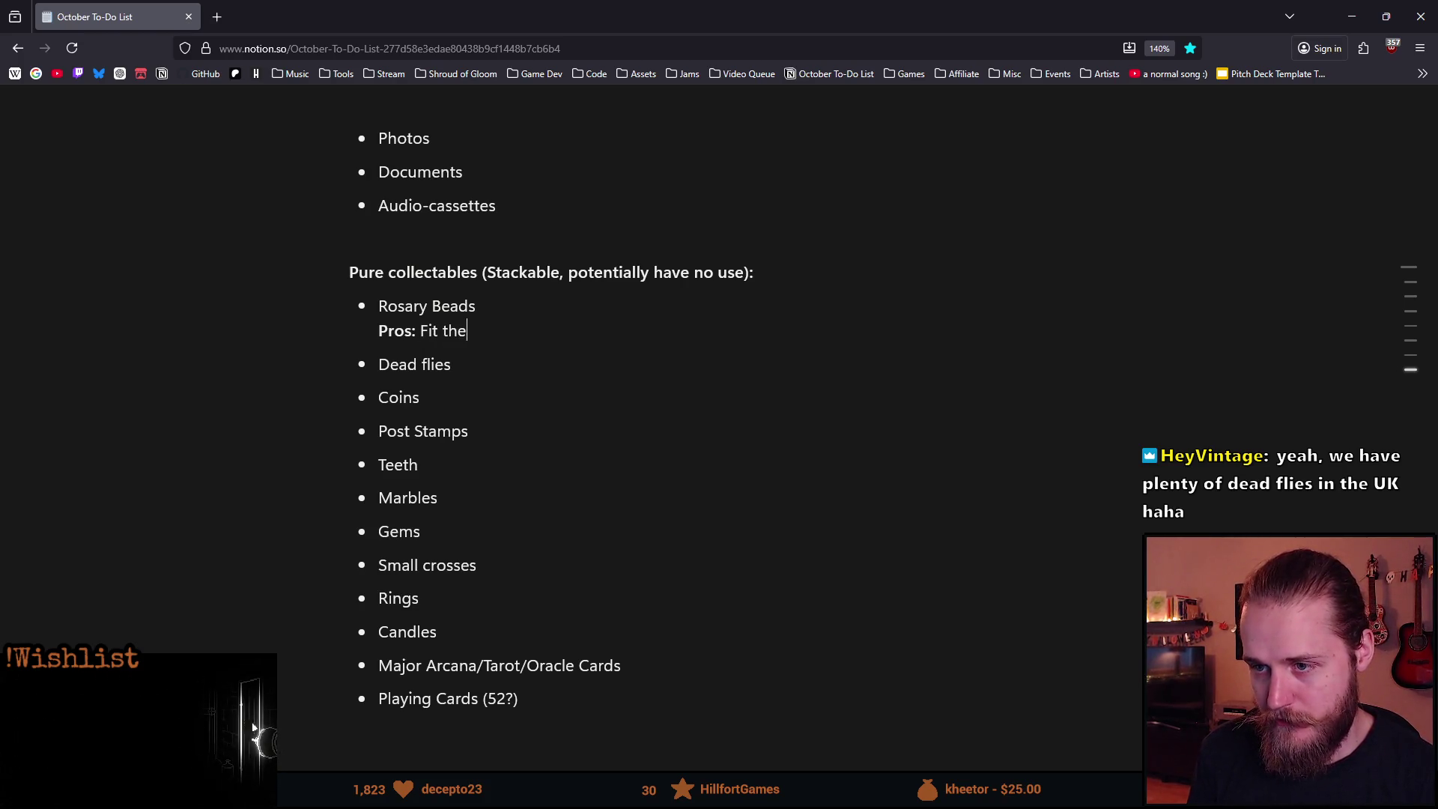
text(atically)
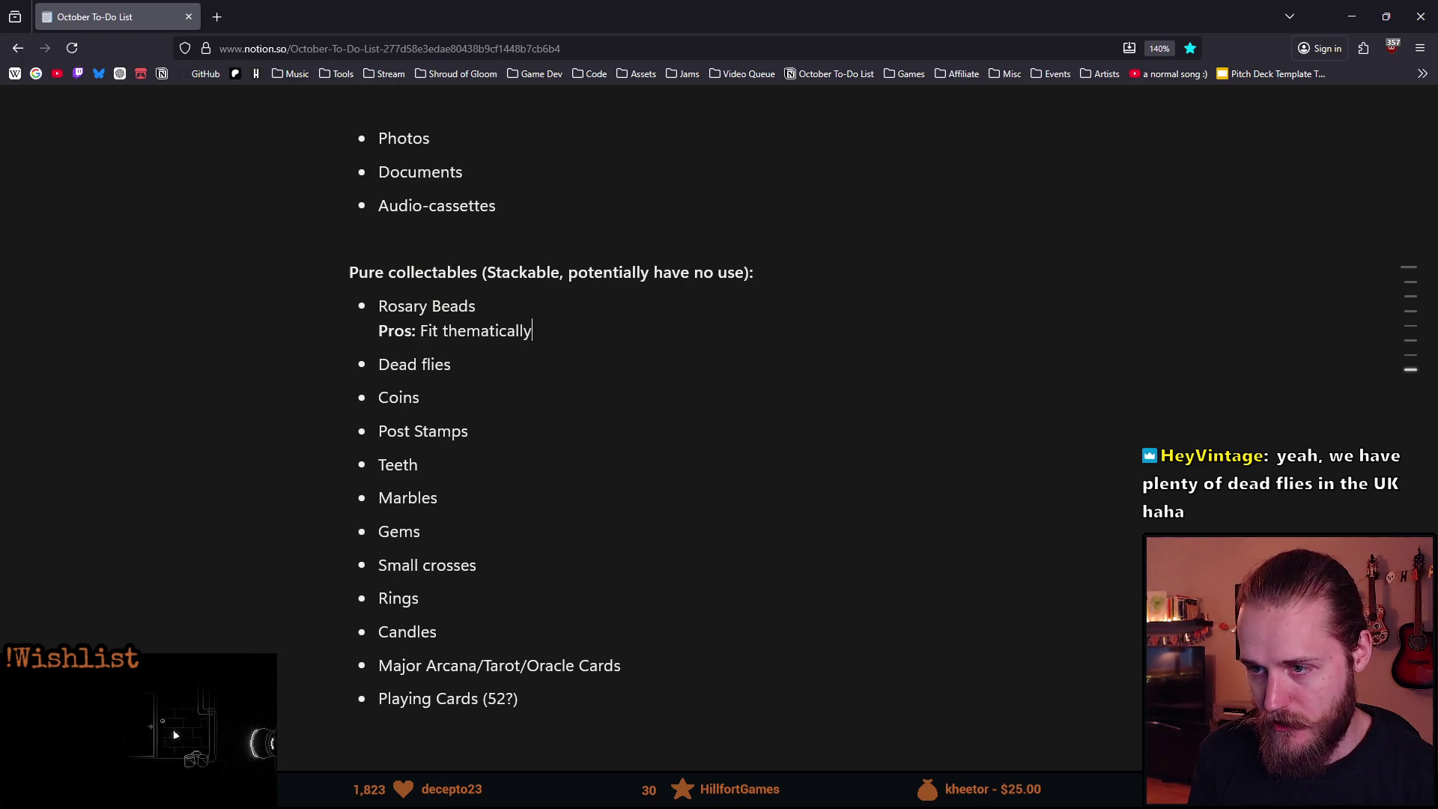
Look up the word 'thematically' in a new browser tab, then return to the Pros line.
key(ctrl+shift+Left)
key(ctrl+c)
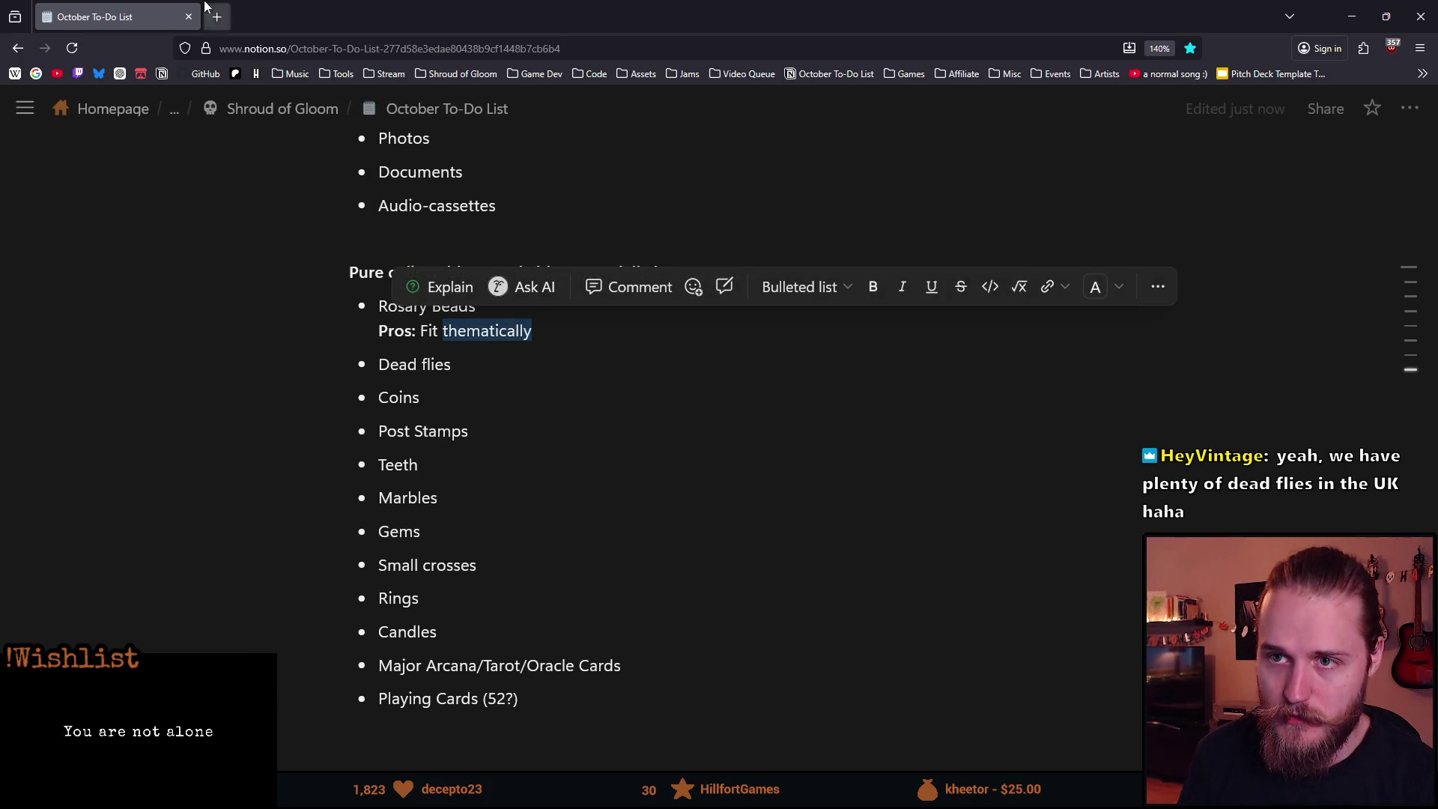
click(217, 17)
key(ctrl+v)
key(Return)
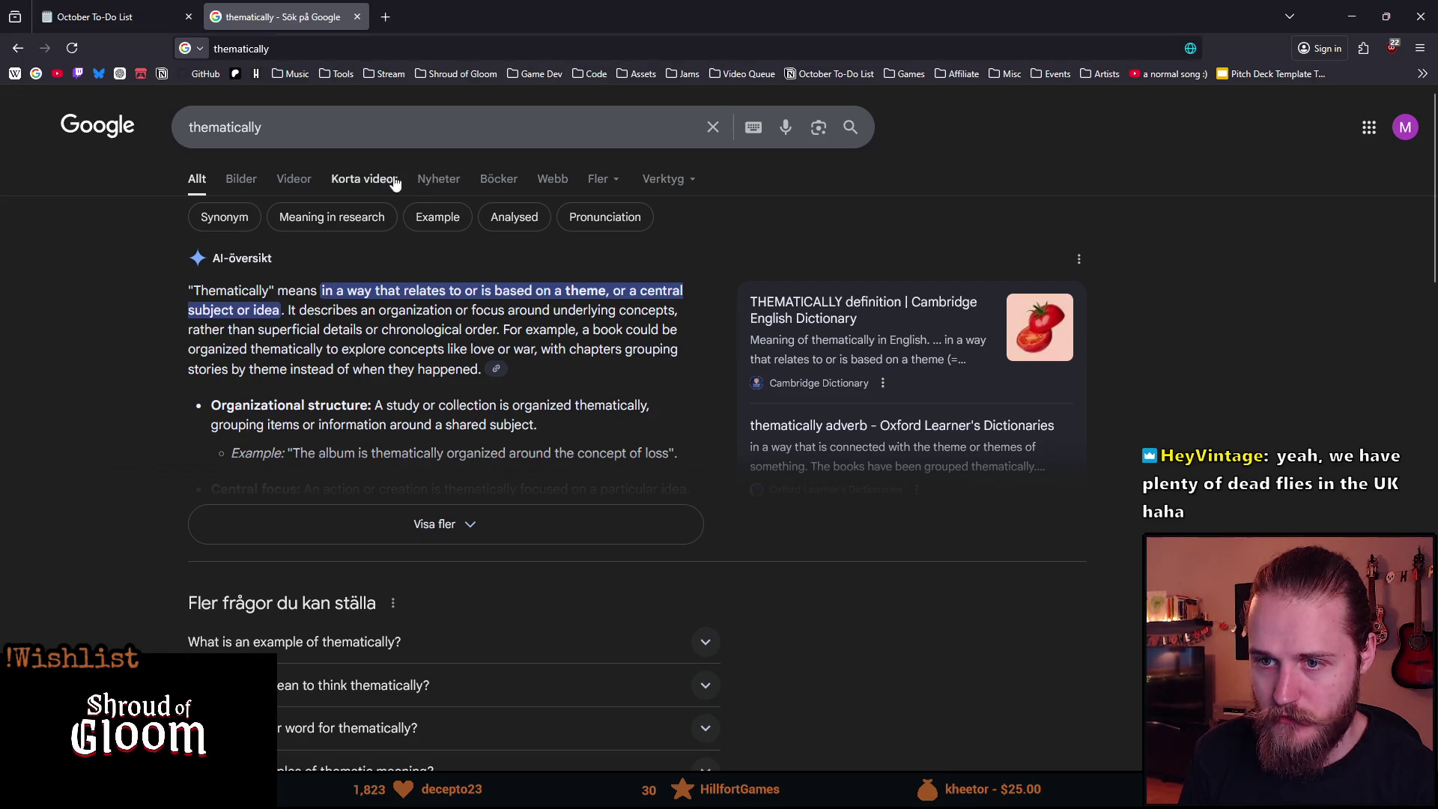
click(357, 17)
click(557, 338)
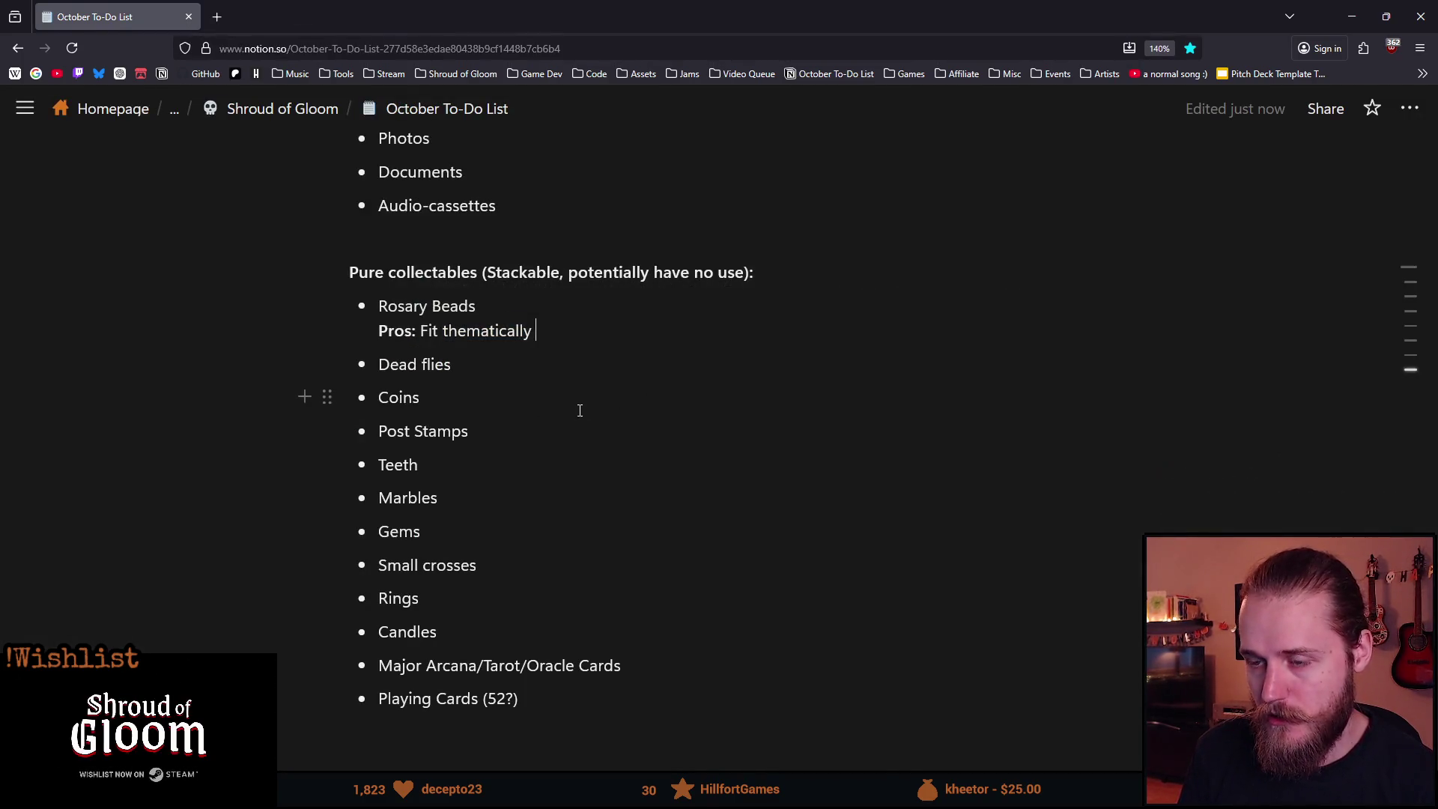
key(BackSpace)
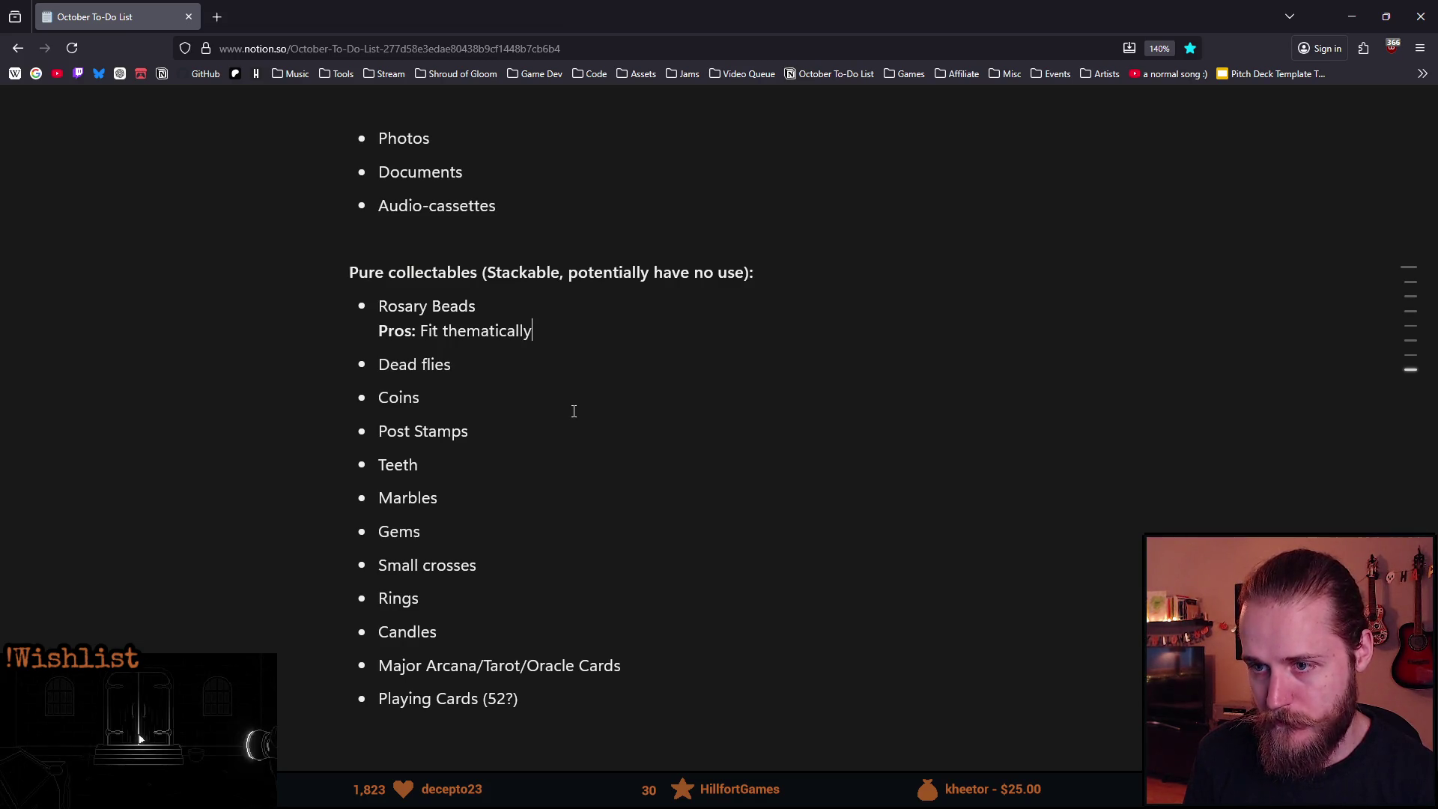
text(,)
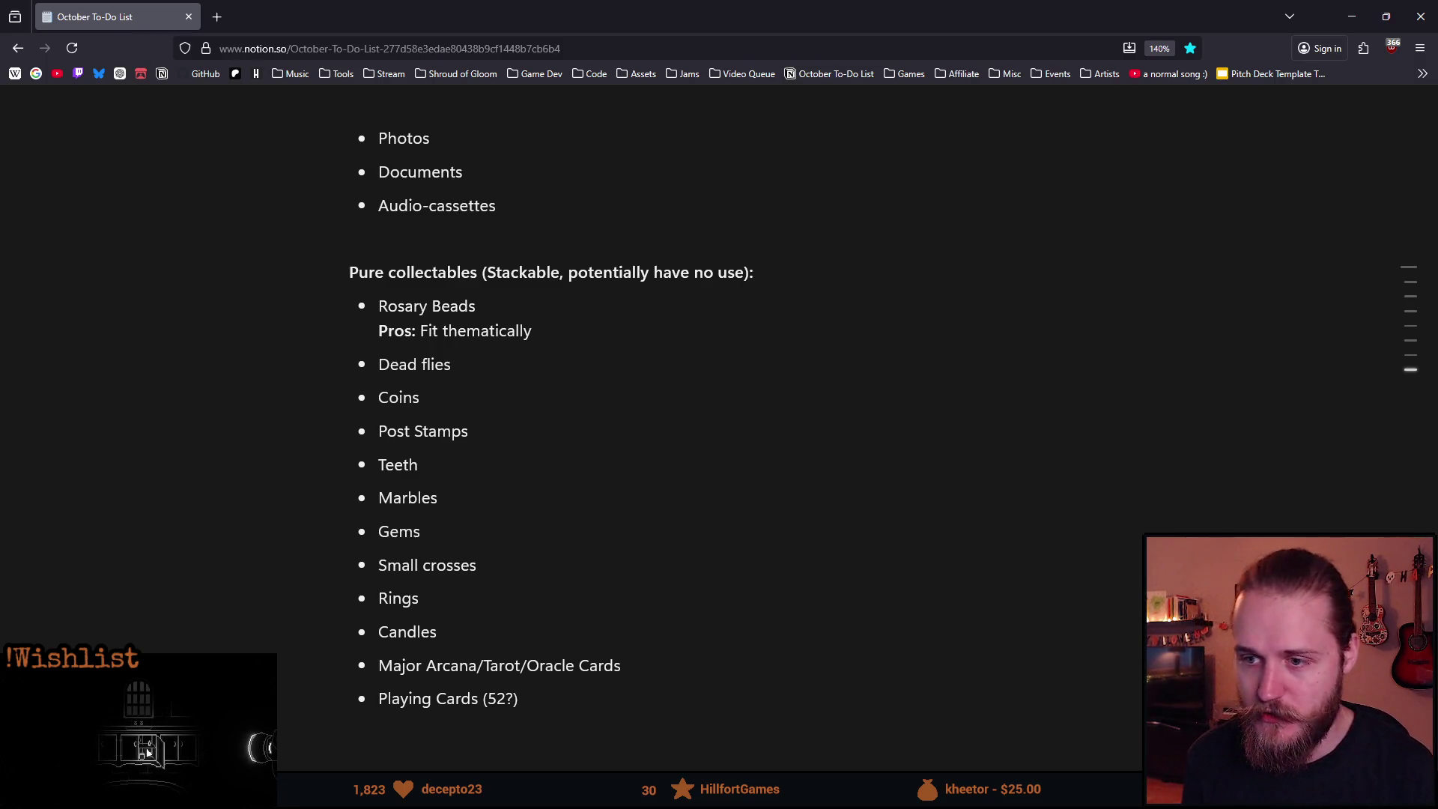
double_click(411, 401)
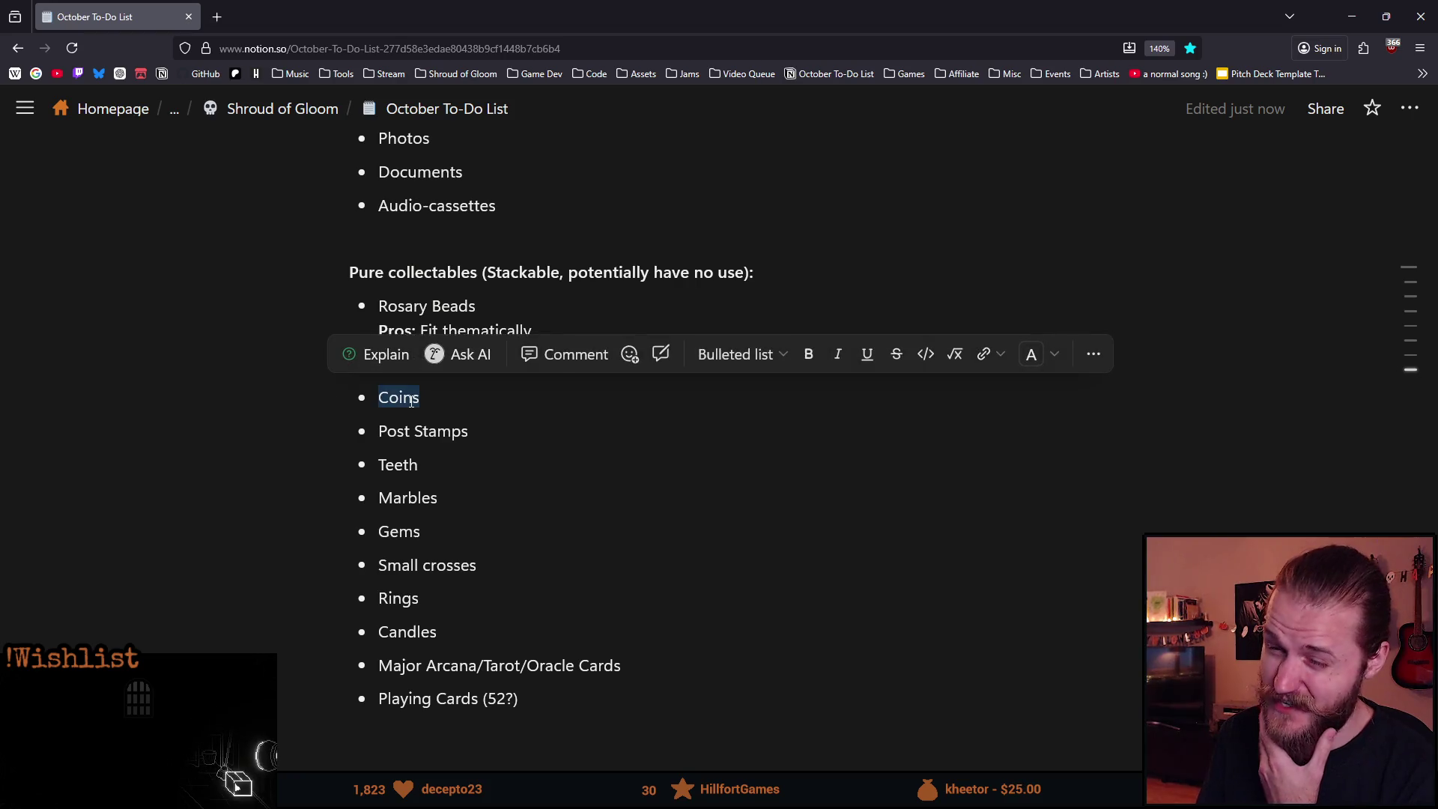
click(504, 494)
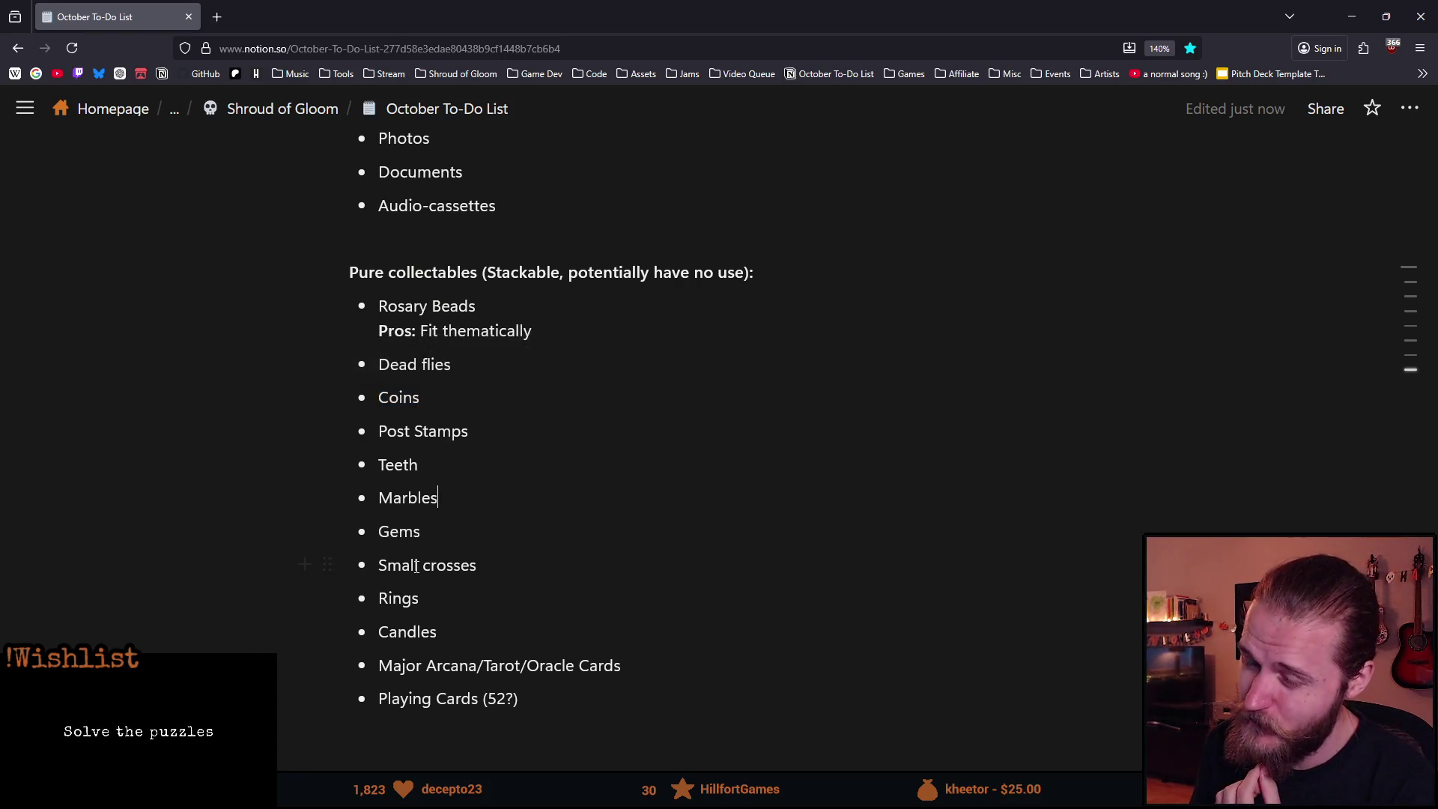
scroll(420, 502, up, 3)
scroll(422, 586, up, 2)
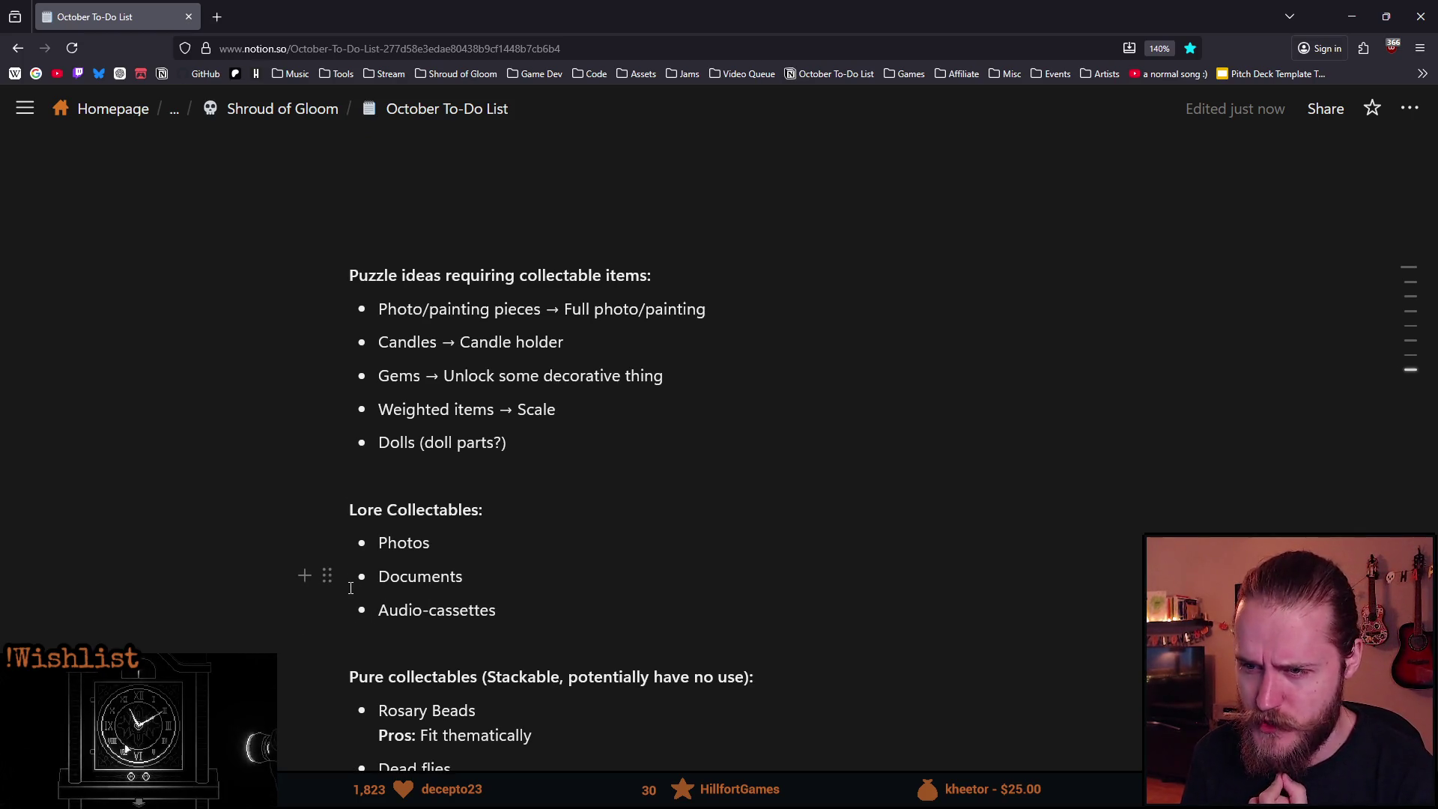
scroll(350, 588, down, 1)
scroll(351, 588, down, 5)
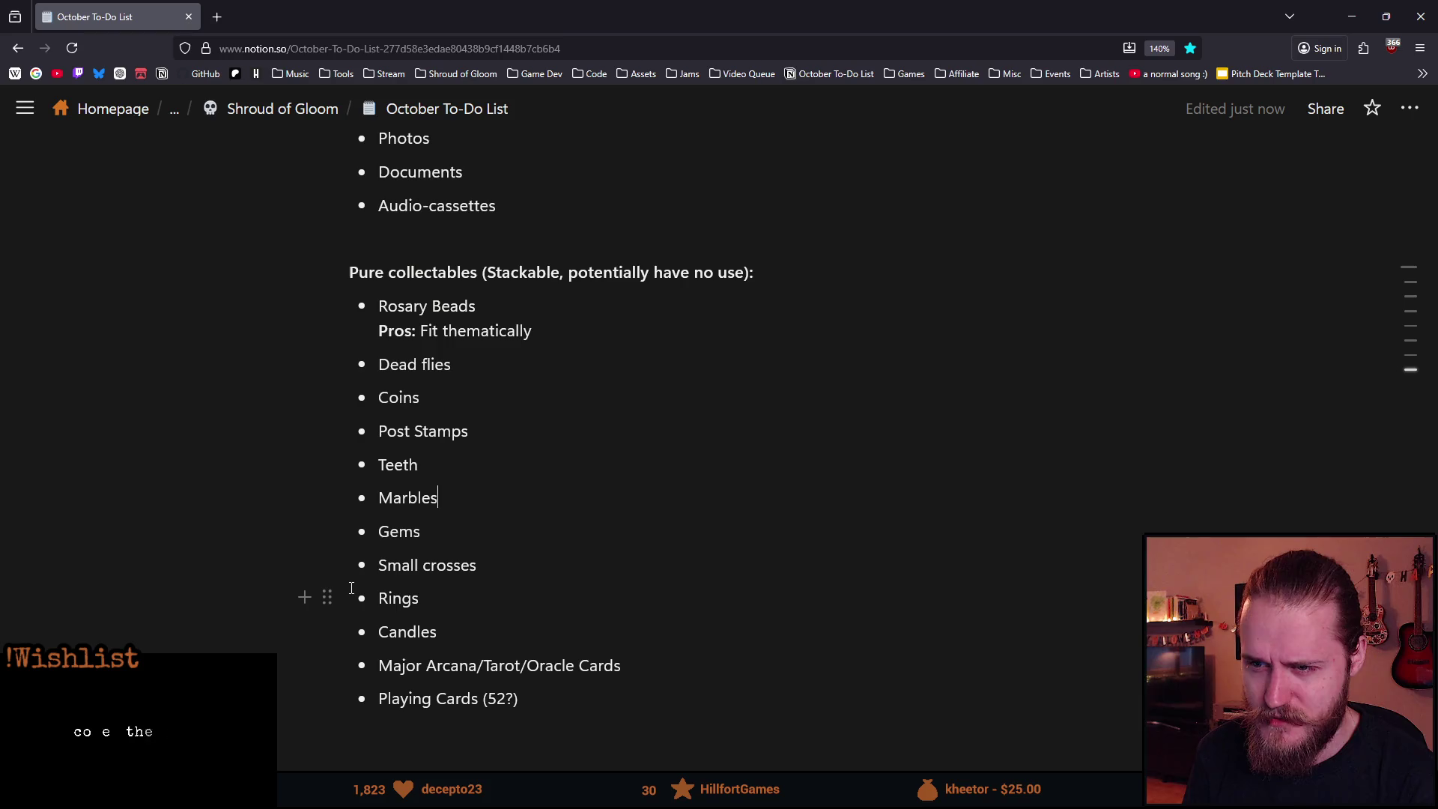
click(552, 330)
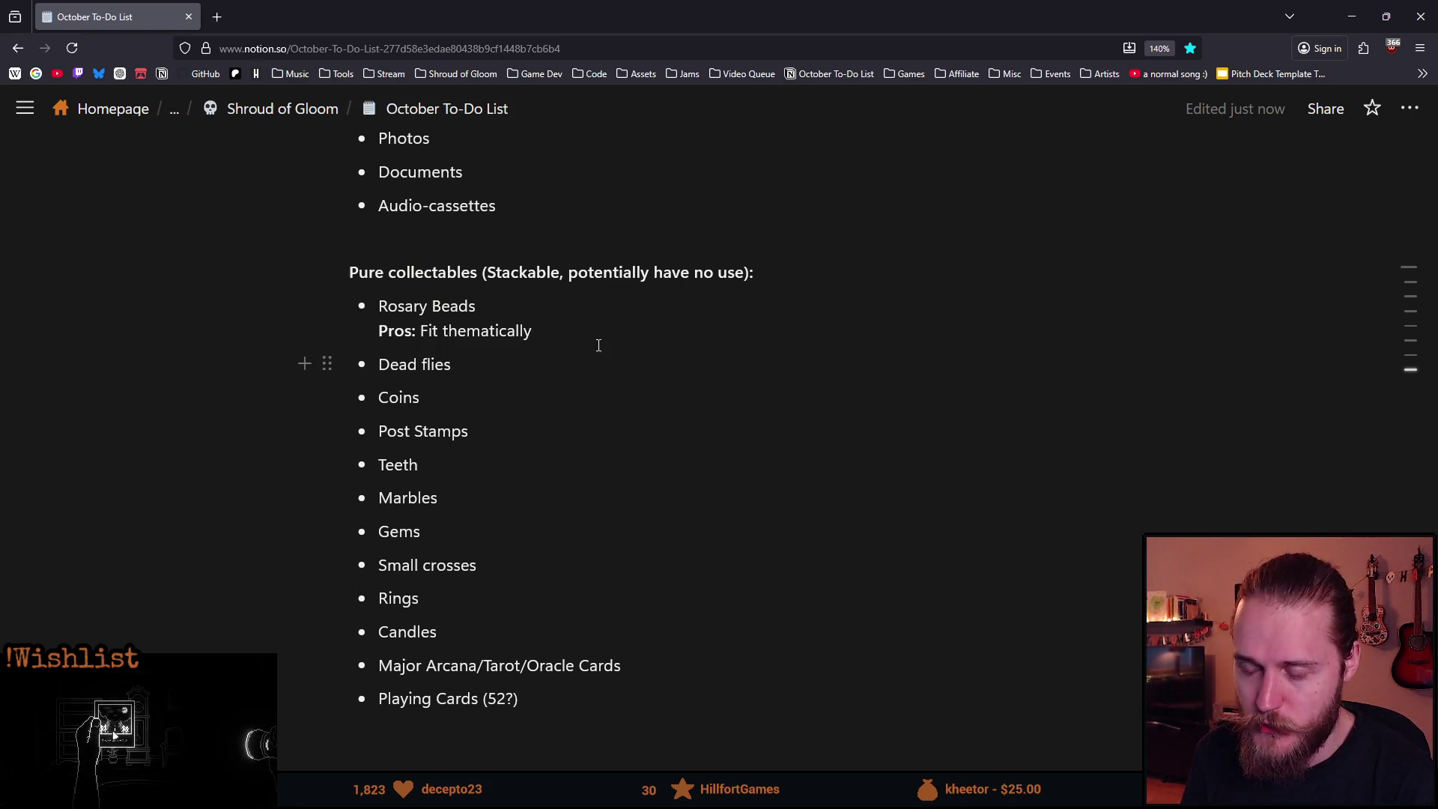
Add an empty bold 'Cons:' line under the Rosary Beads Pros, then start a note line under Dead flies.
key(shift+Return)
text(Con)
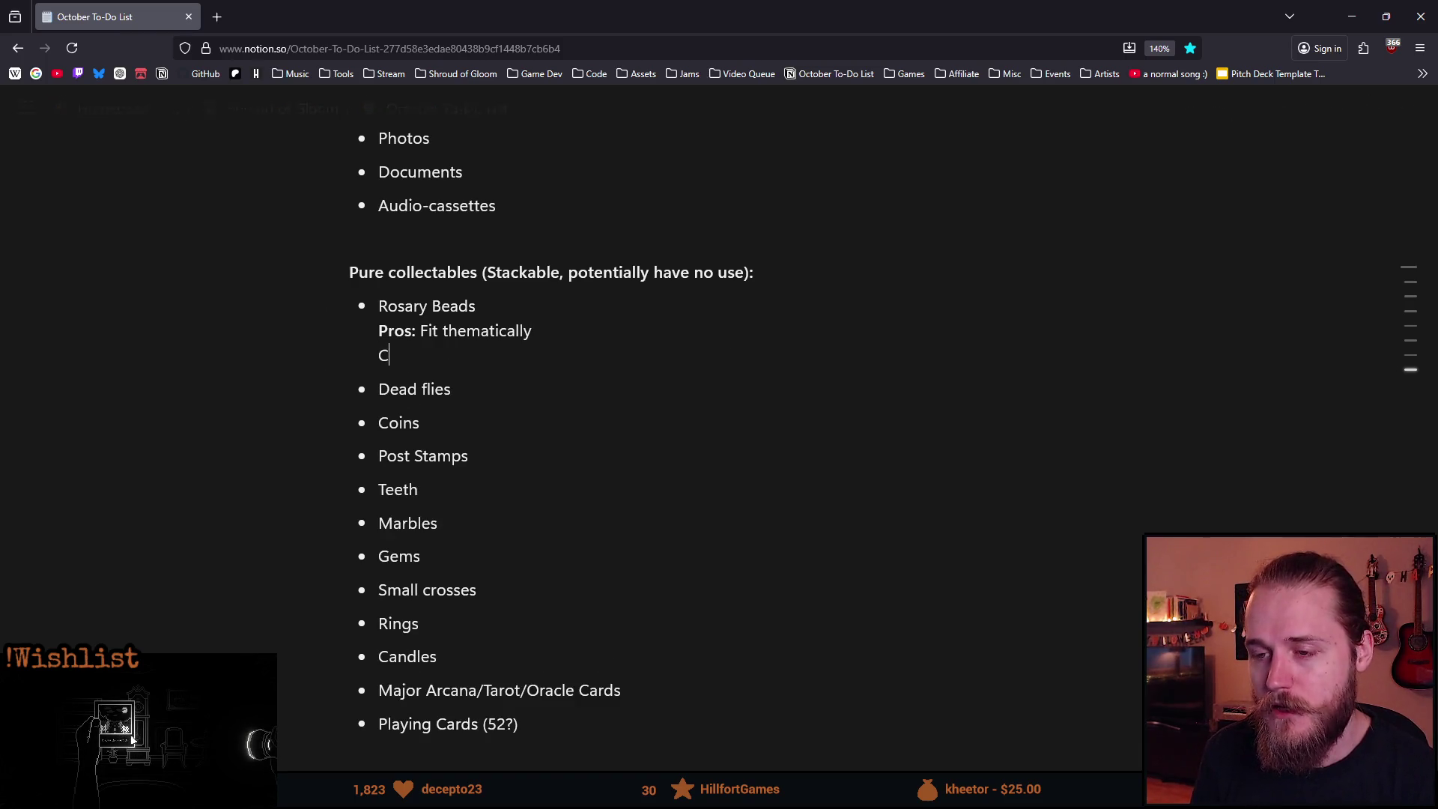
key(shift+Home)
key(ctrl+b)
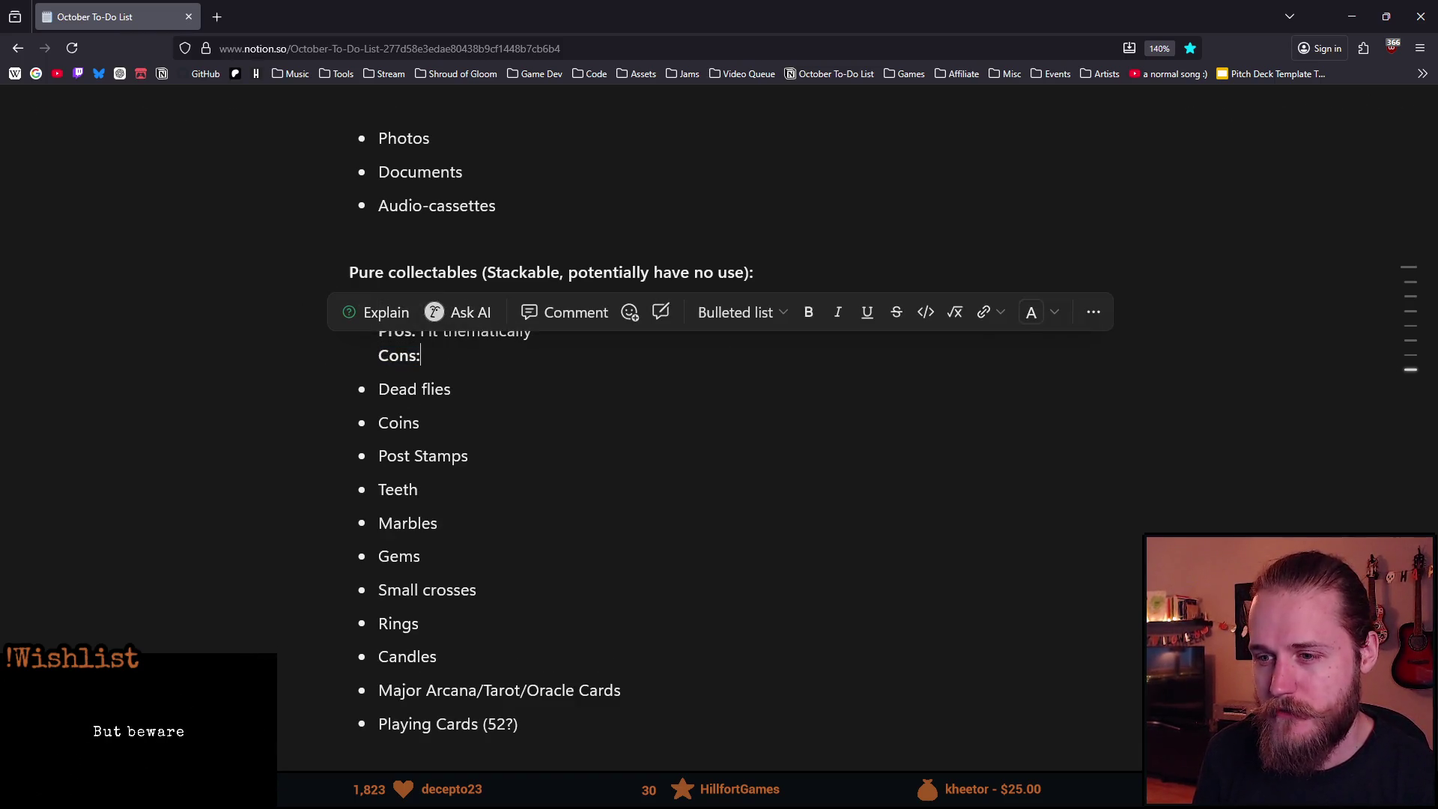
key(Right)
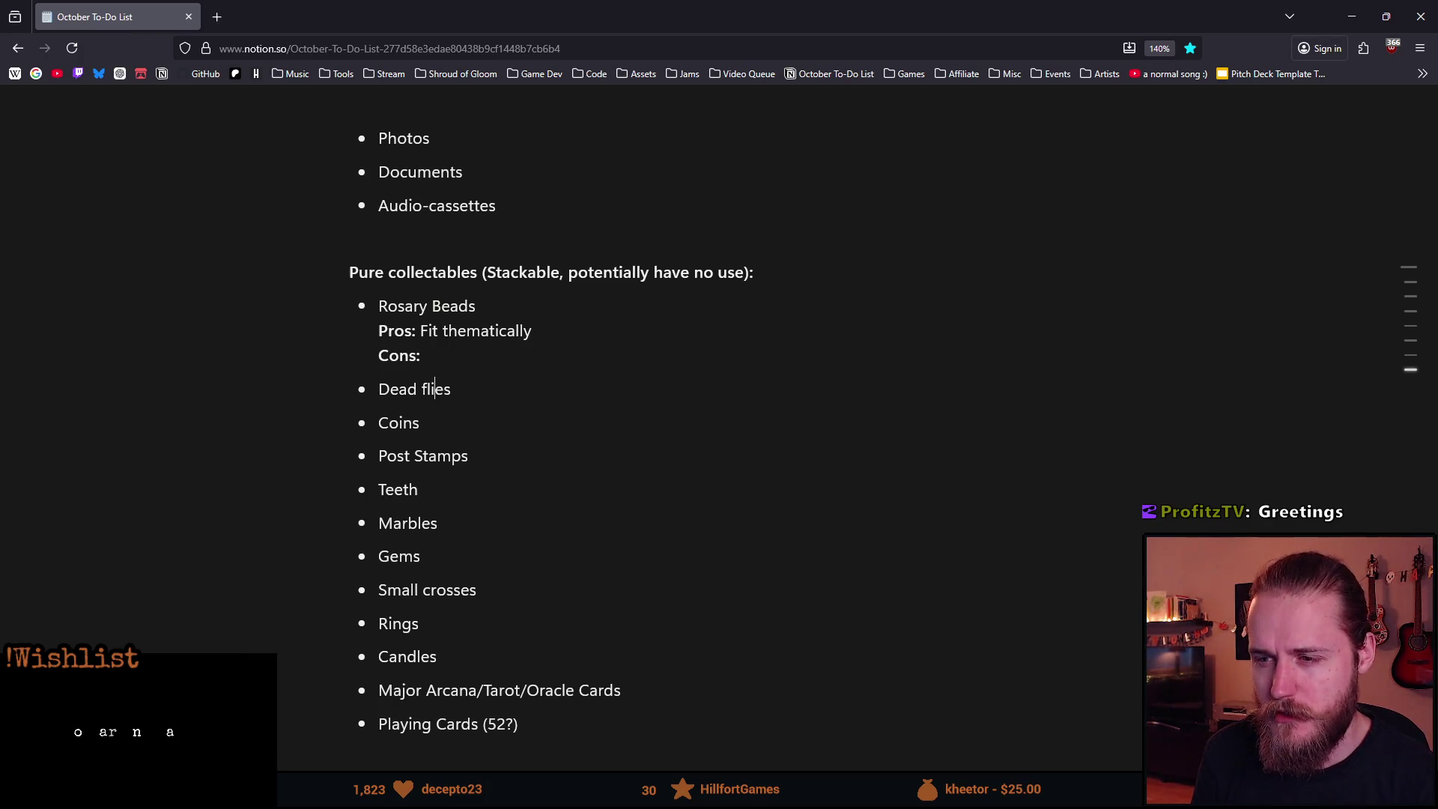
key(shift+Return)
Under Dead flies, write 'Pros: Fit thematically, the small item looks more interesting'.
text(P)
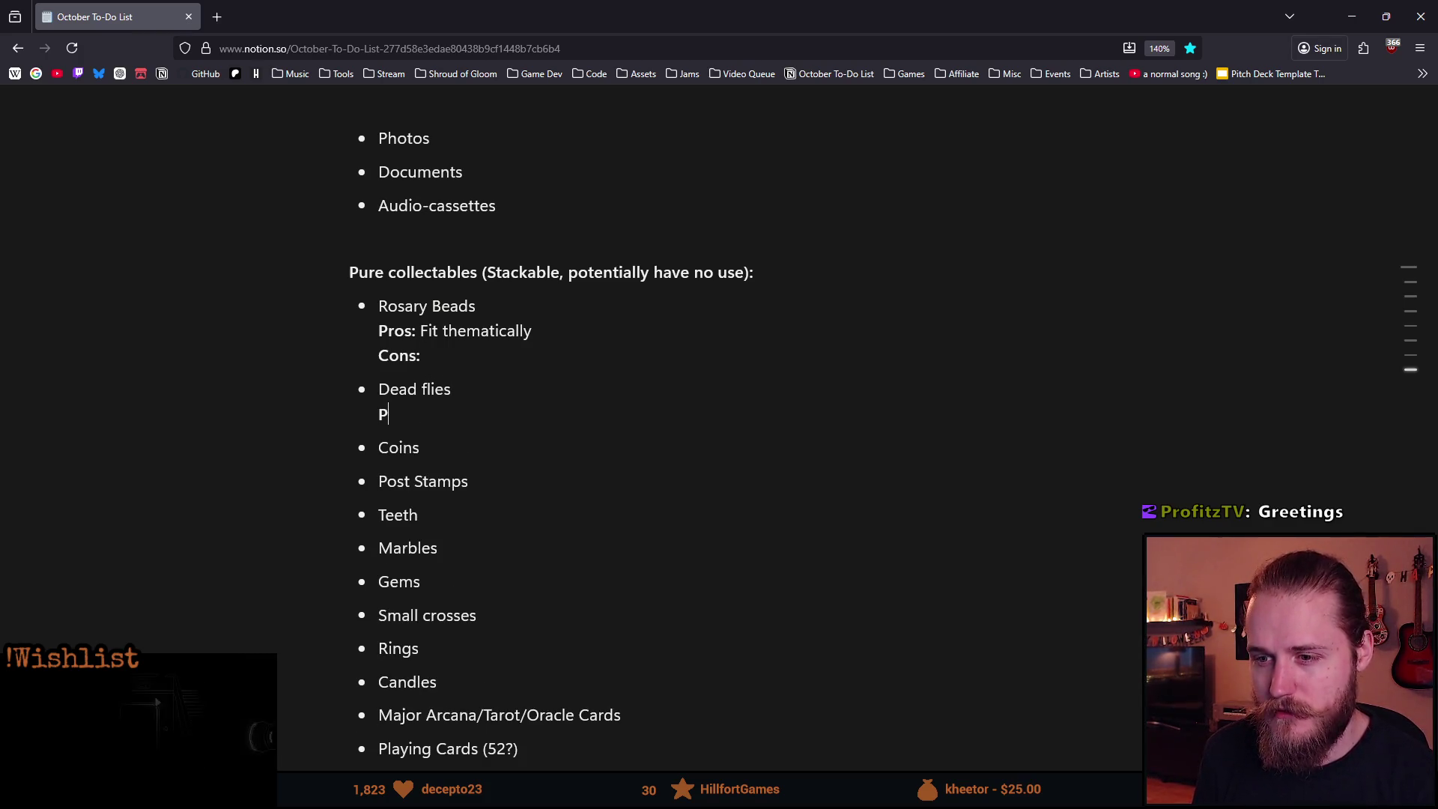
text(ros: F)
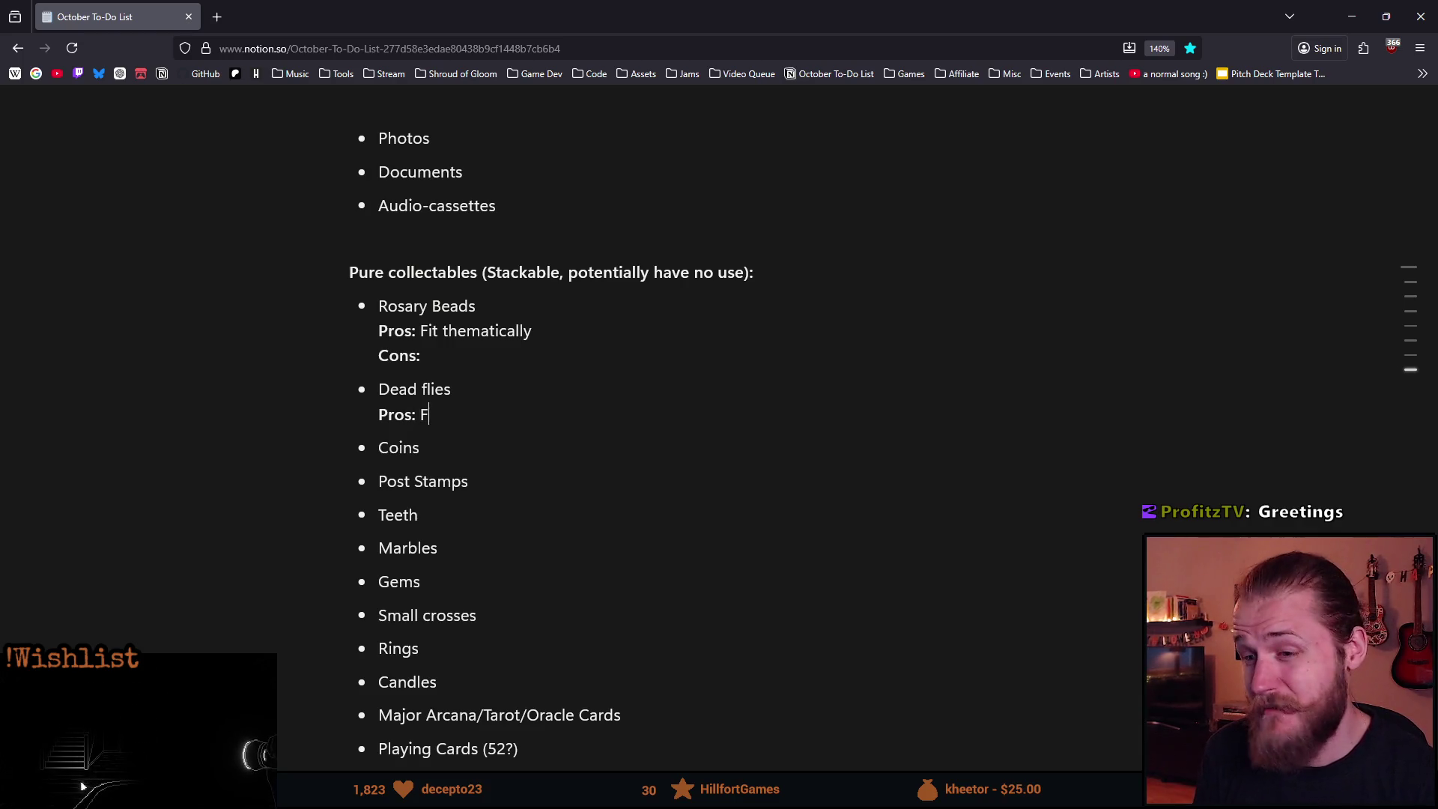
text(it thematically)
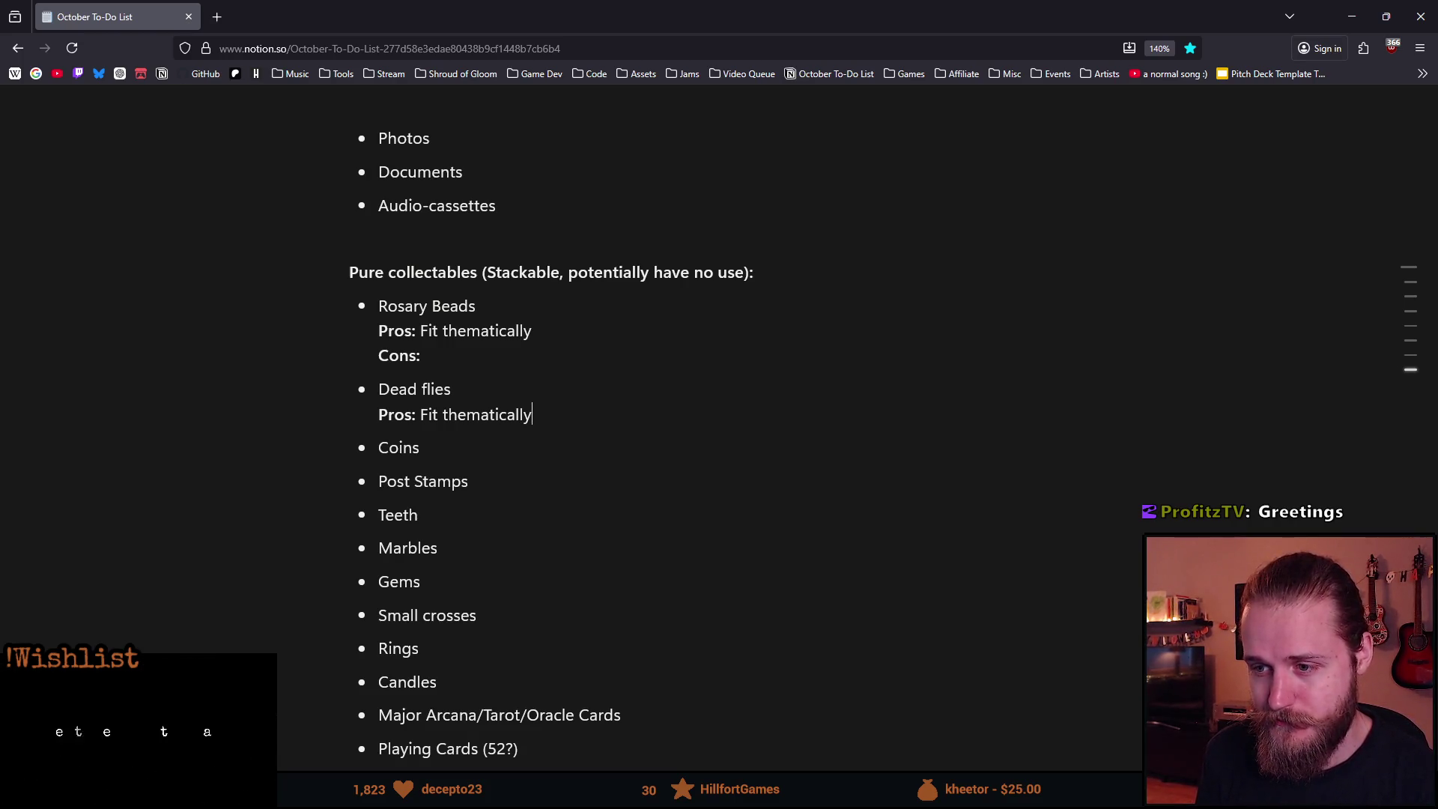
text(, mor)
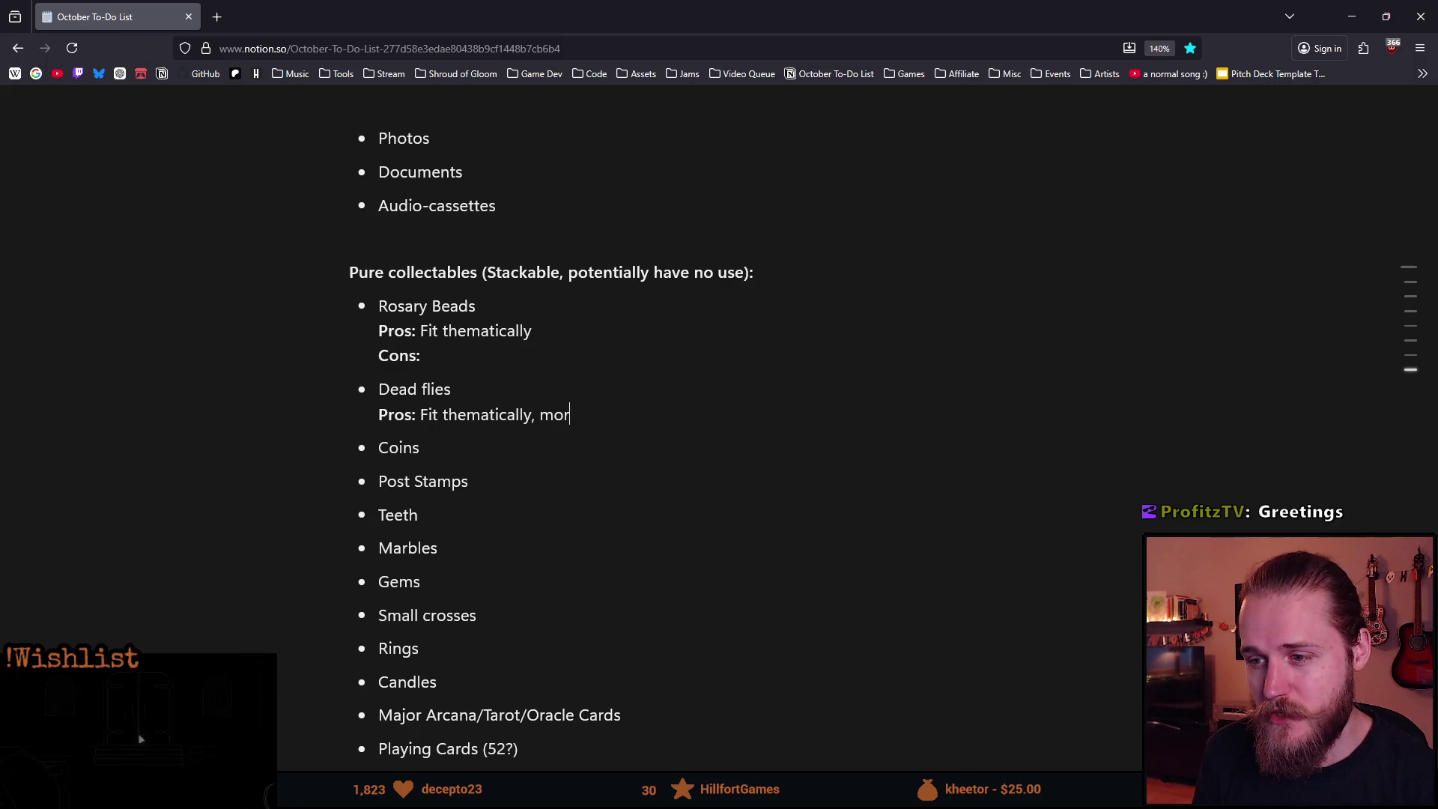
key(BackSpace)
key(BackSpace)
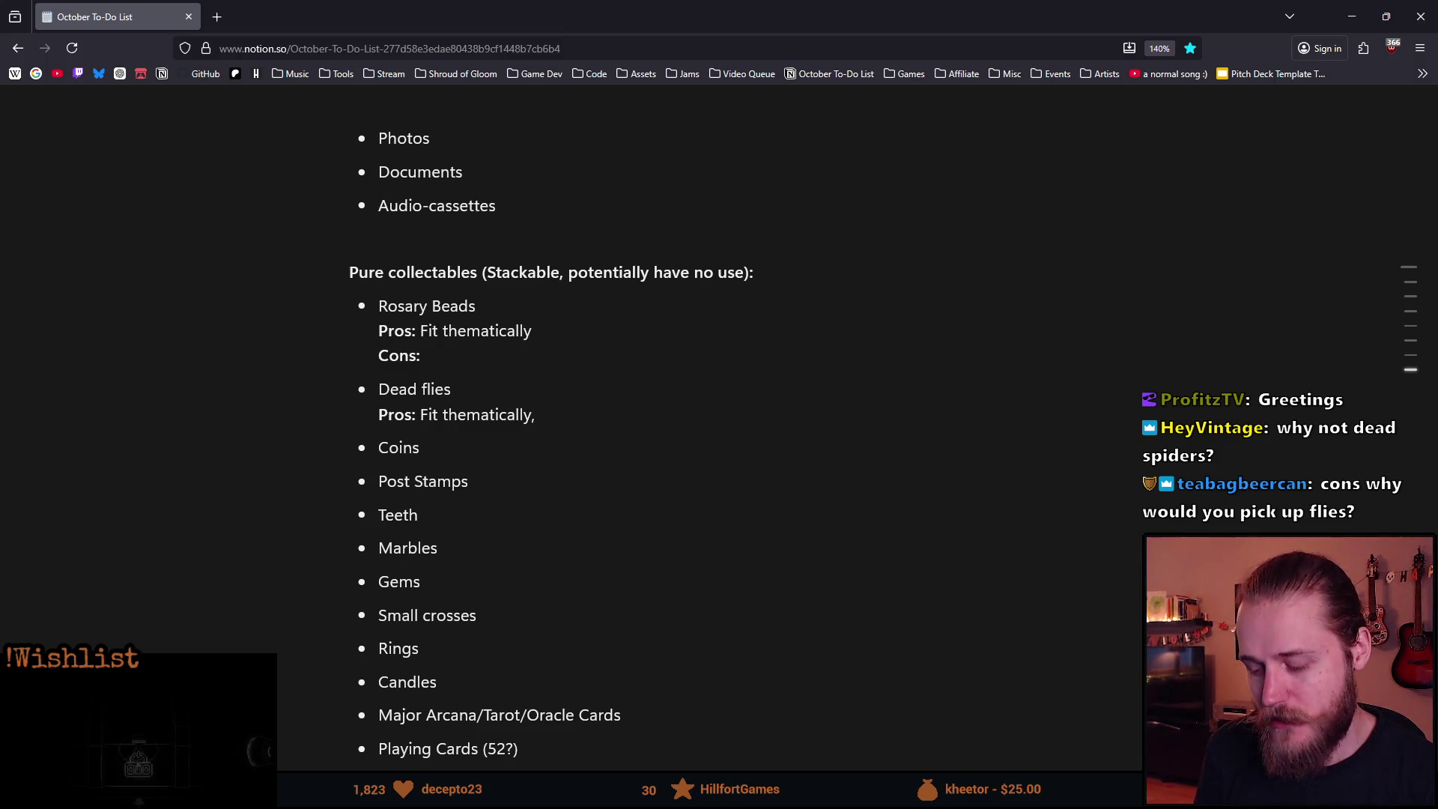
text(Th)
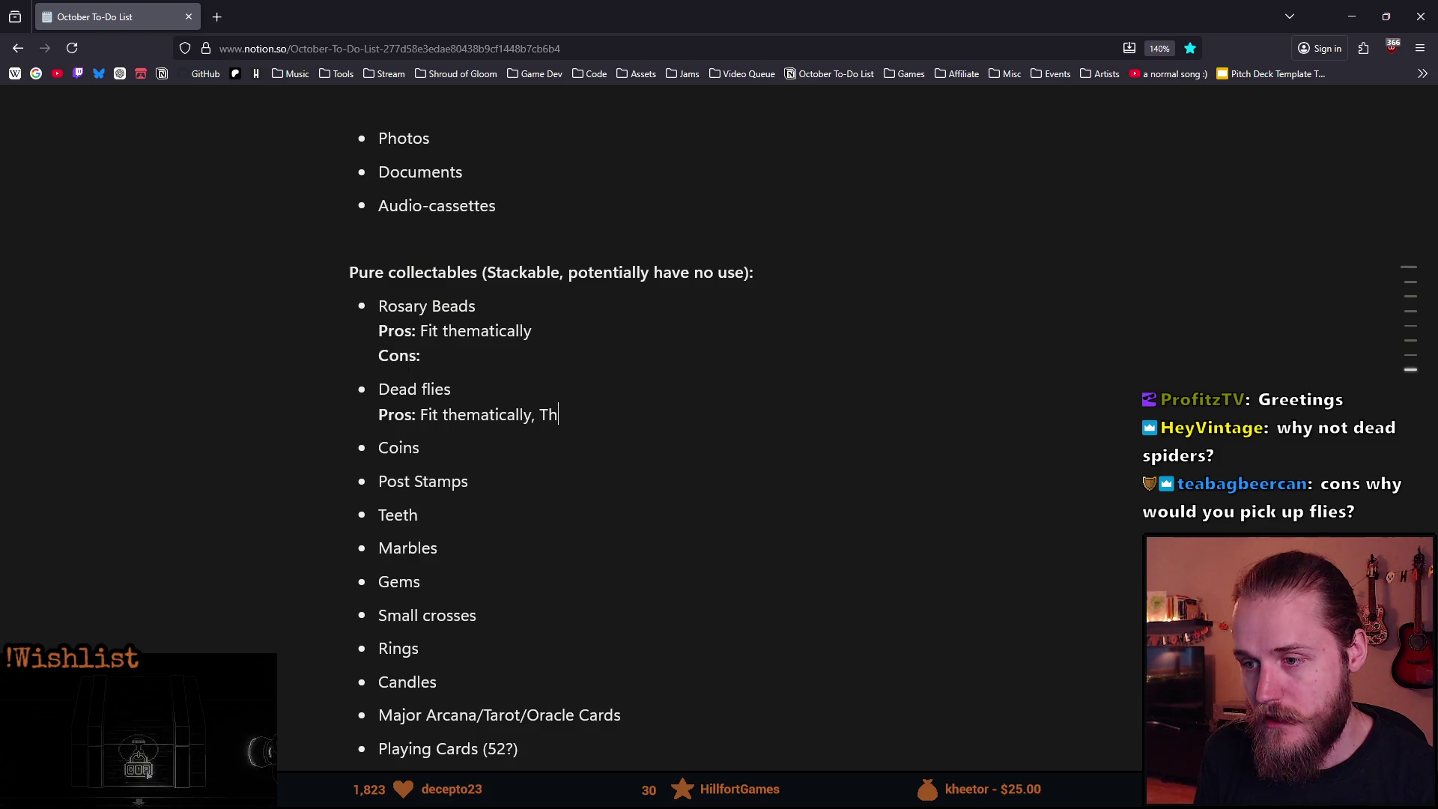
key(BackSpace)
key(BackSpace)
text(the smal)
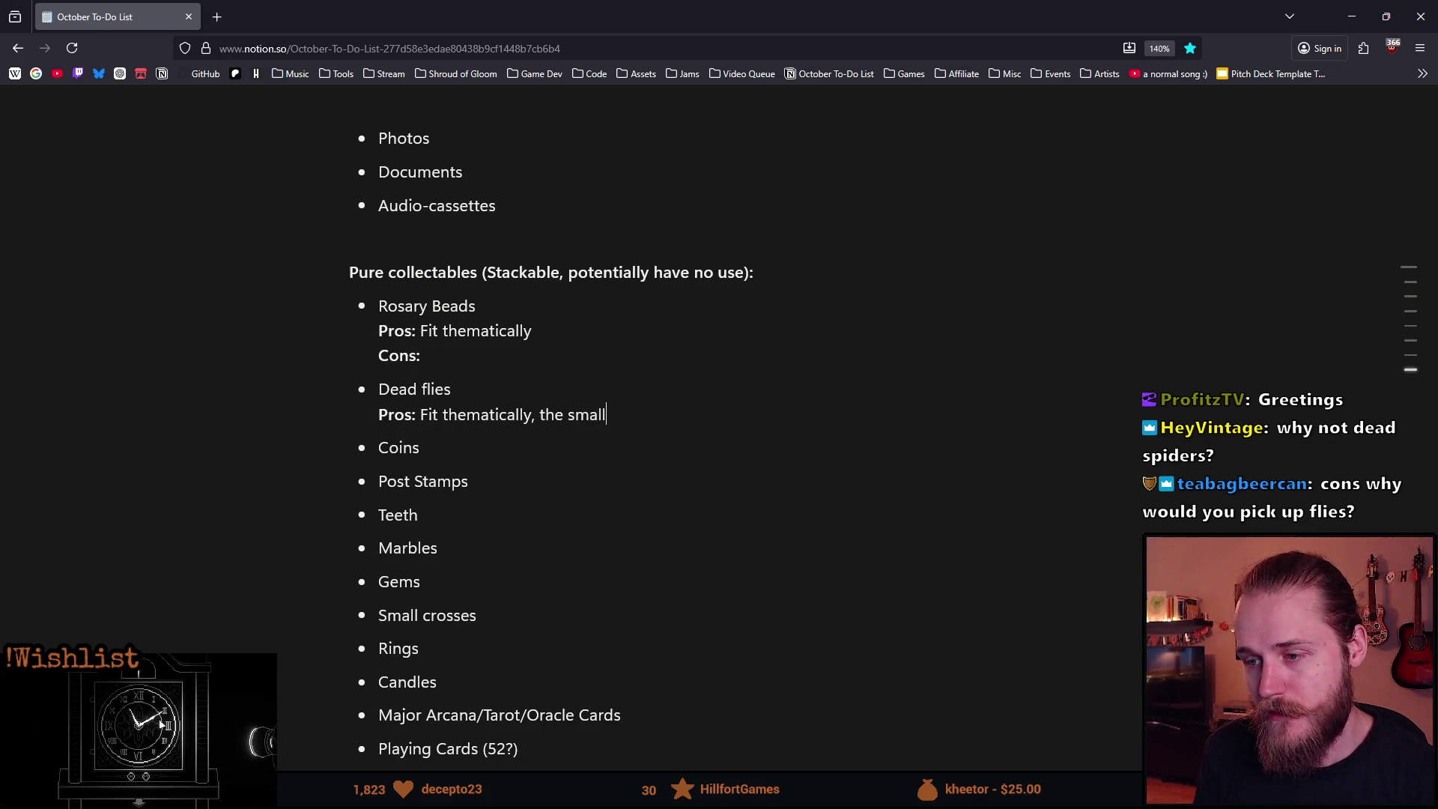
text(l)
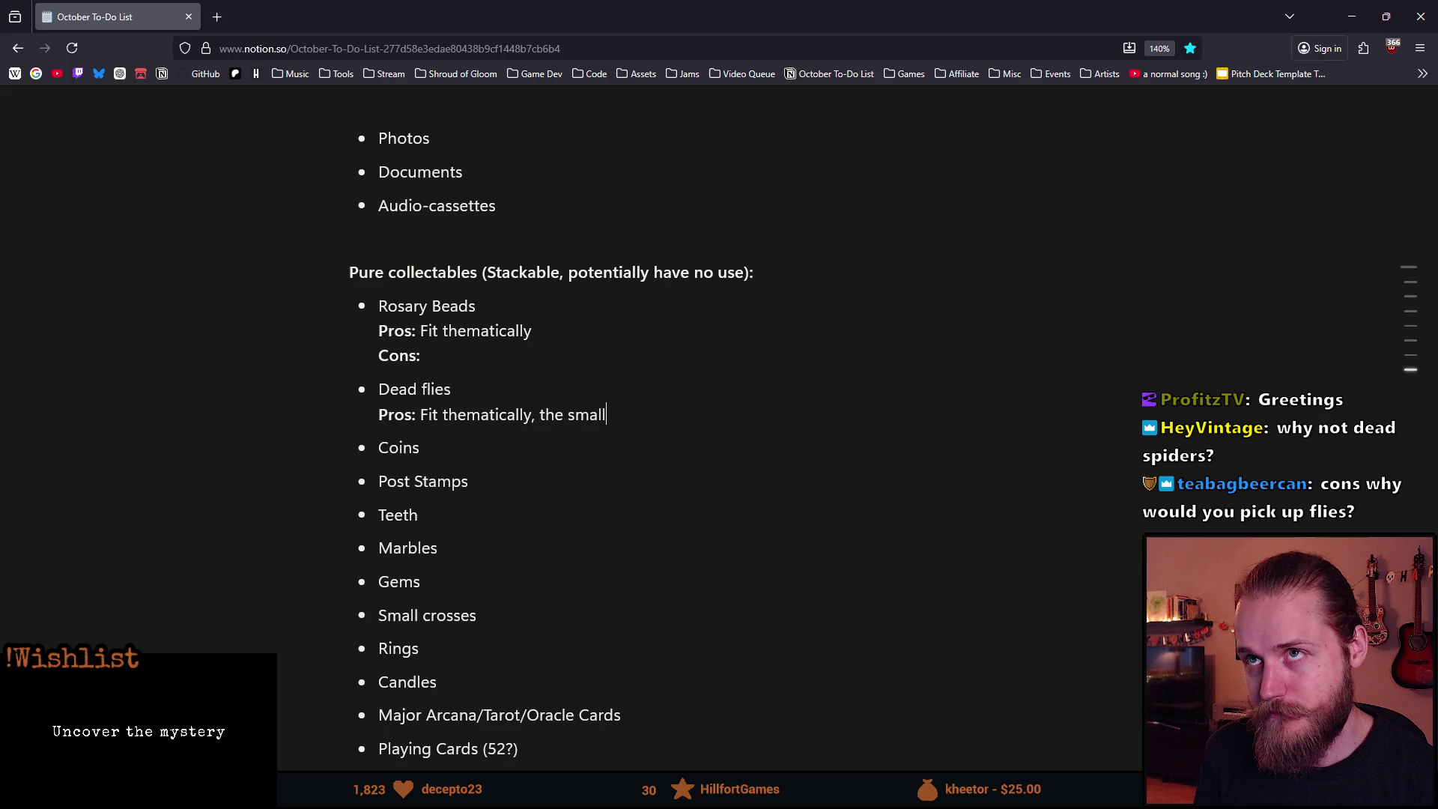
text( item look)
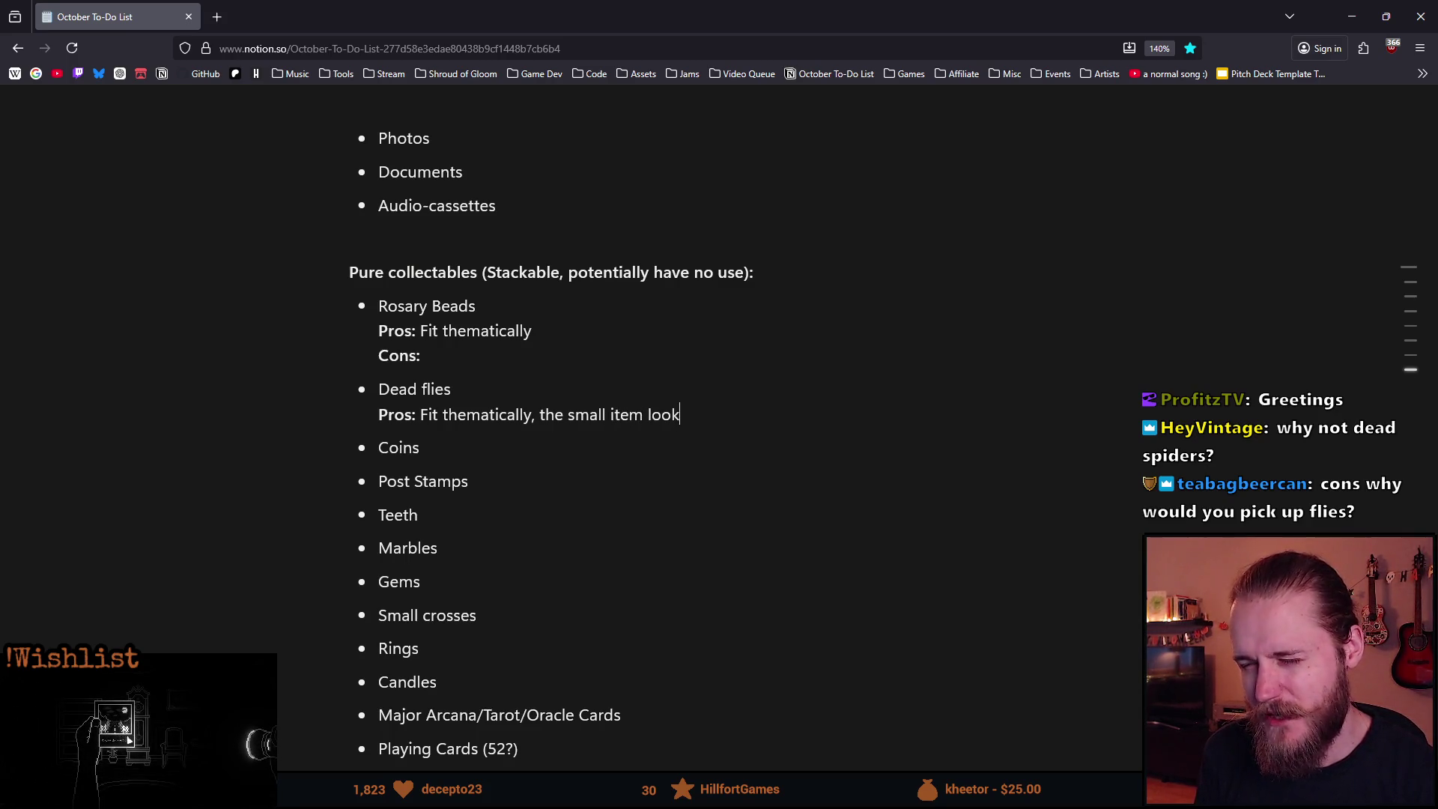
text(s more interesting)
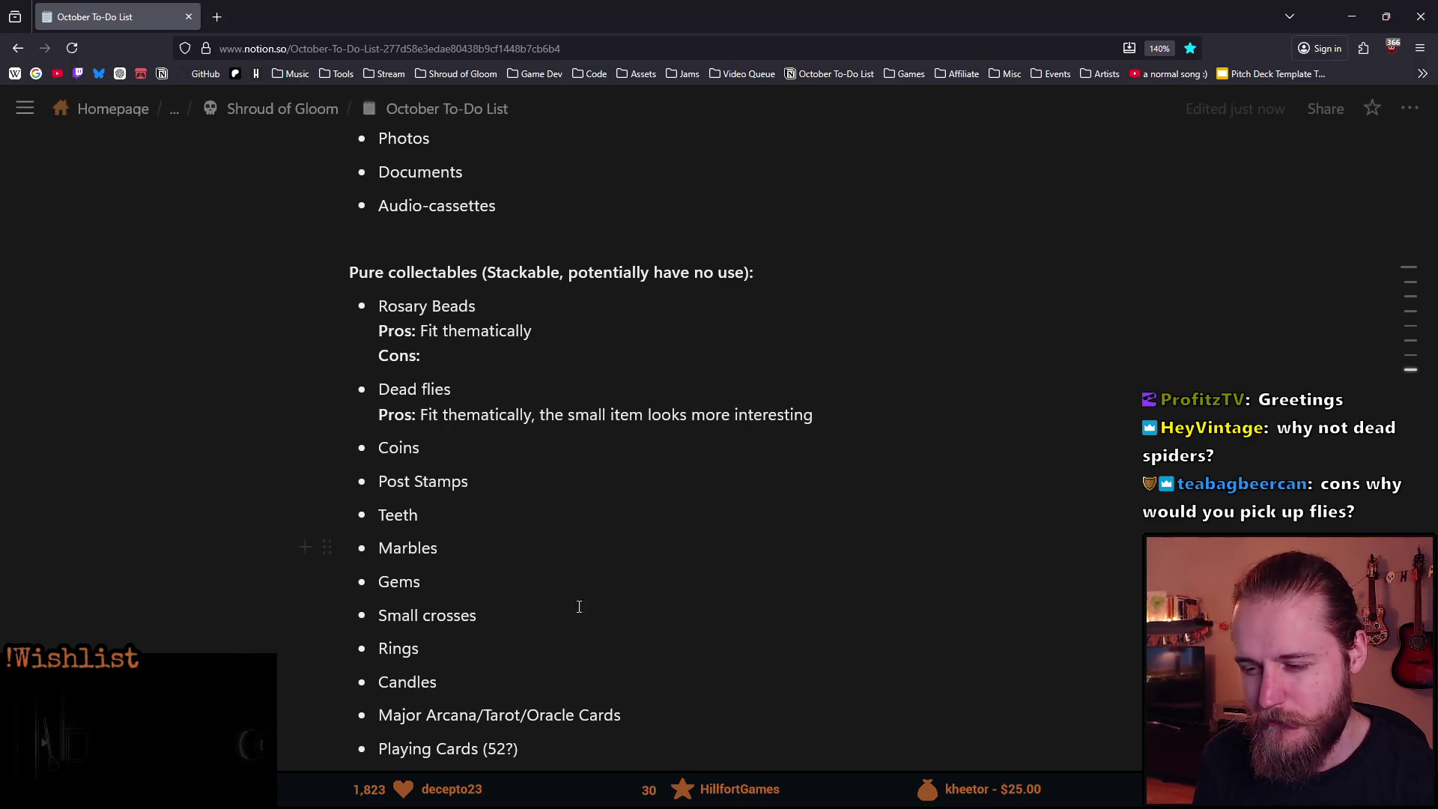
key(alt+Tab)
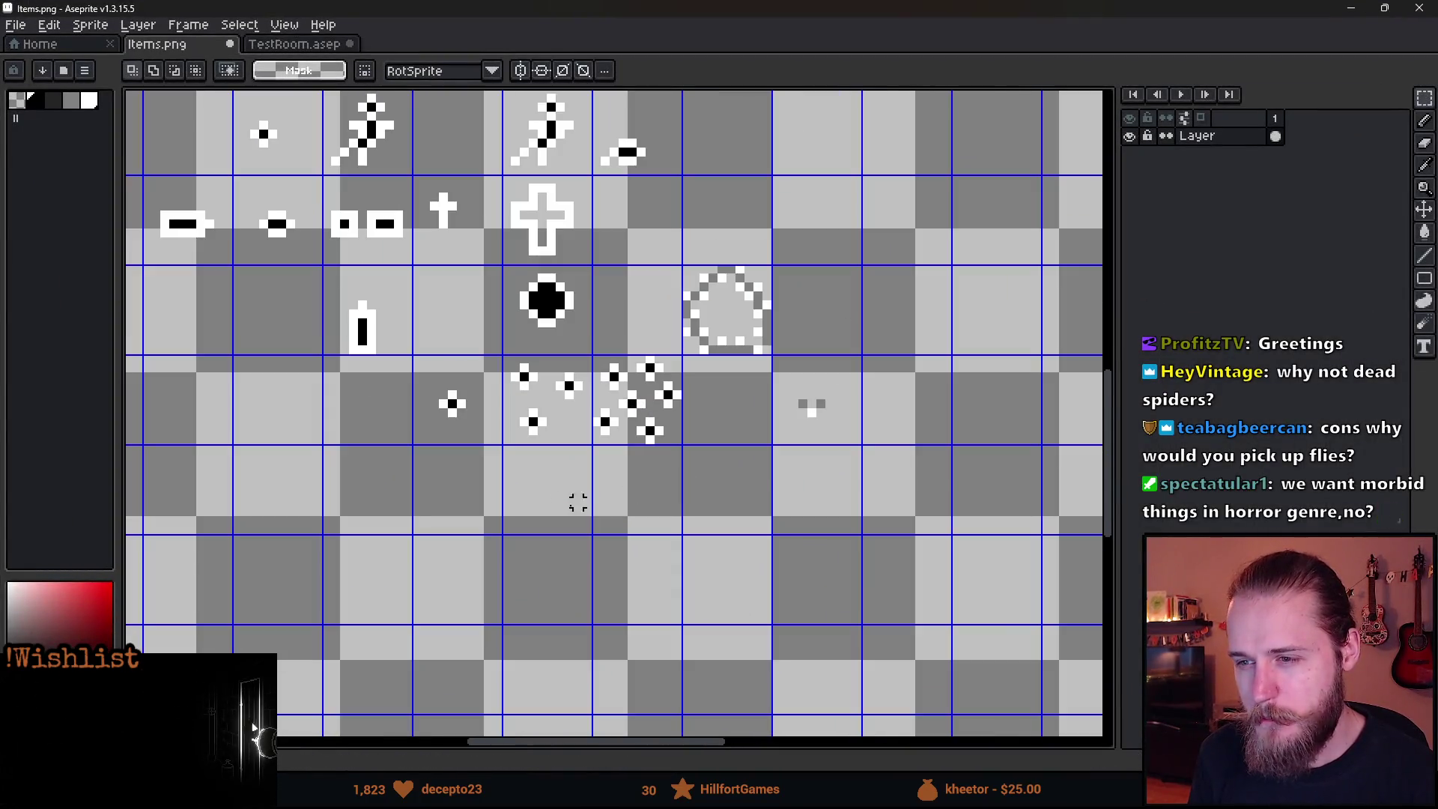
Try a white outline and then a white ring around the fly sprite, undoing both.
scroll(555, 449, up, 2)
key(b)
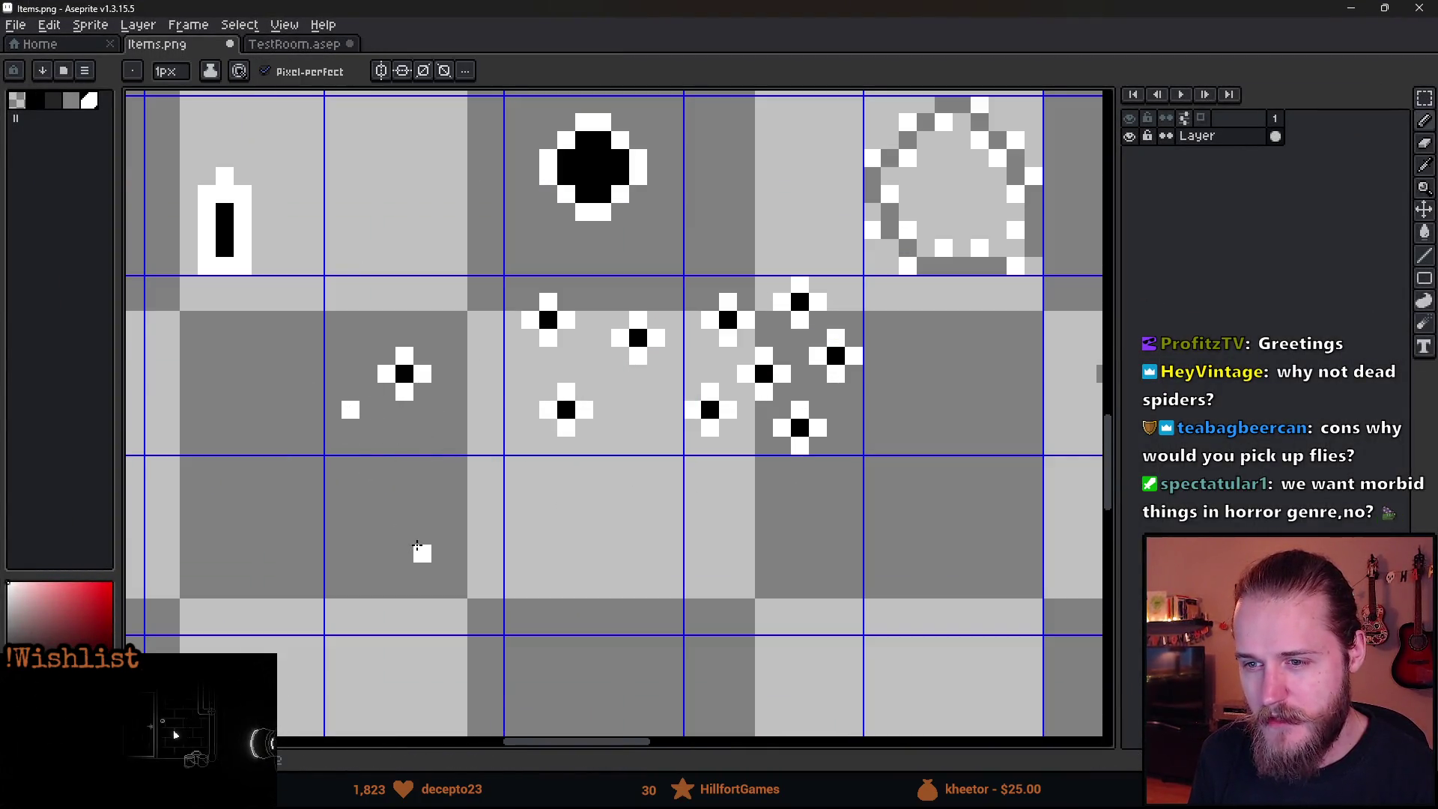
drag(634, 534, 384, 534)
scroll(752, 421, up, 3)
mouse_move(794, 295)
mouse_down()
mouse_move(568, 380)
mouse_move(697, 350)
mouse_up()
key(ctrl+z)
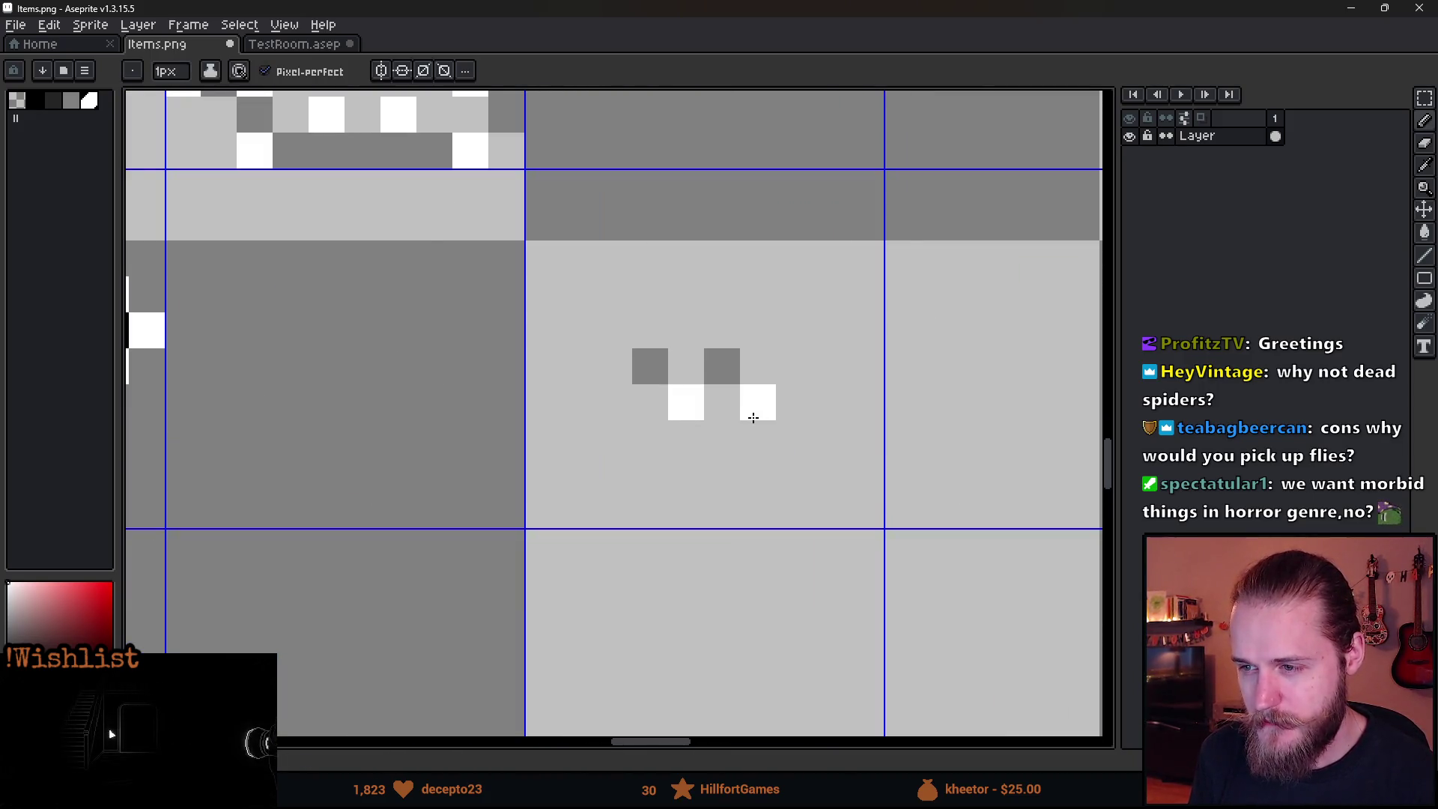
scroll(746, 421, down, 3)
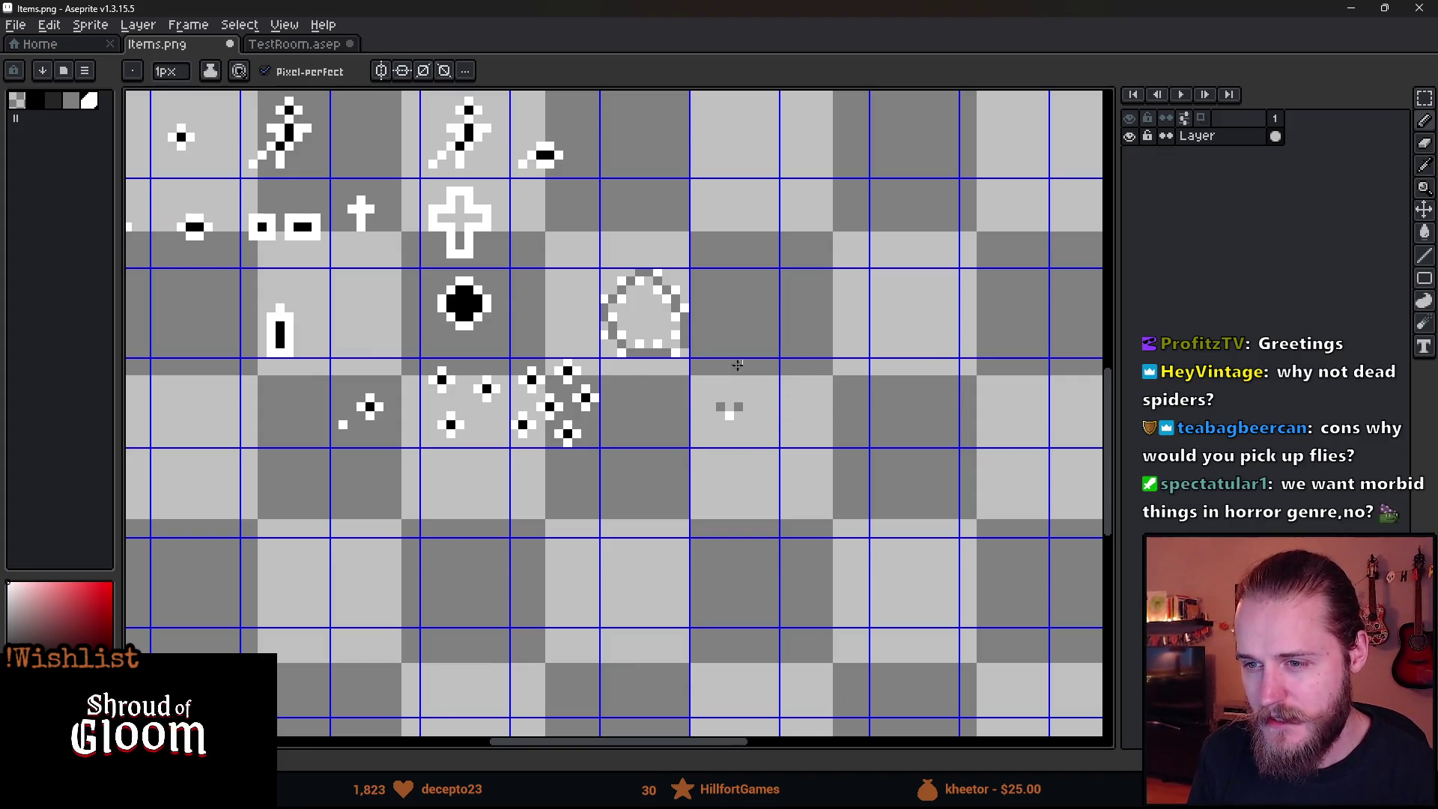
scroll(394, 460, up, 1)
scroll(382, 449, down, 1)
scroll(404, 420, up, 2)
scroll(410, 385, up, 3)
mouse_move(449, 315)
mouse_down()
mouse_move(353, 285)
mouse_move(442, 315)
mouse_up()
key(ctrl+z)
Try a diagonal white pixel and two white loops around the fly cell, undo them all, and return to Aseprite.
key(b)
click(314, 486)
scroll(307, 488, down, 2)
key(ctrl+z)
scroll(366, 506, down, 1)
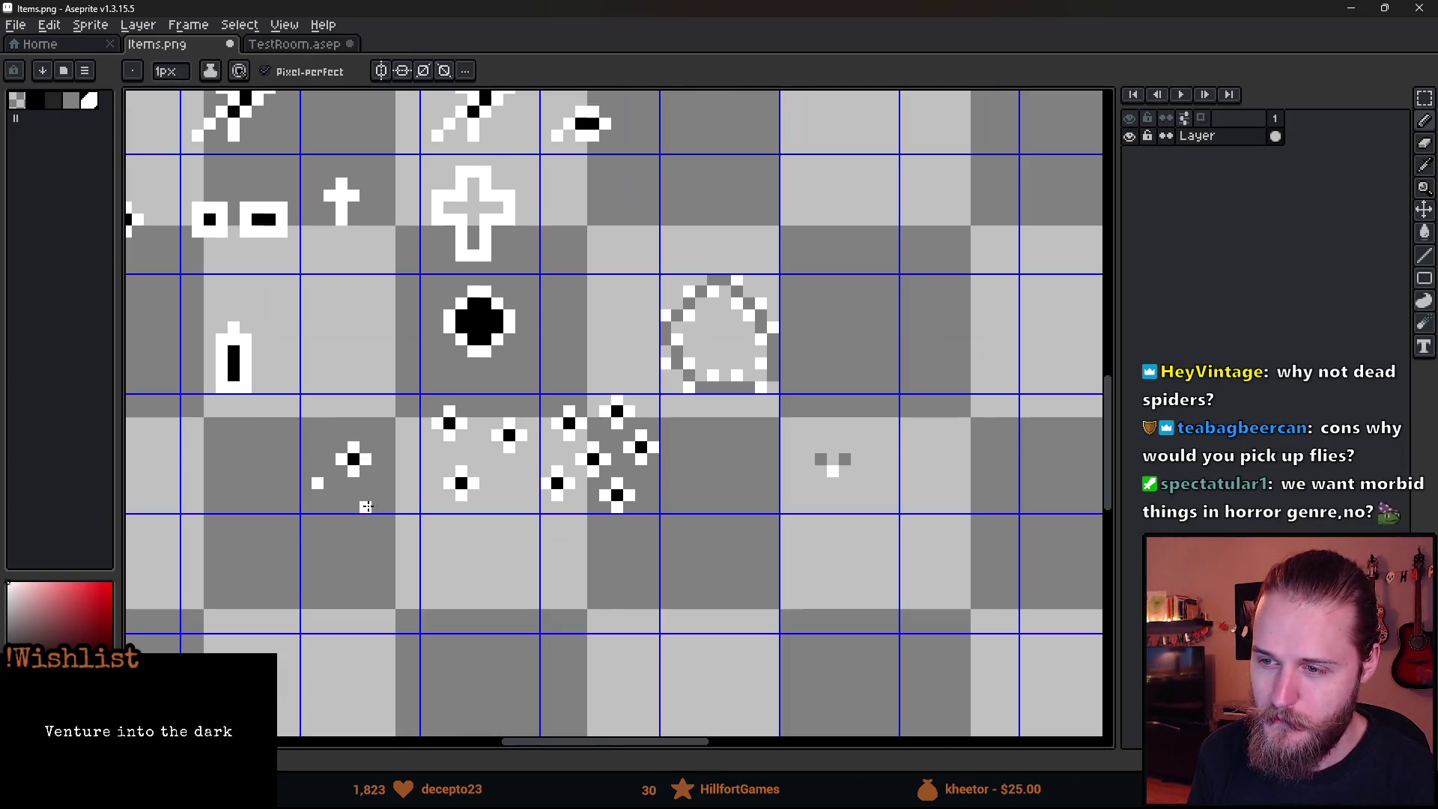
drag(372, 513, 480, 498)
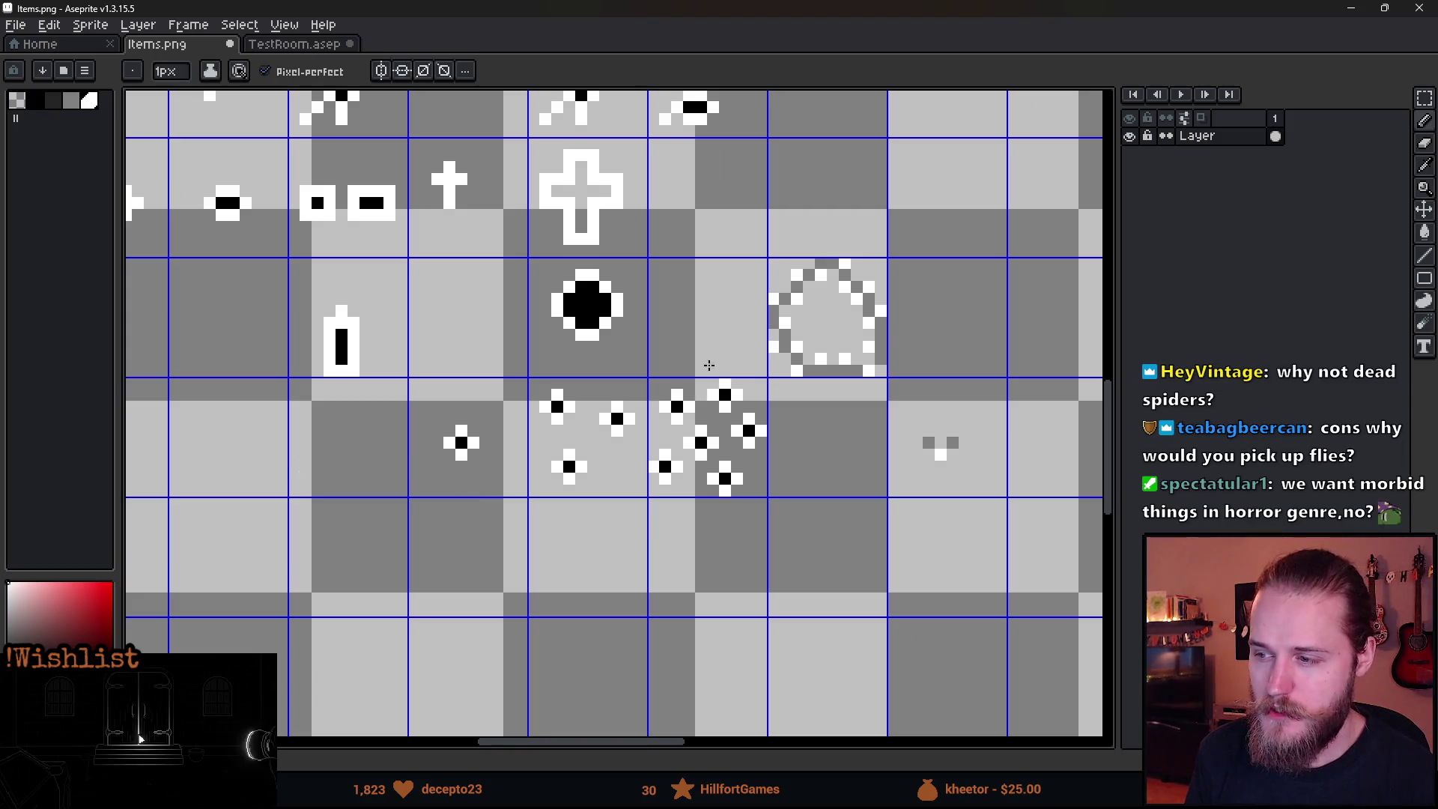
mouse_move(510, 367)
mouse_down()
mouse_move(439, 367)
mouse_move(502, 491)
mouse_move(516, 407)
mouse_up()
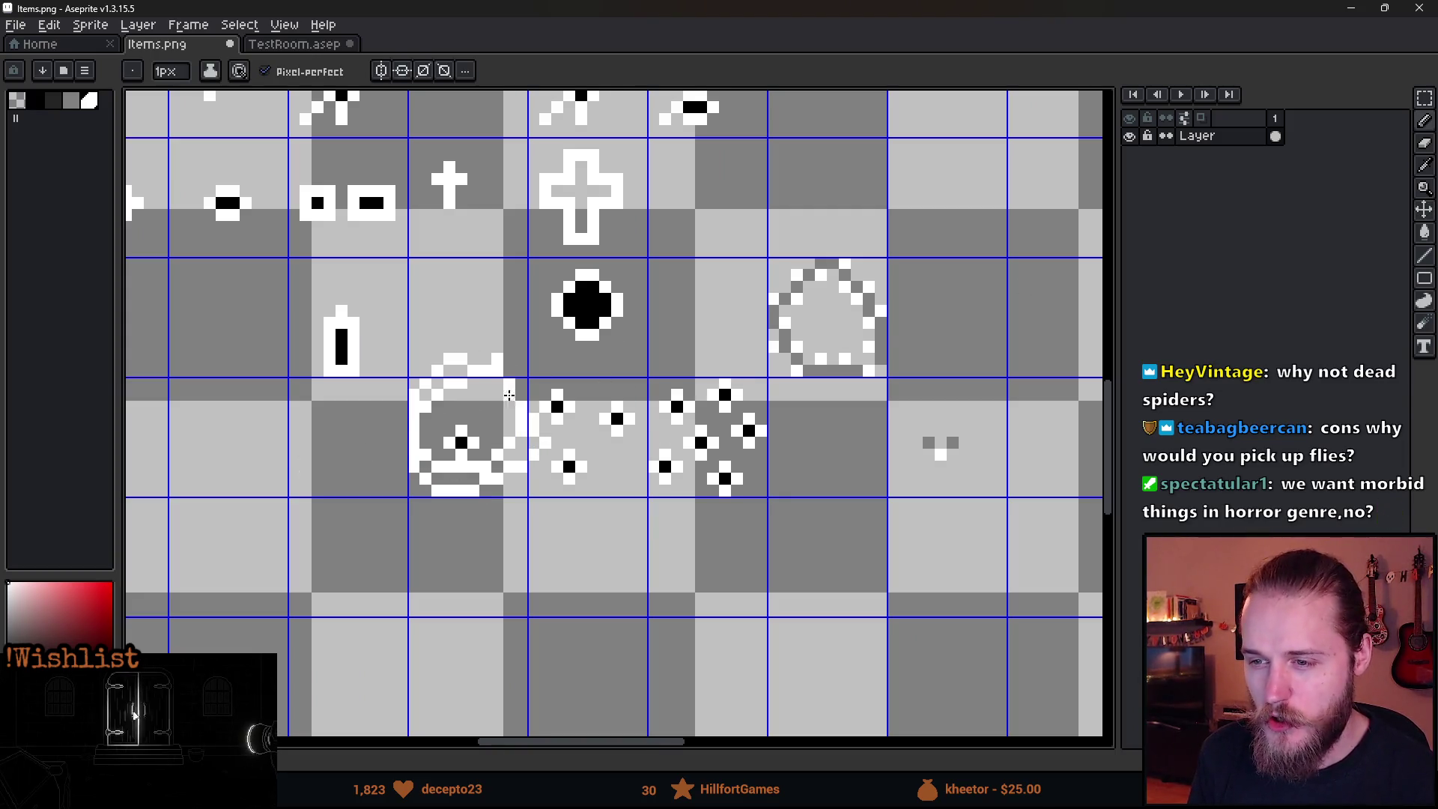
key(ctrl+z)
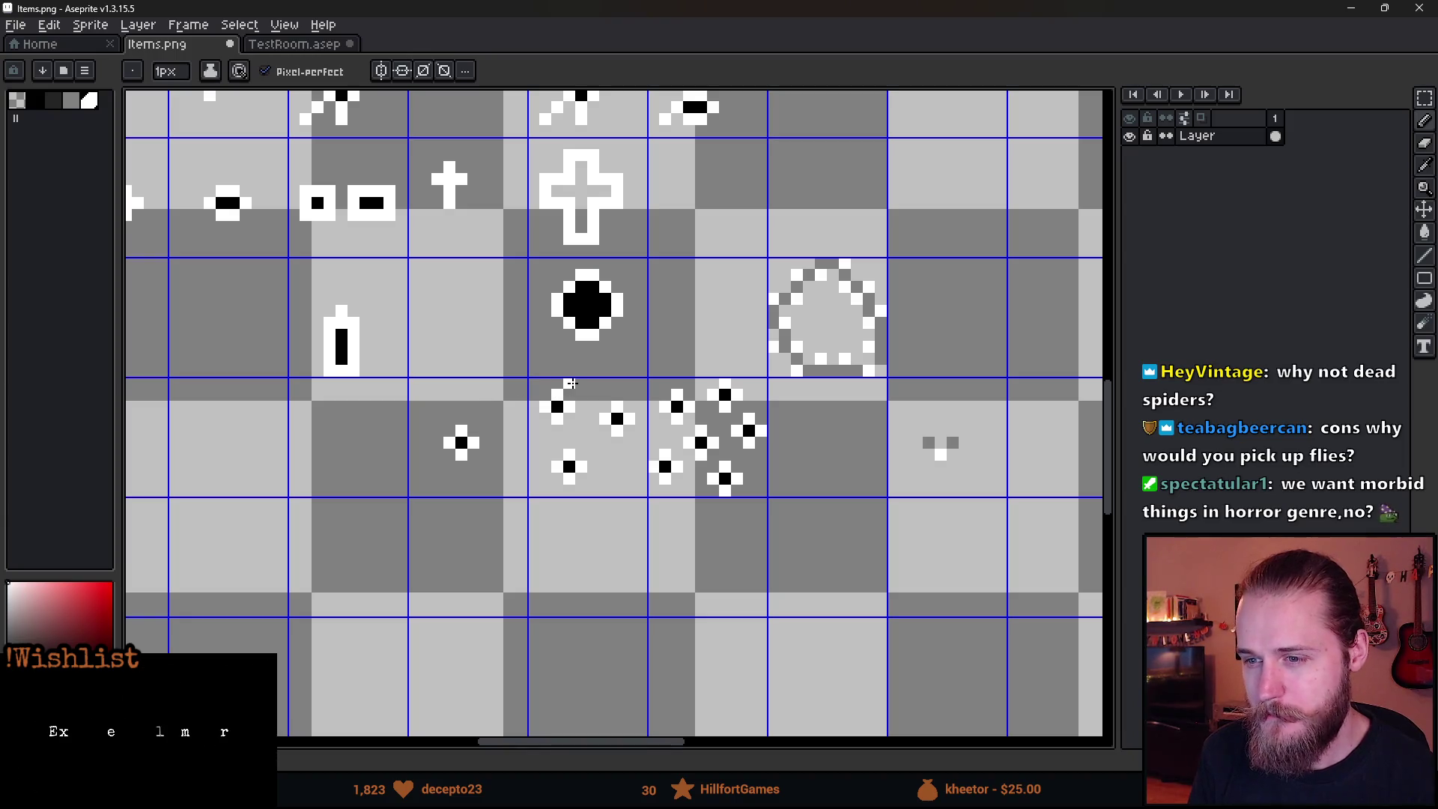
mouse_move(353, 405)
mouse_down()
mouse_move(521, 383)
mouse_move(373, 369)
mouse_move(349, 400)
mouse_up()
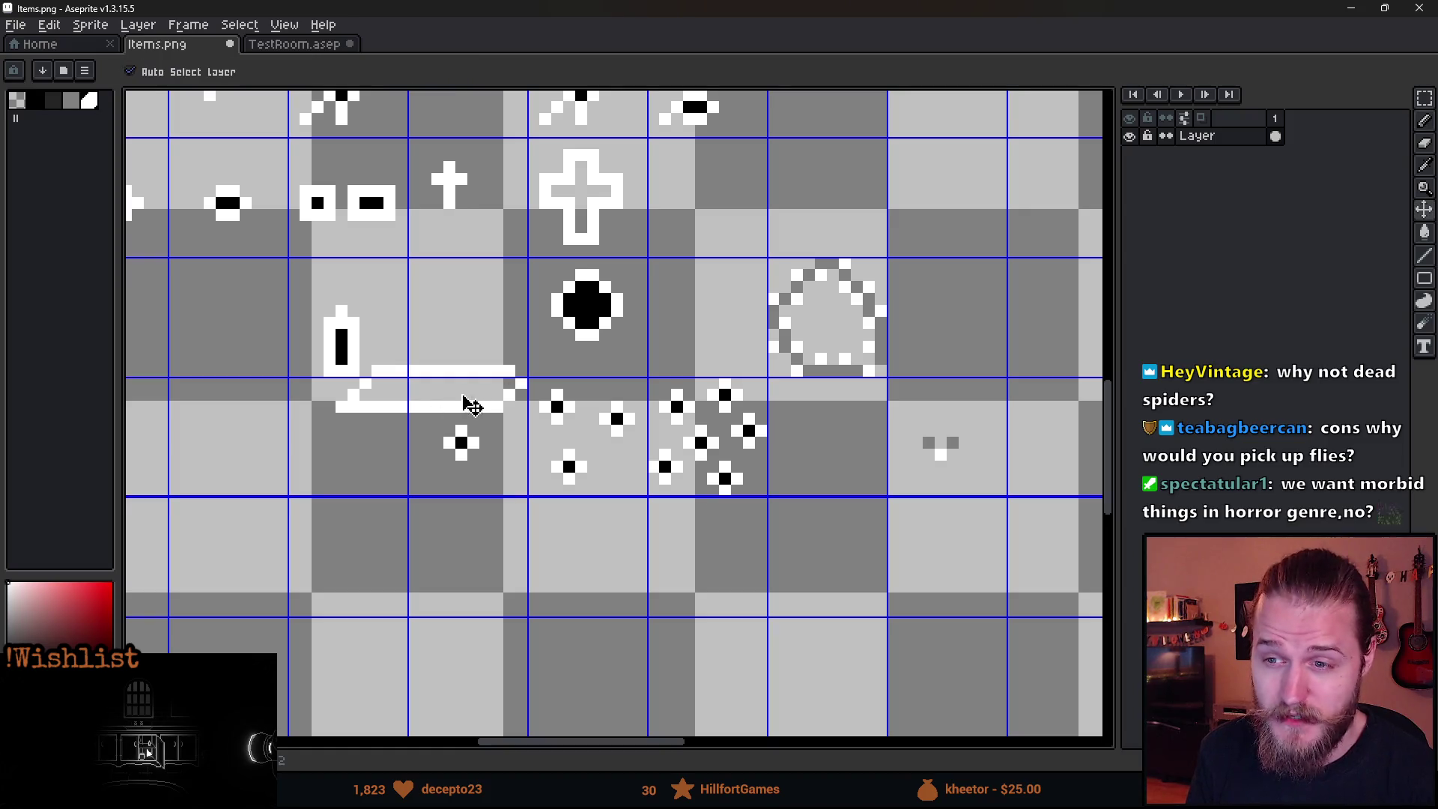
key(ctrl+z)
click(1353, 15)
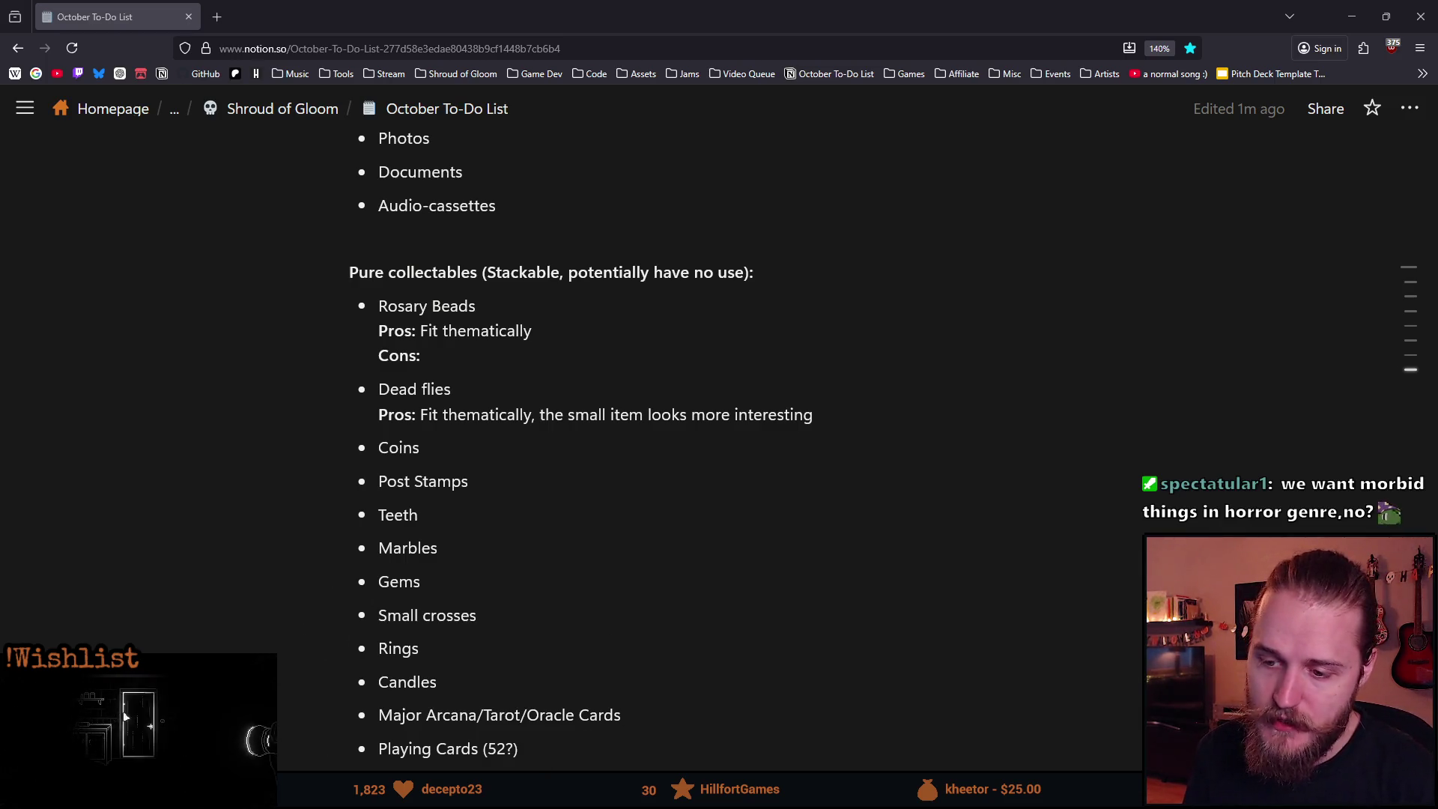
key(alt+Tab)
scroll(604, 524, up, 4)
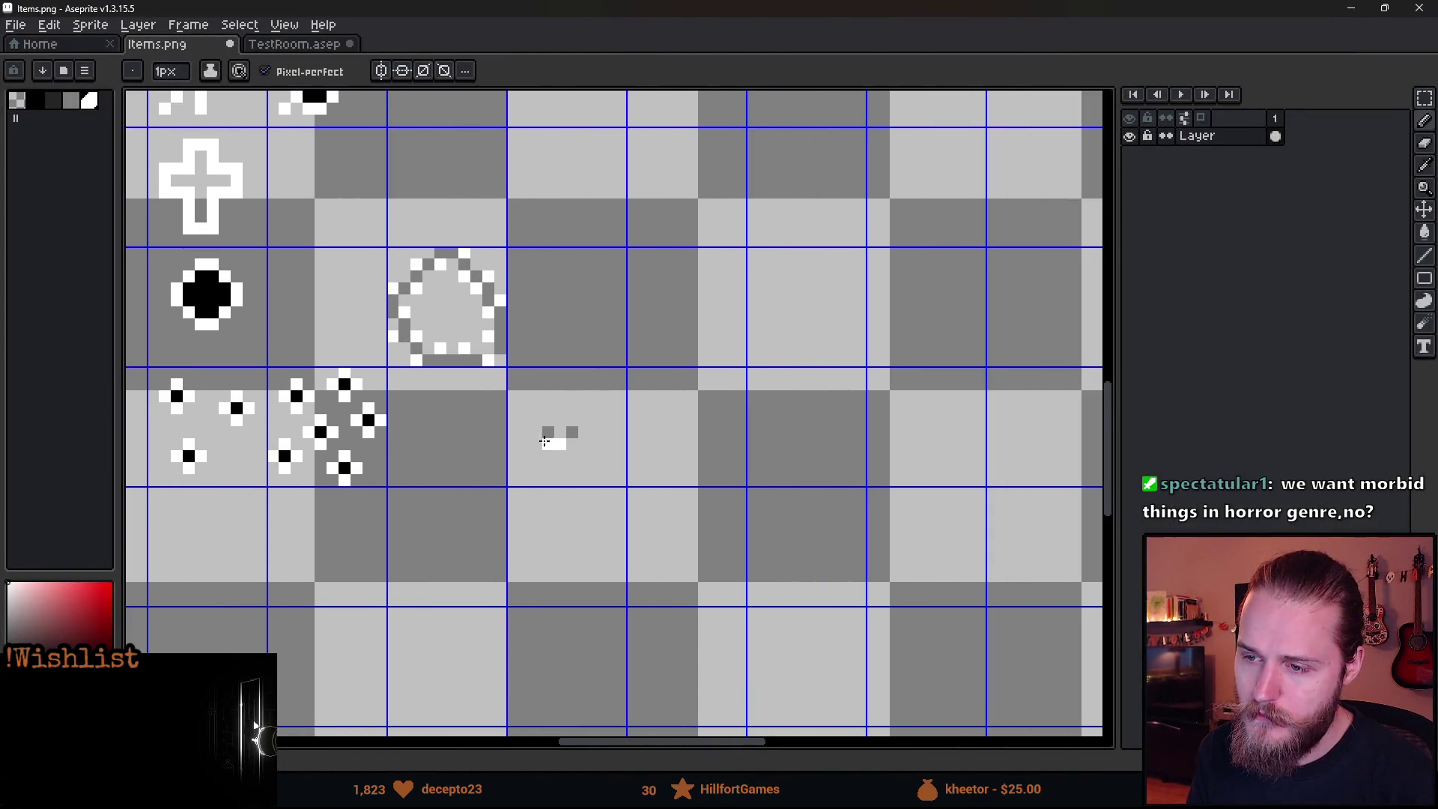
Pick the fly's grey, sketch a second small bug beside it, then undo it.
scroll(633, 521, right, 3)
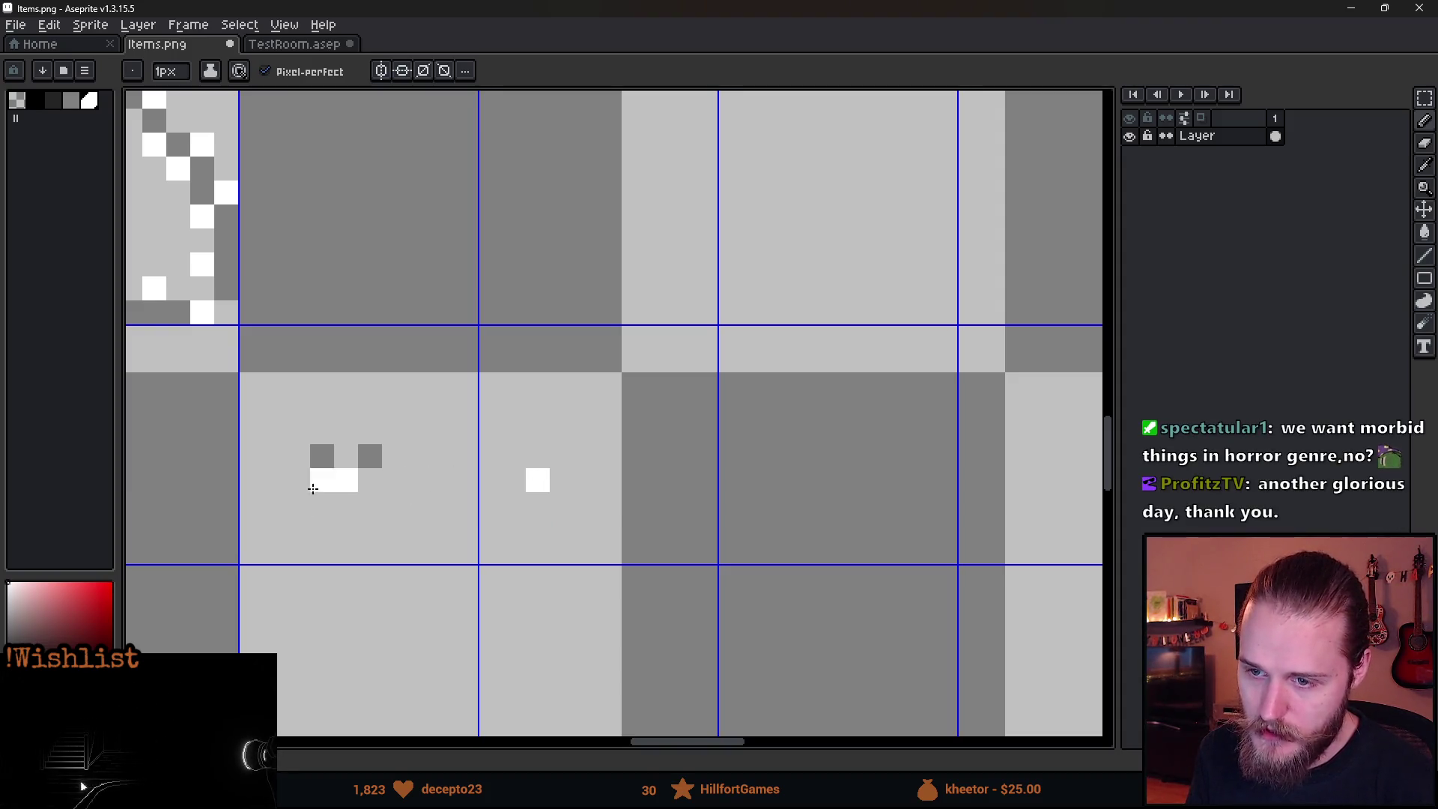
alt+click(370, 454)
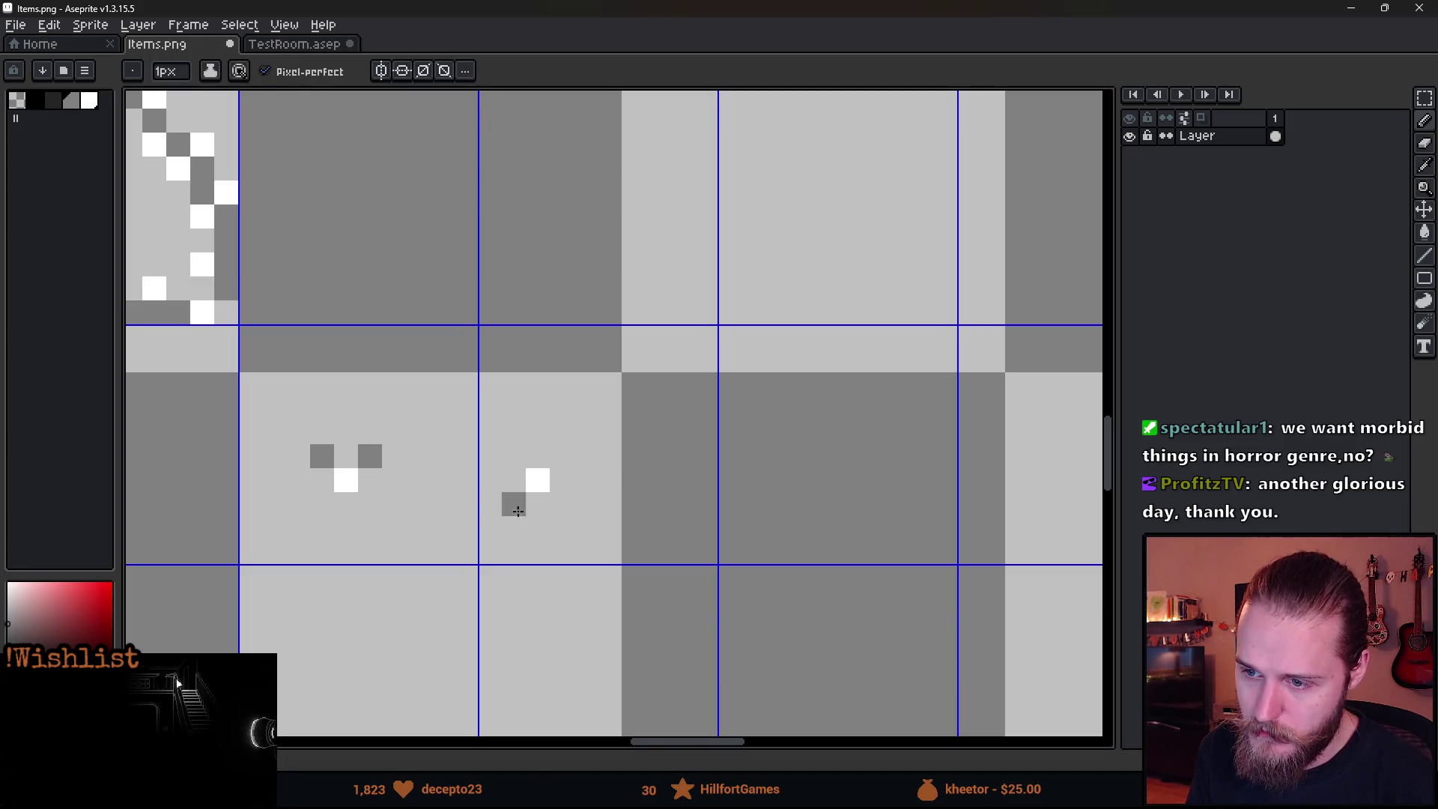
mouse_move(515, 506)
mouse_down()
mouse_move(514, 455)
mouse_move(562, 505)
mouse_up()
scroll(634, 557, down, 5)
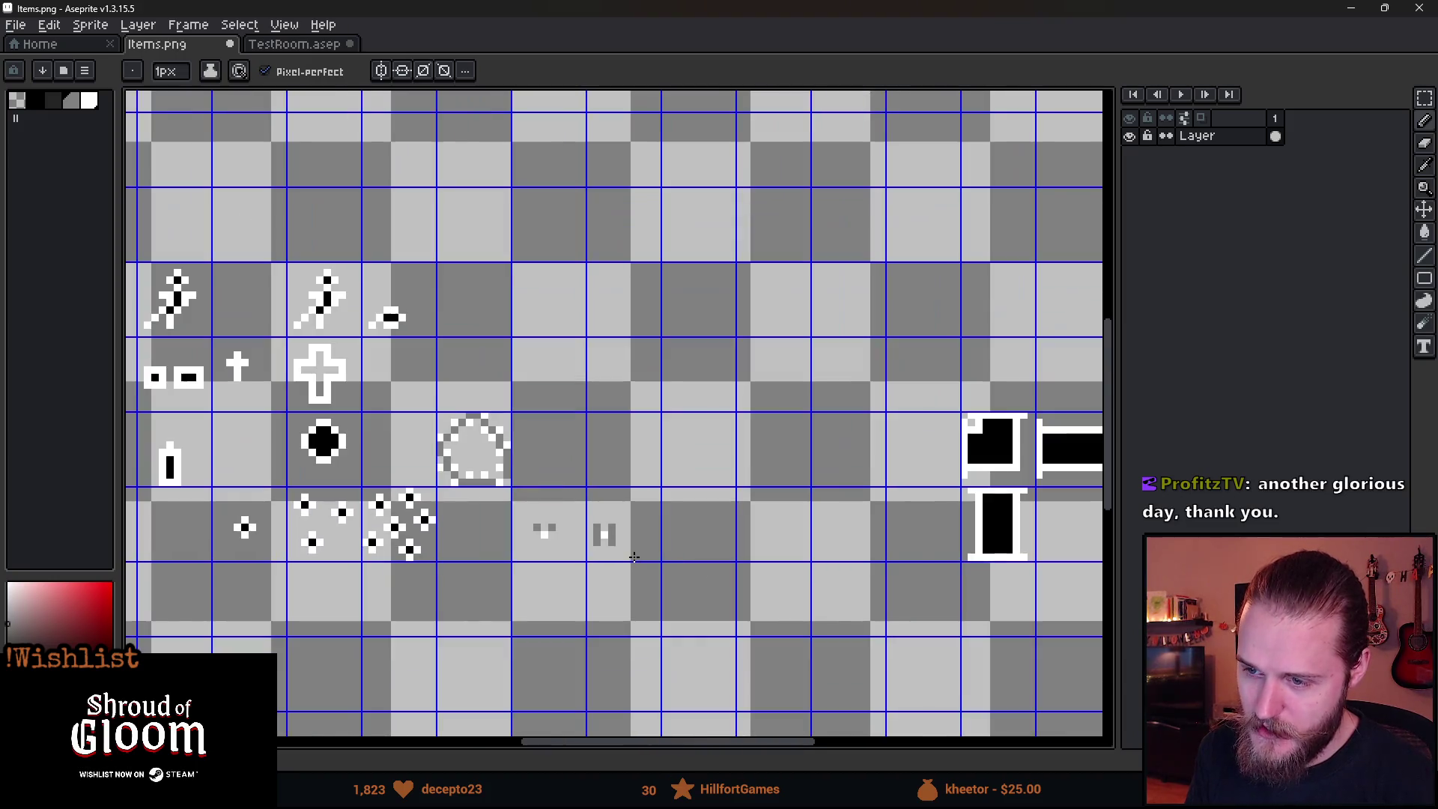
scroll(633, 557, up, 5)
key(ctrl+z)
key(ctrl+z)
key(ctrl+z)
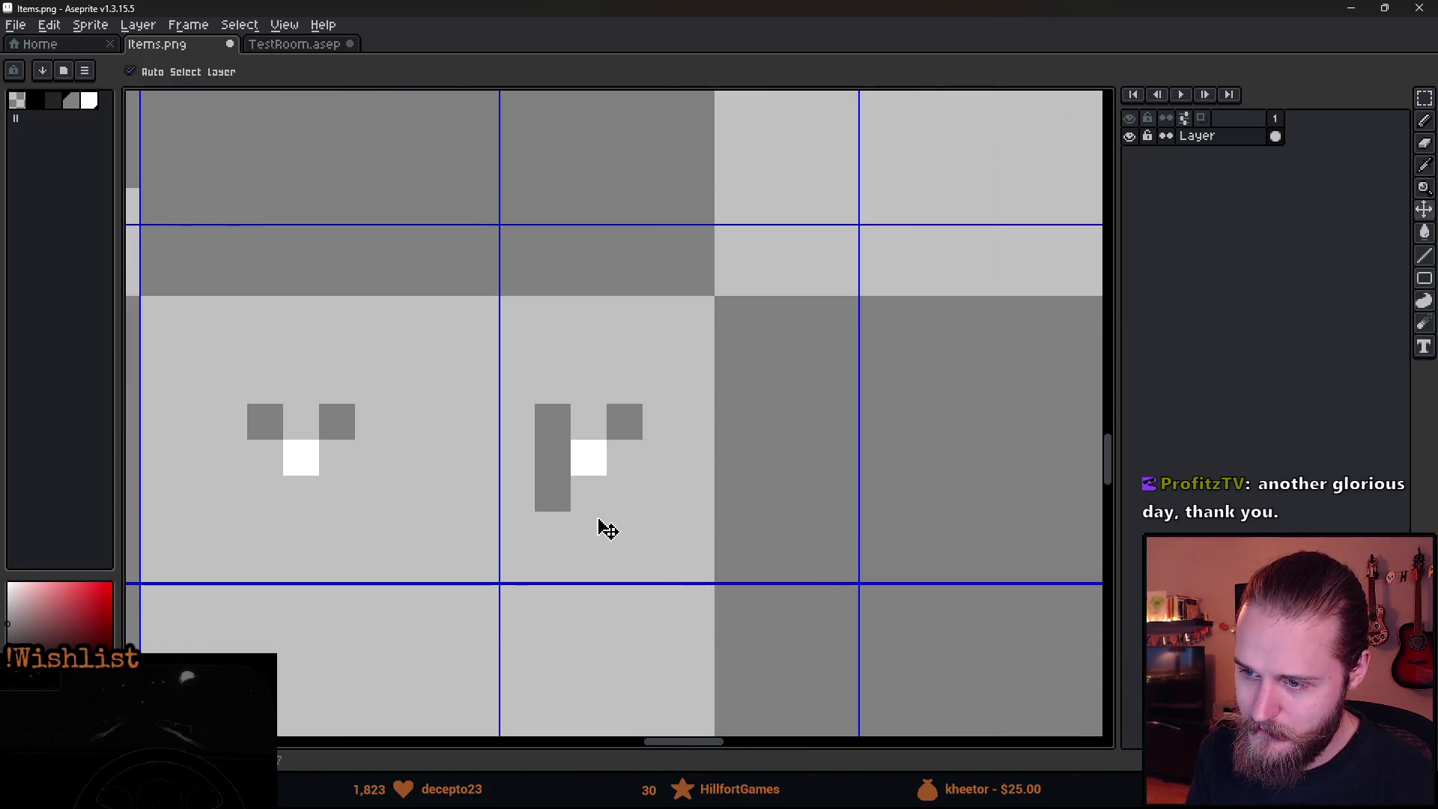
key(ctrl+z)
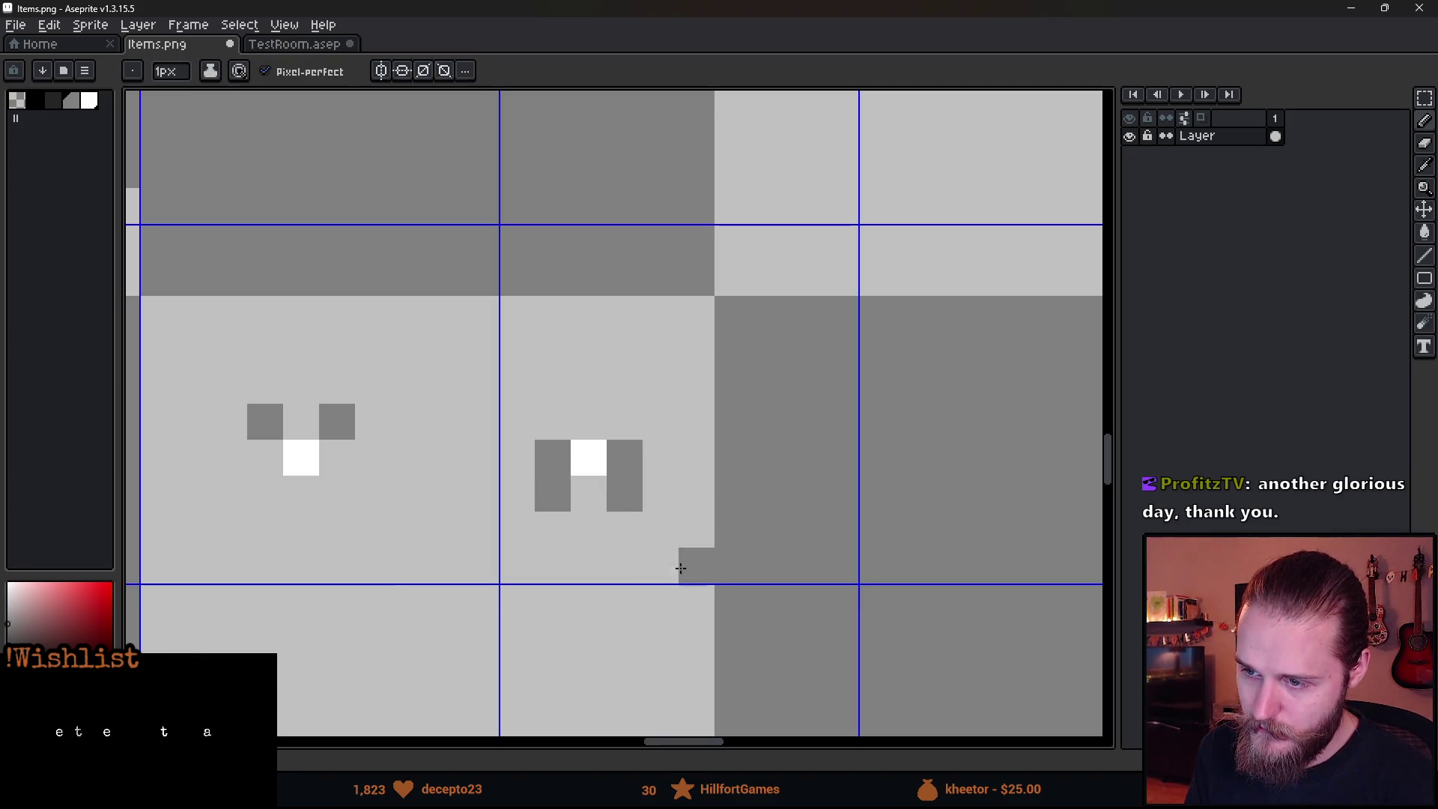
scroll(683, 575, down, 5)
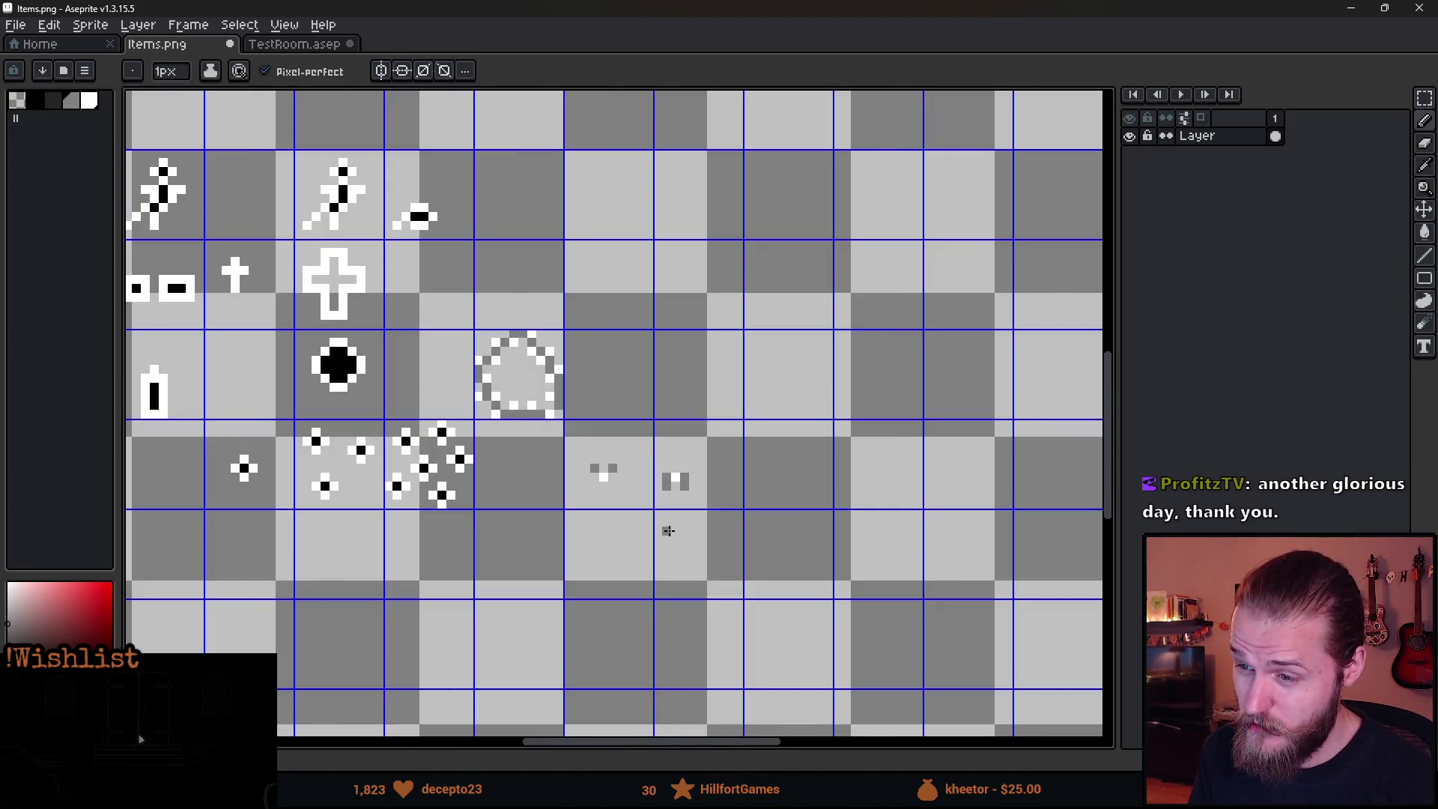
scroll(668, 529, up, 4)
Erase the stray grey pixels around the tiny sprite and remove the rightmost sprite, then return to Notion.
key(e)
drag(688, 277, 762, 312)
click(725, 315)
scroll(761, 532, down, 5)
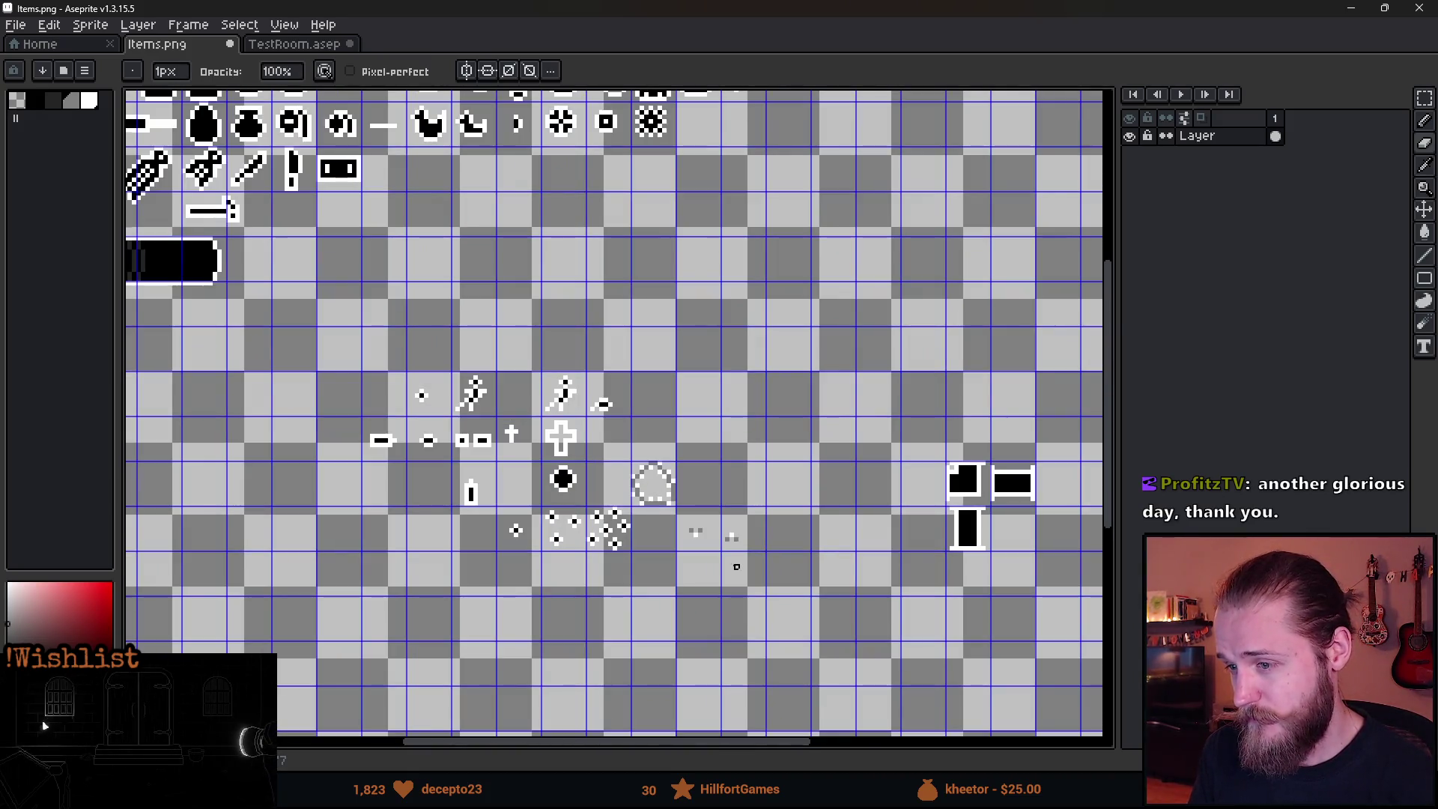
scroll(737, 567, up, 4)
key(v)
key(ctrl+z)
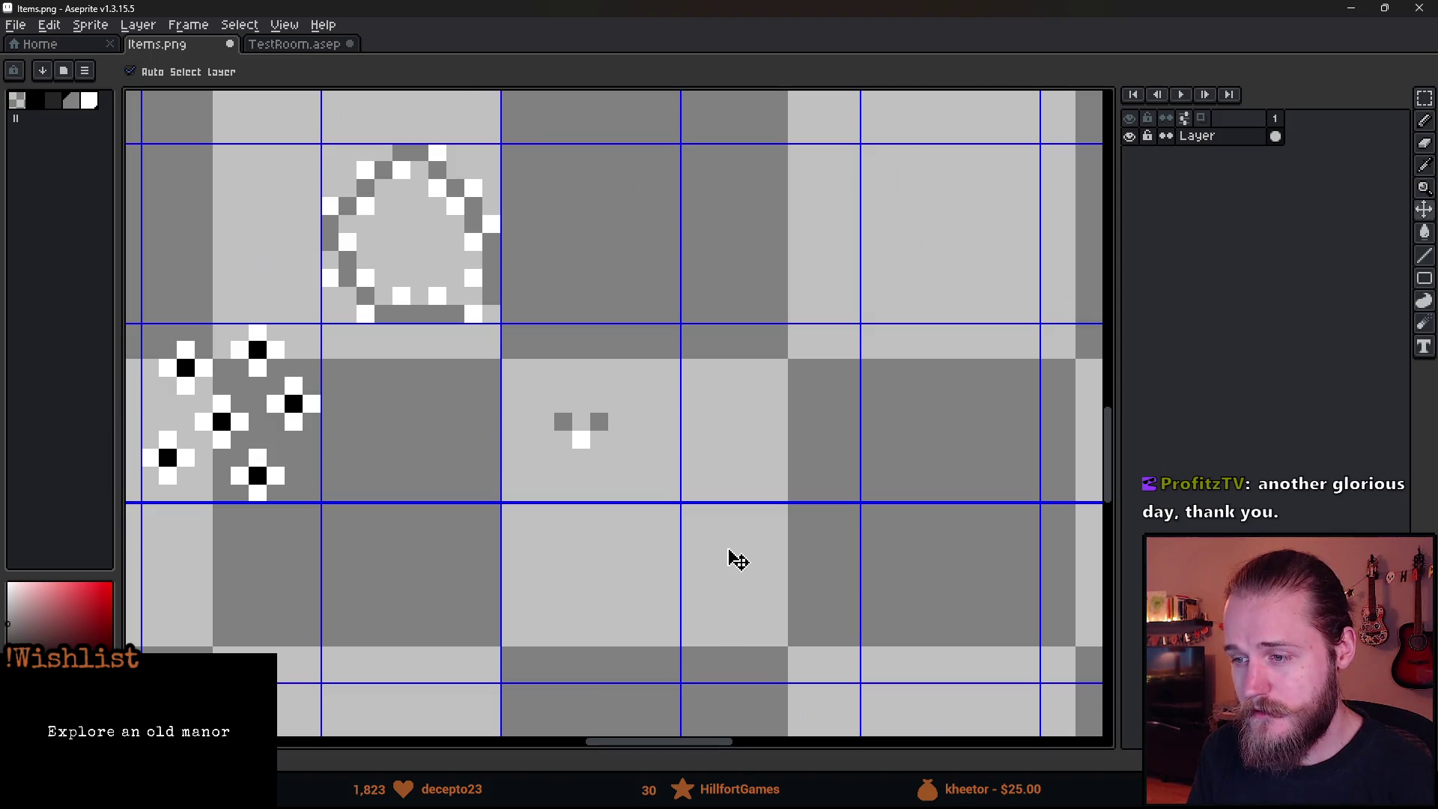
key(b)
key(alt+Tab)
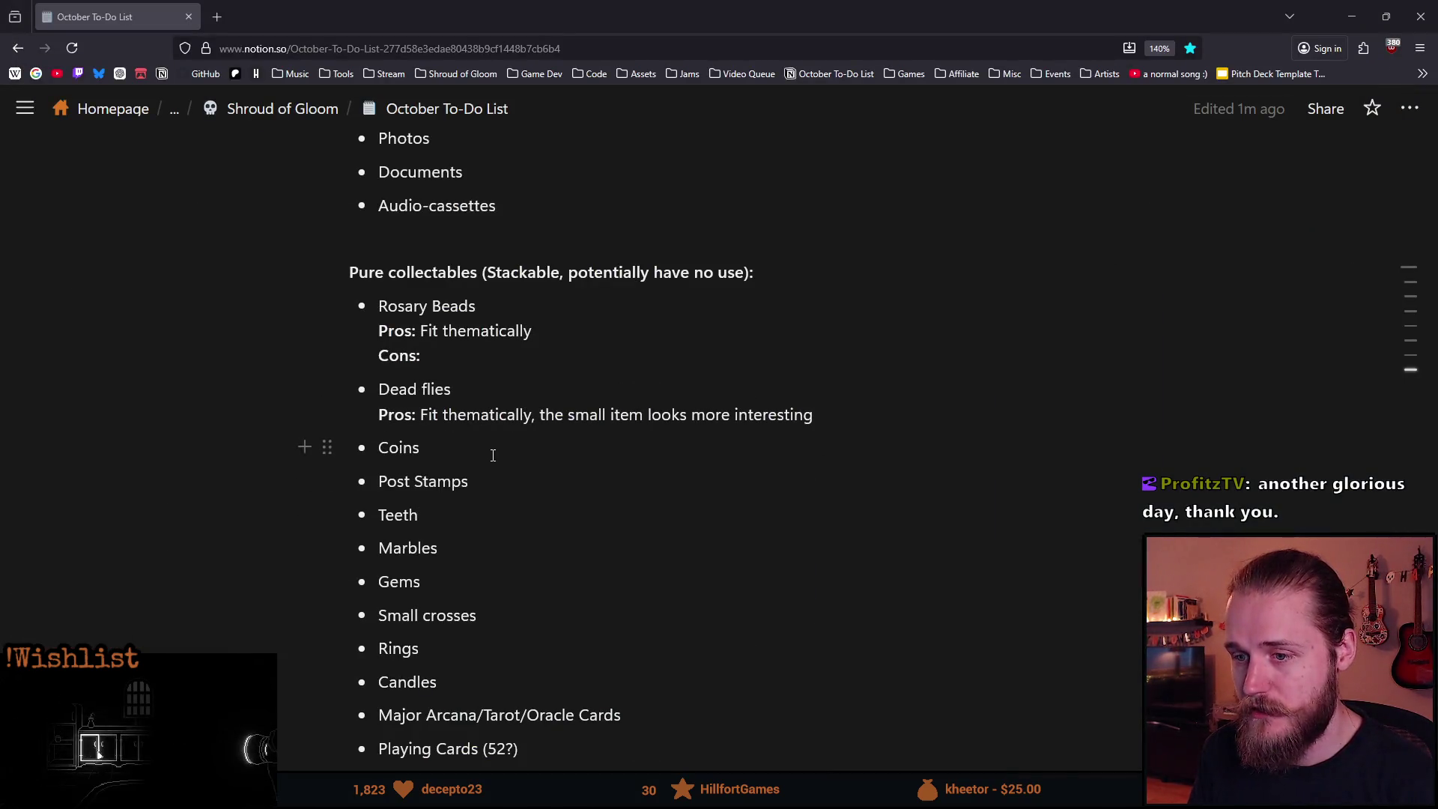
Insert a new 'Dead spider:' bullet above Coins.
click(572, 460)
key(Home)
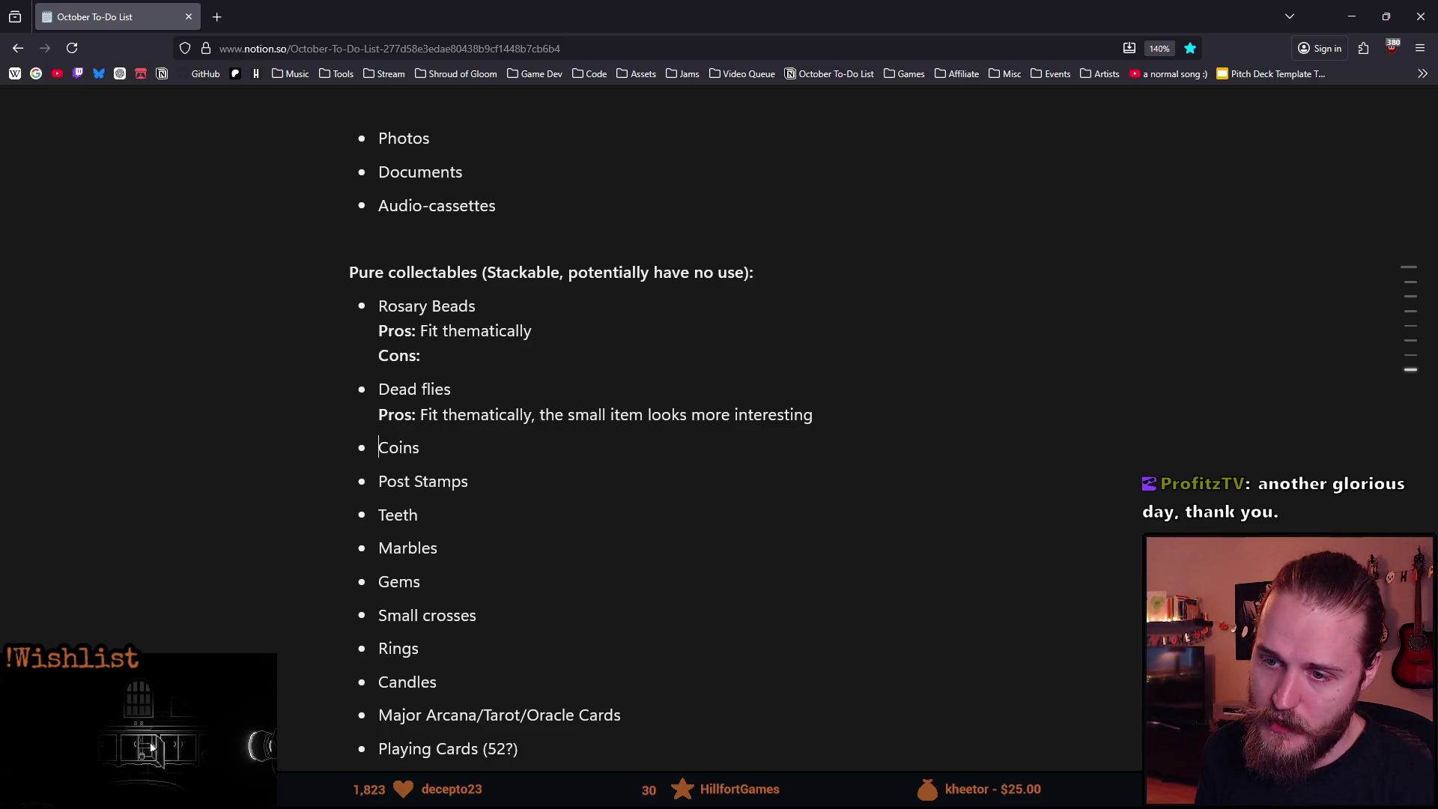
key(Return)
text(ead spider:)
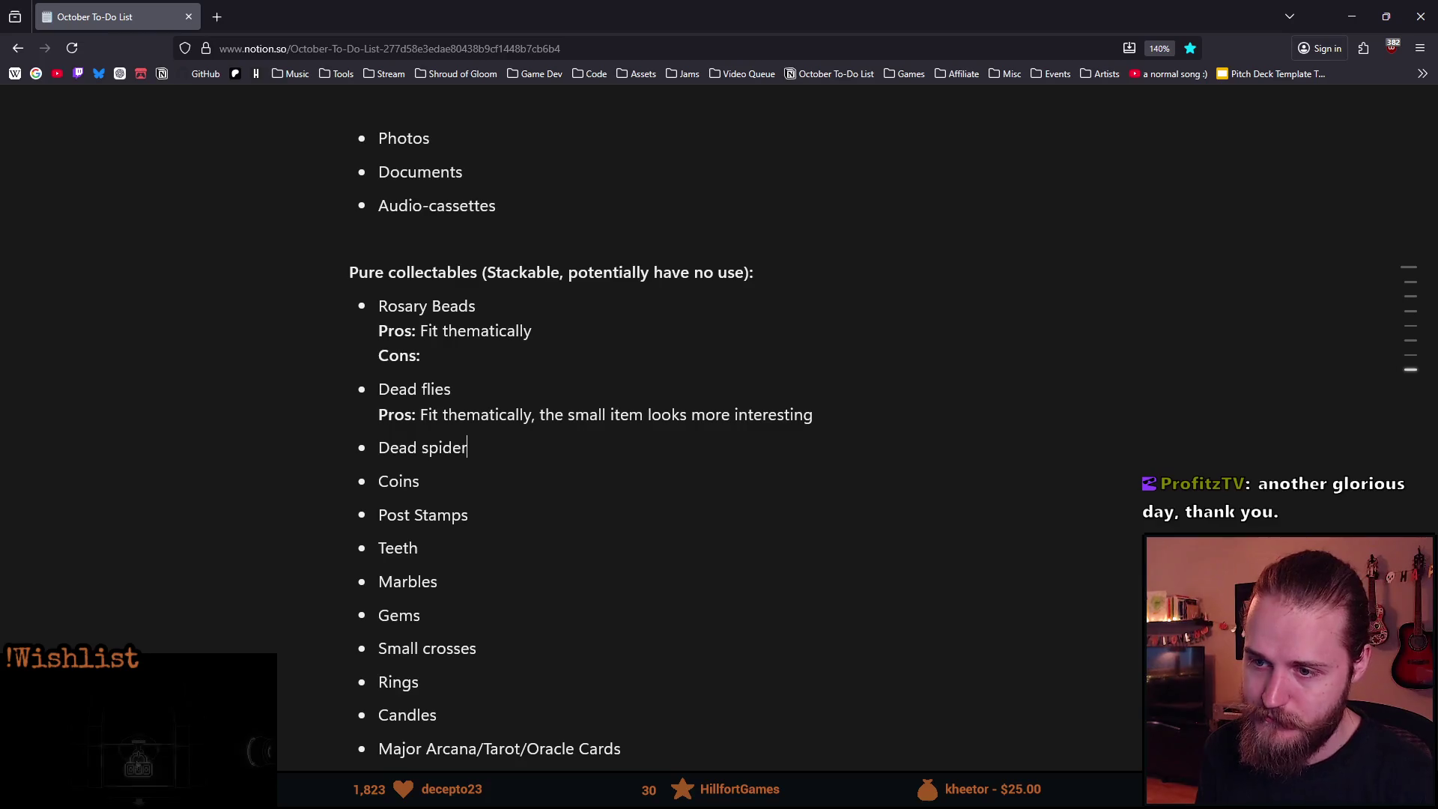
Give Dead spider bold 'Pros: We already have cobwebs' and 'Cons: It might be too obvious where to find them' lines.
key(shift+Return)
key(ctrl+b)
text(P)
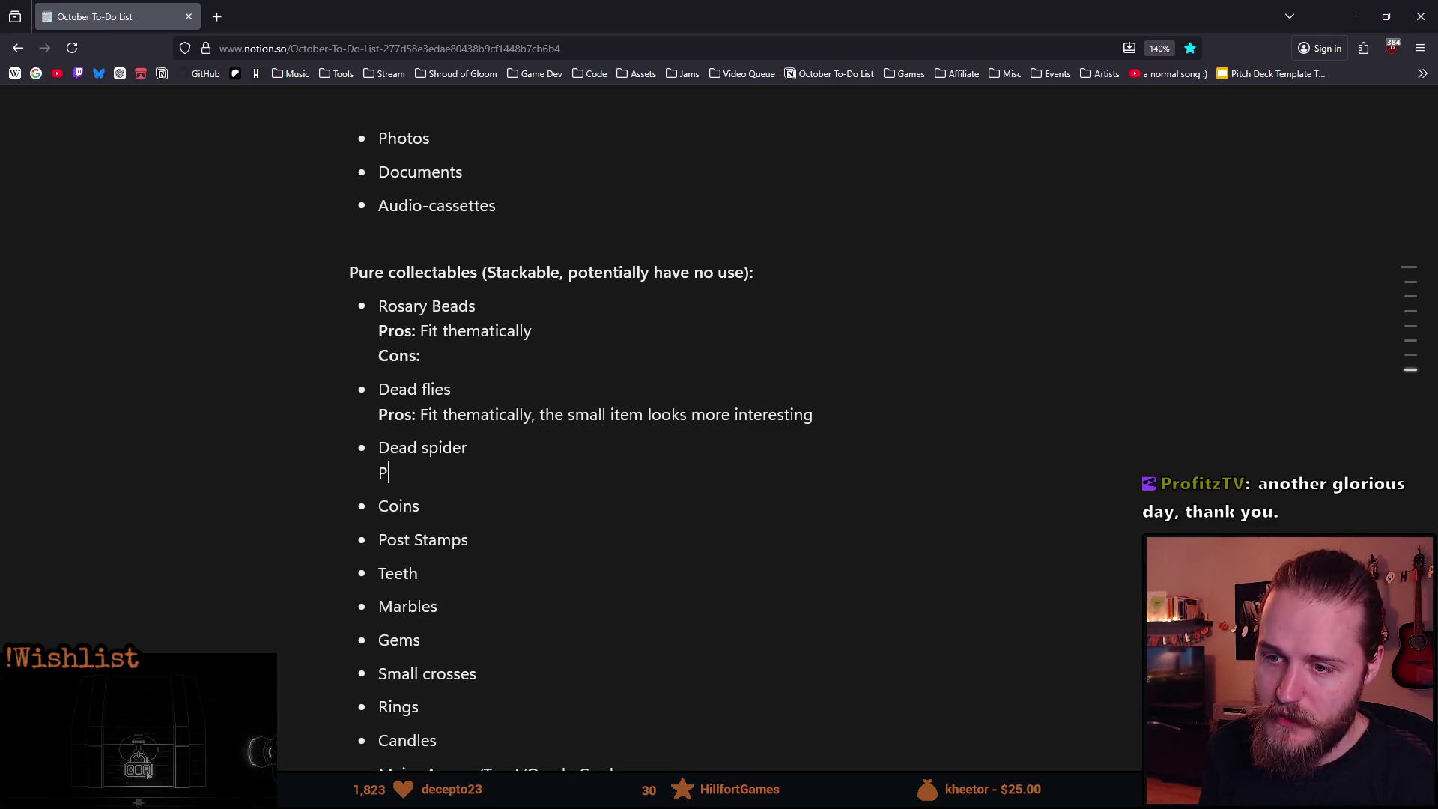
text(ros: )
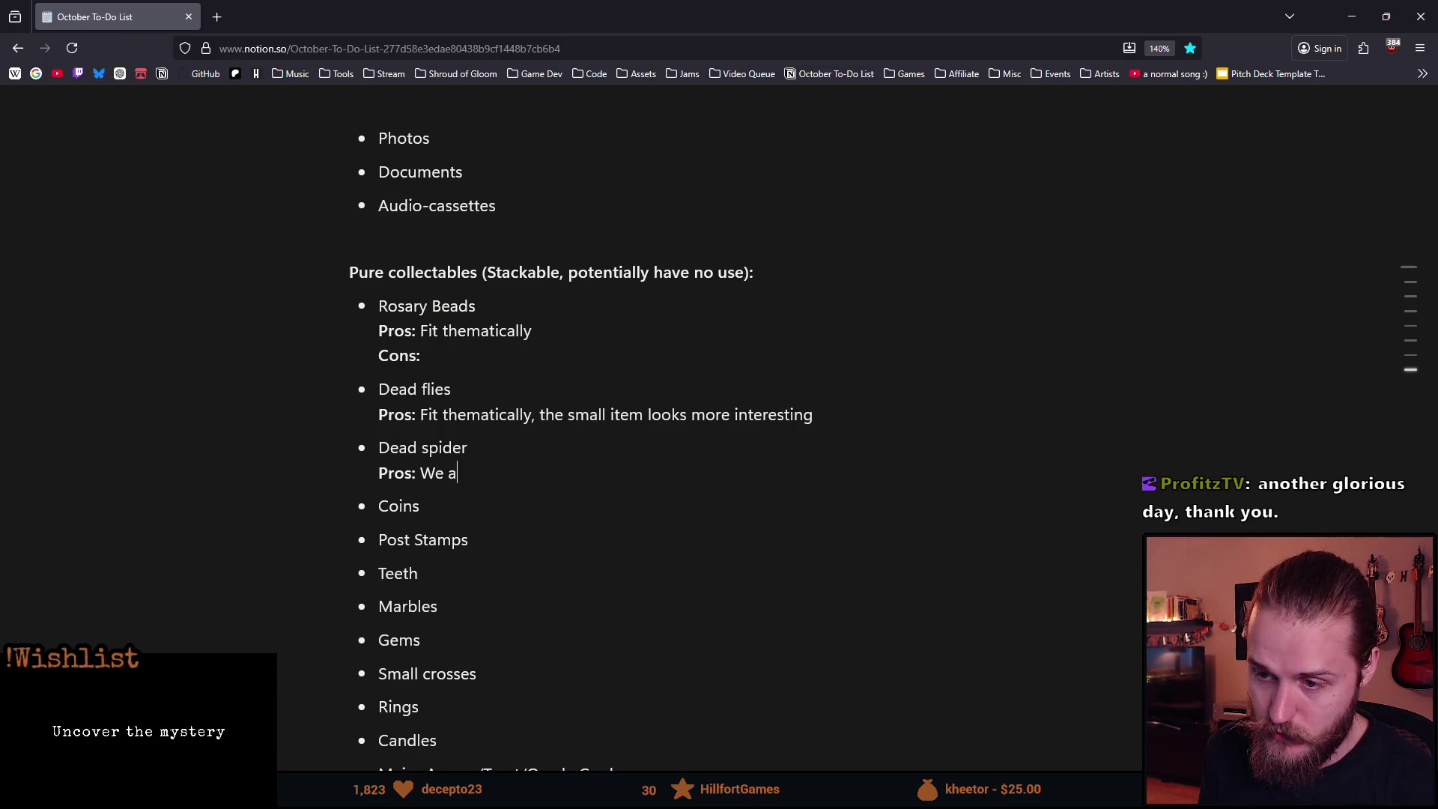
text(webs)
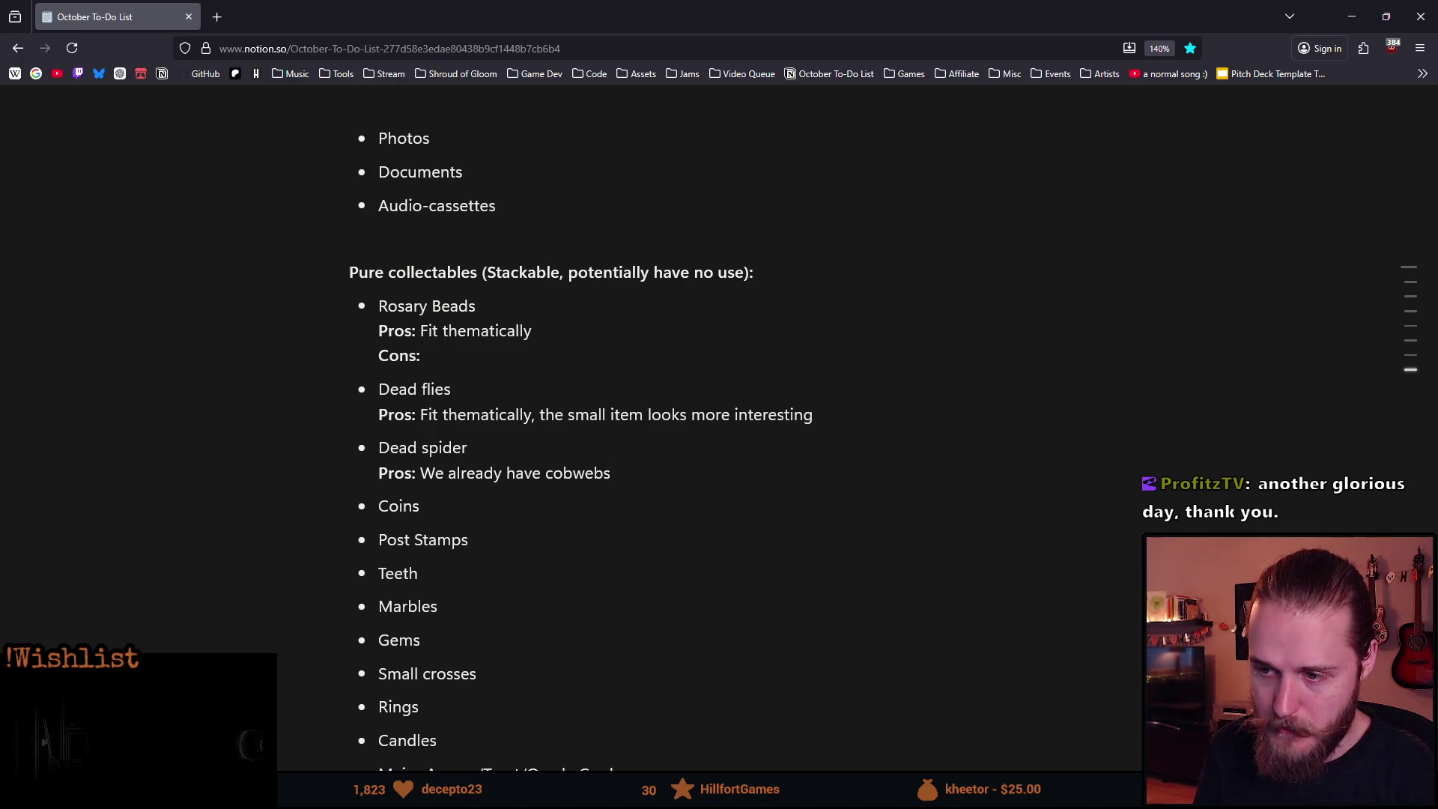
key(shift+Return)
text(Cons: )
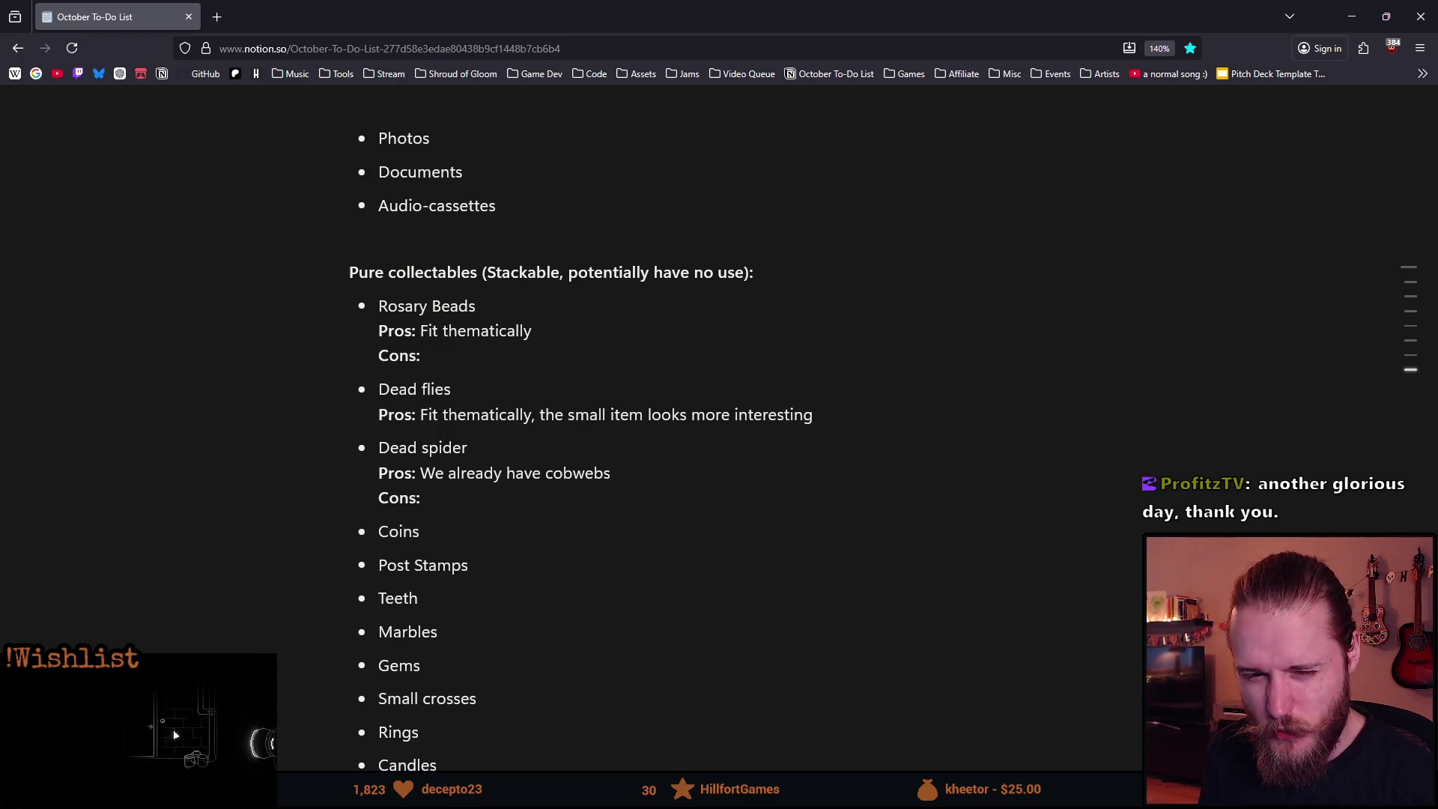
text(It might be too obvious where to find them)
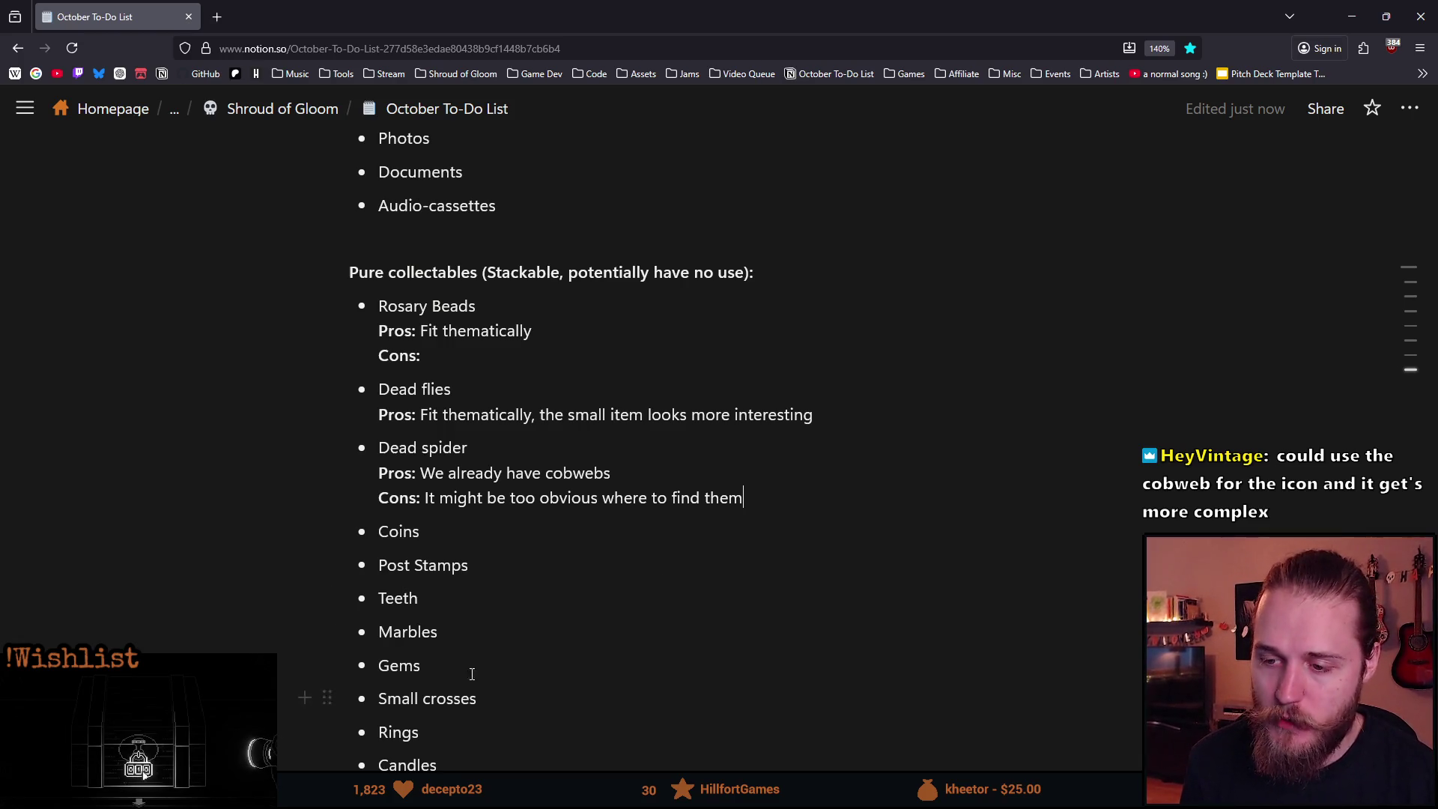
double_click(397, 600)
click(447, 603)
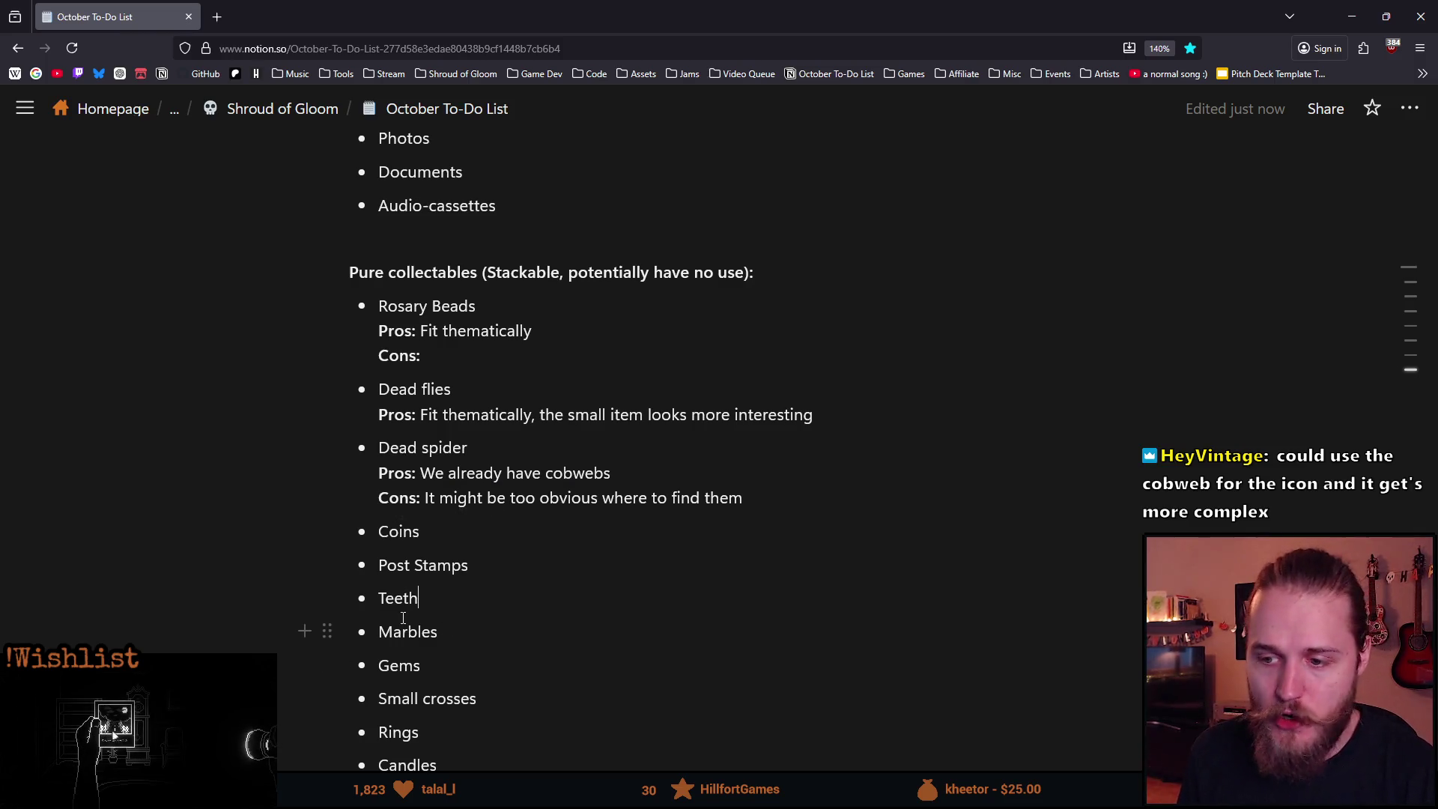
double_click(406, 593)
click(498, 594)
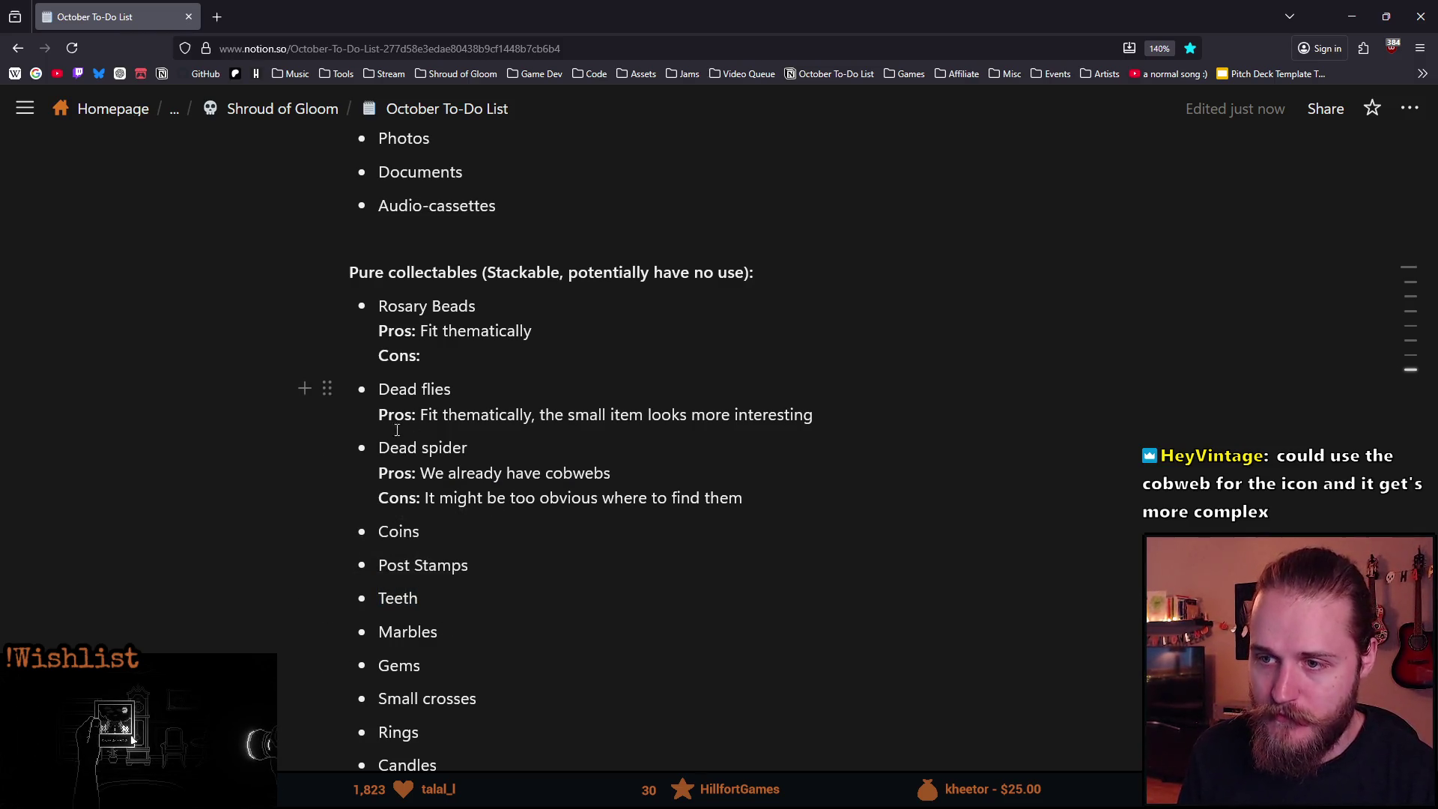
double_click(412, 305)
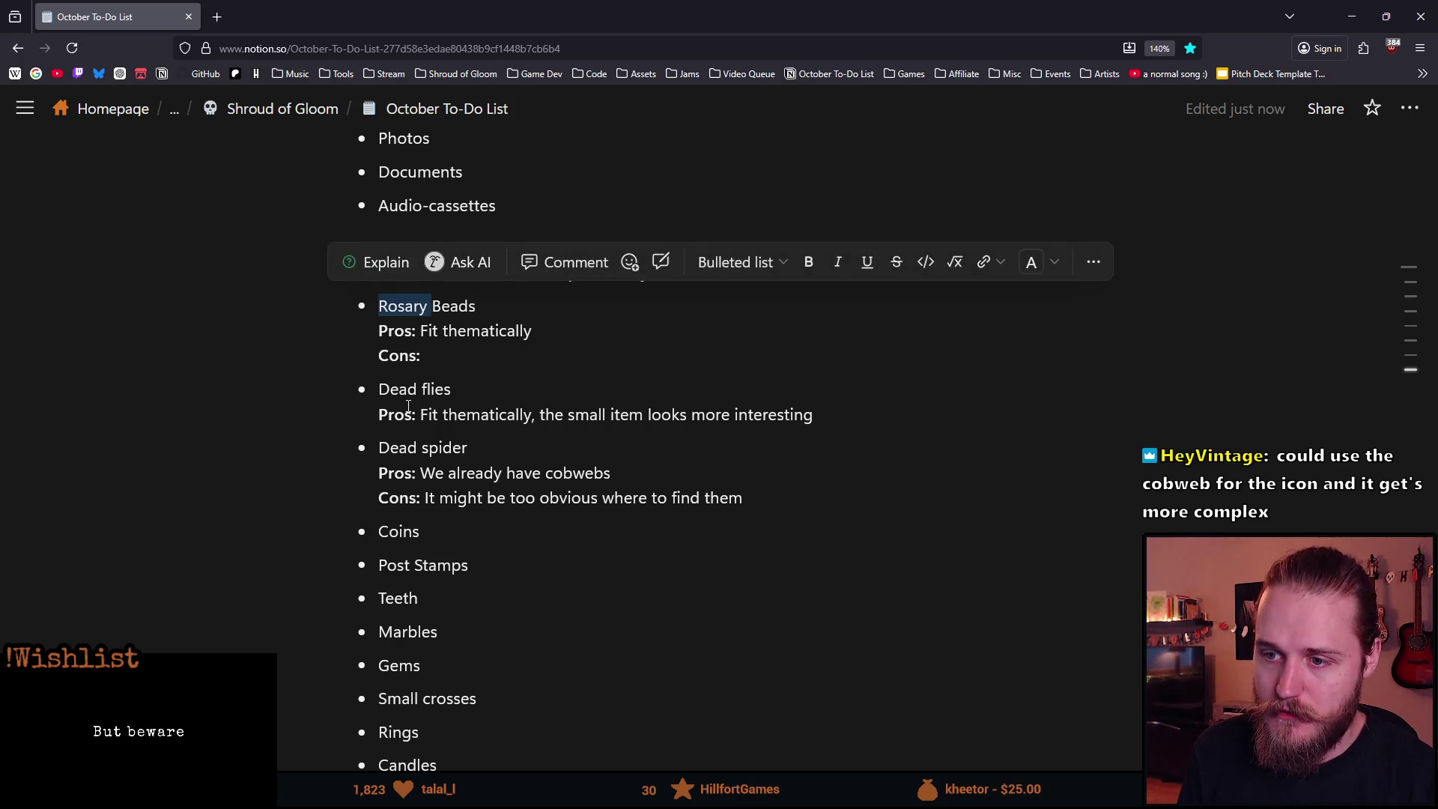
mouse_move(380, 390)
mouse_down()
mouse_move(450, 390)
mouse_move(542, 420)
mouse_up()
click(507, 473)
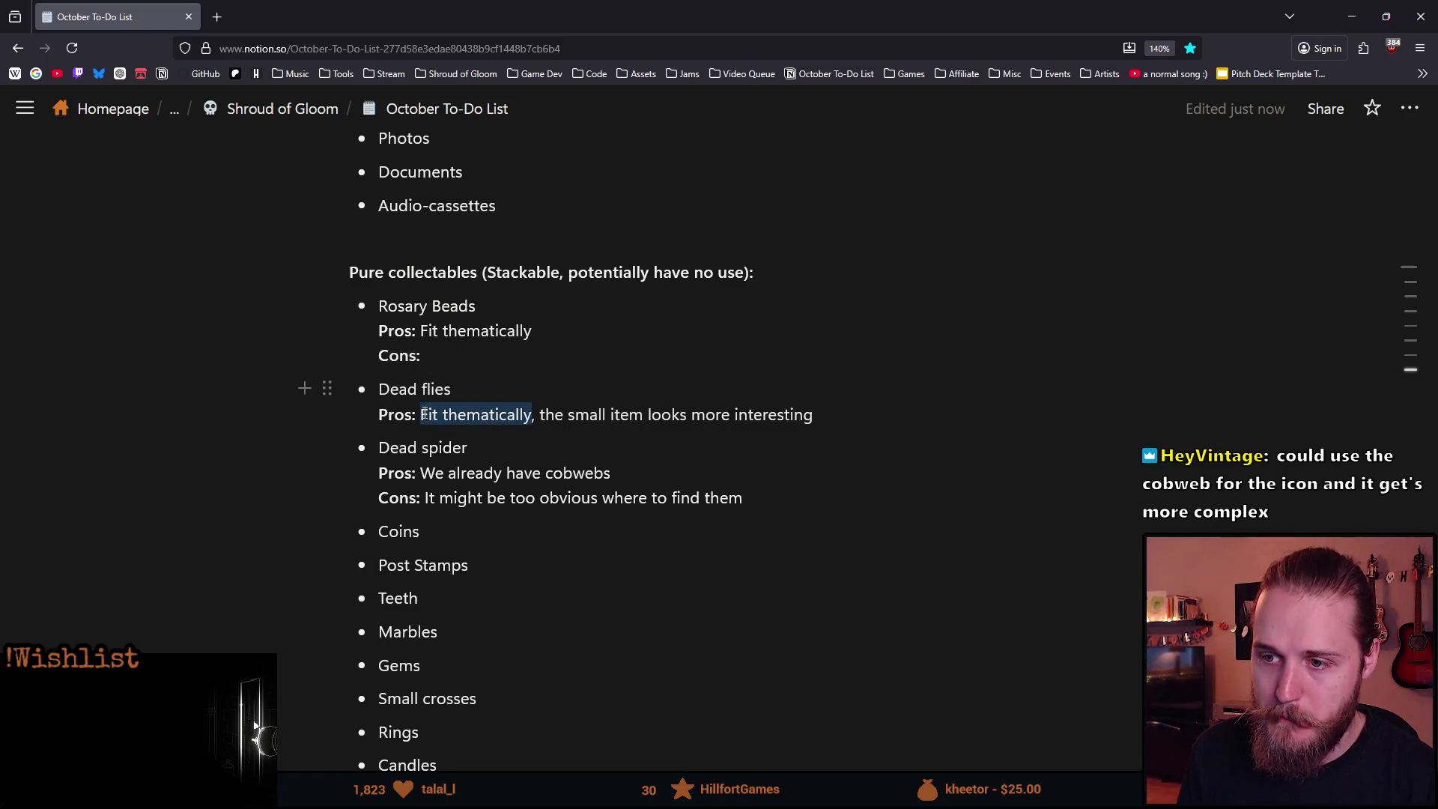
triple_click(453, 309)
drag(420, 330, 551, 331)
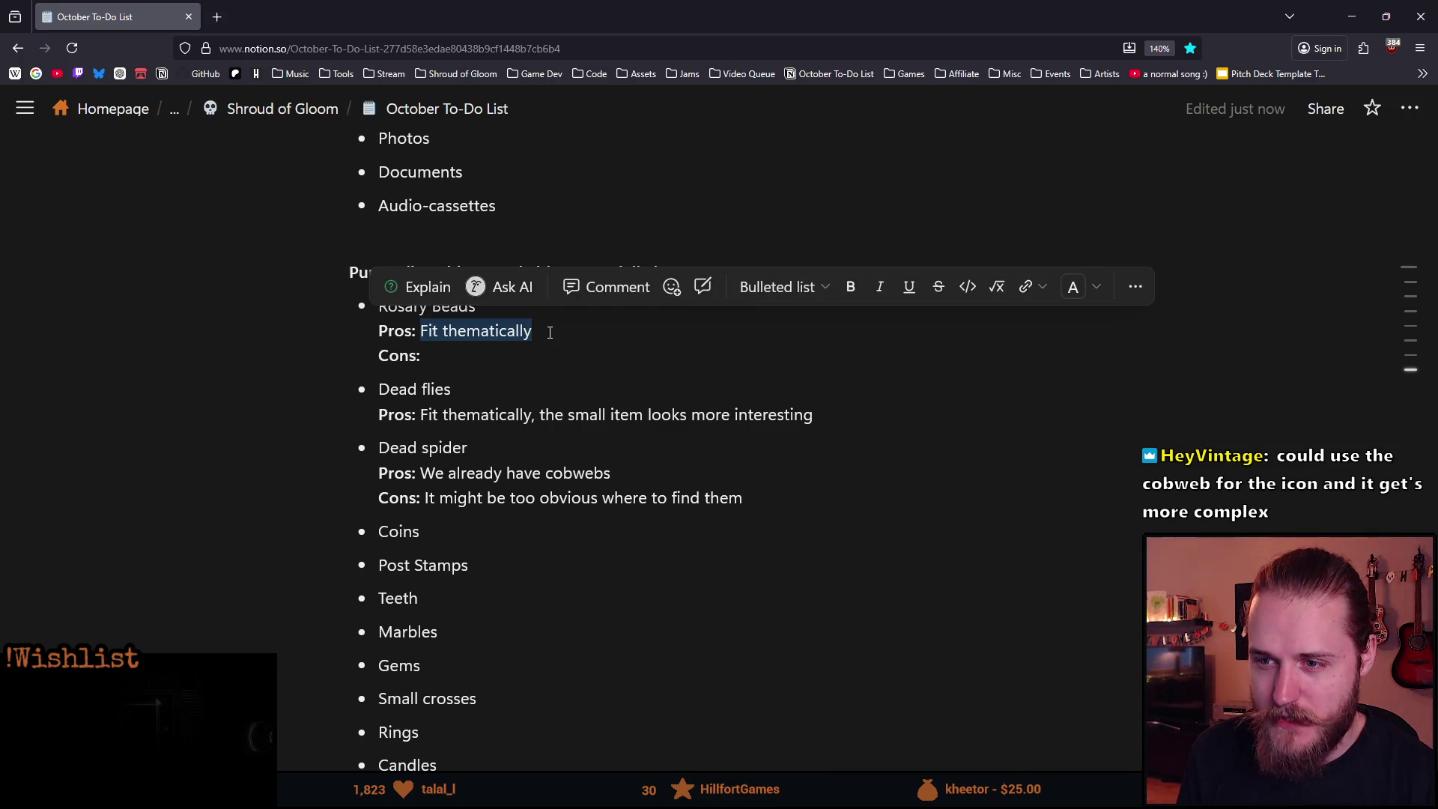
click(549, 332)
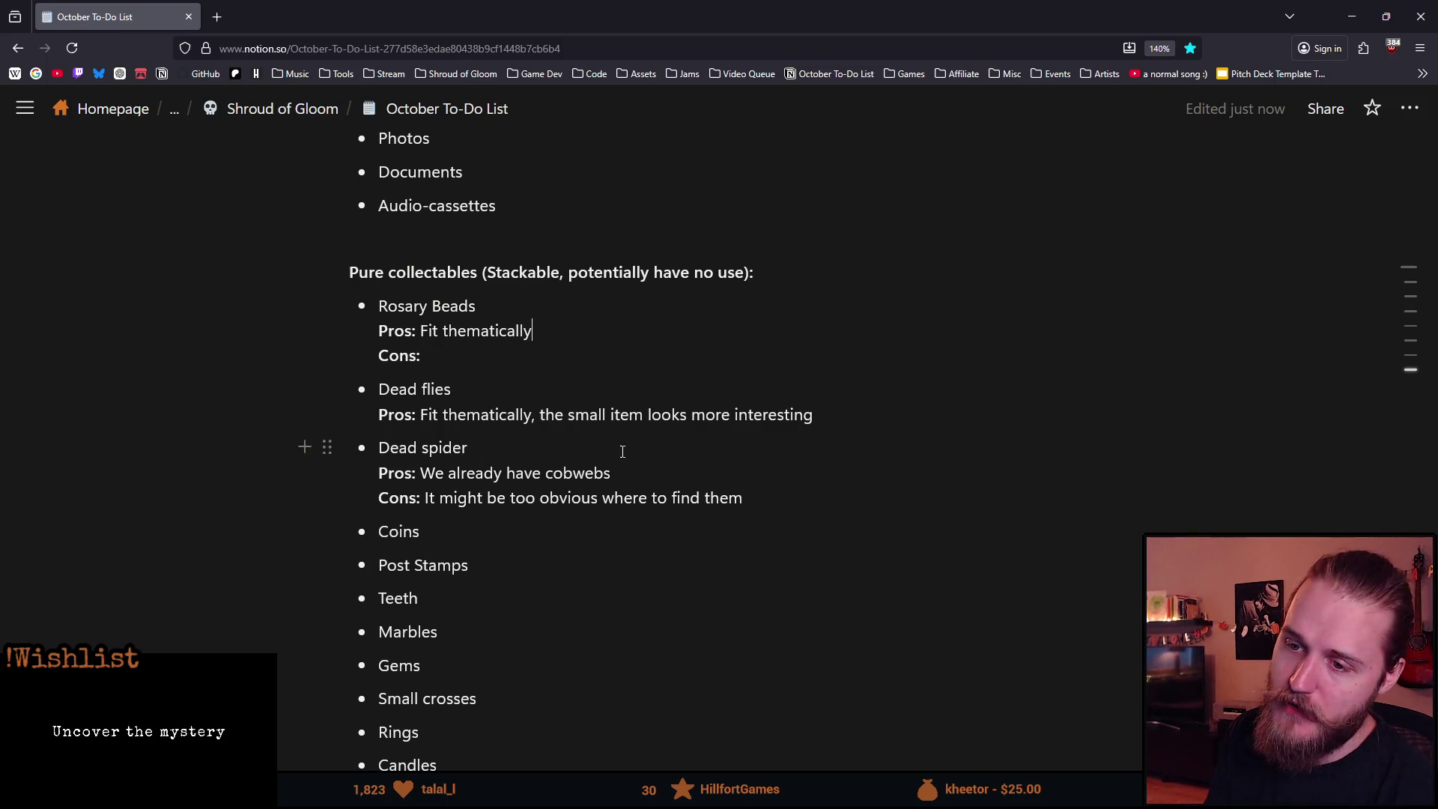
mouse_move(770, 498)
mouse_down()
mouse_move(378, 469)
mouse_move(378, 389)
mouse_move(741, 502)
mouse_move(388, 418)
mouse_move(397, 397)
mouse_up()
click(762, 502)
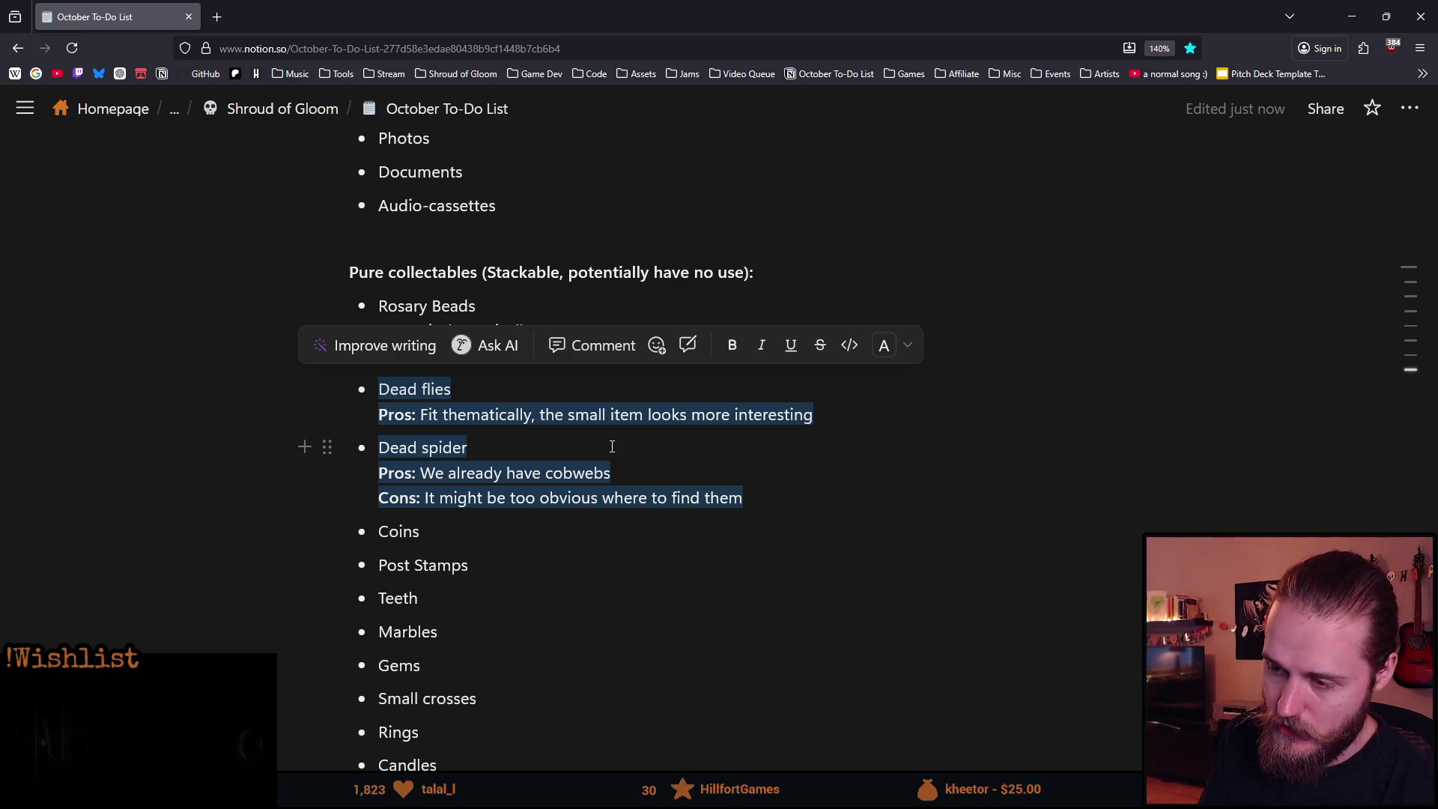
mouse_move(745, 498)
mouse_down()
mouse_move(495, 455)
mouse_move(381, 401)
mouse_up()
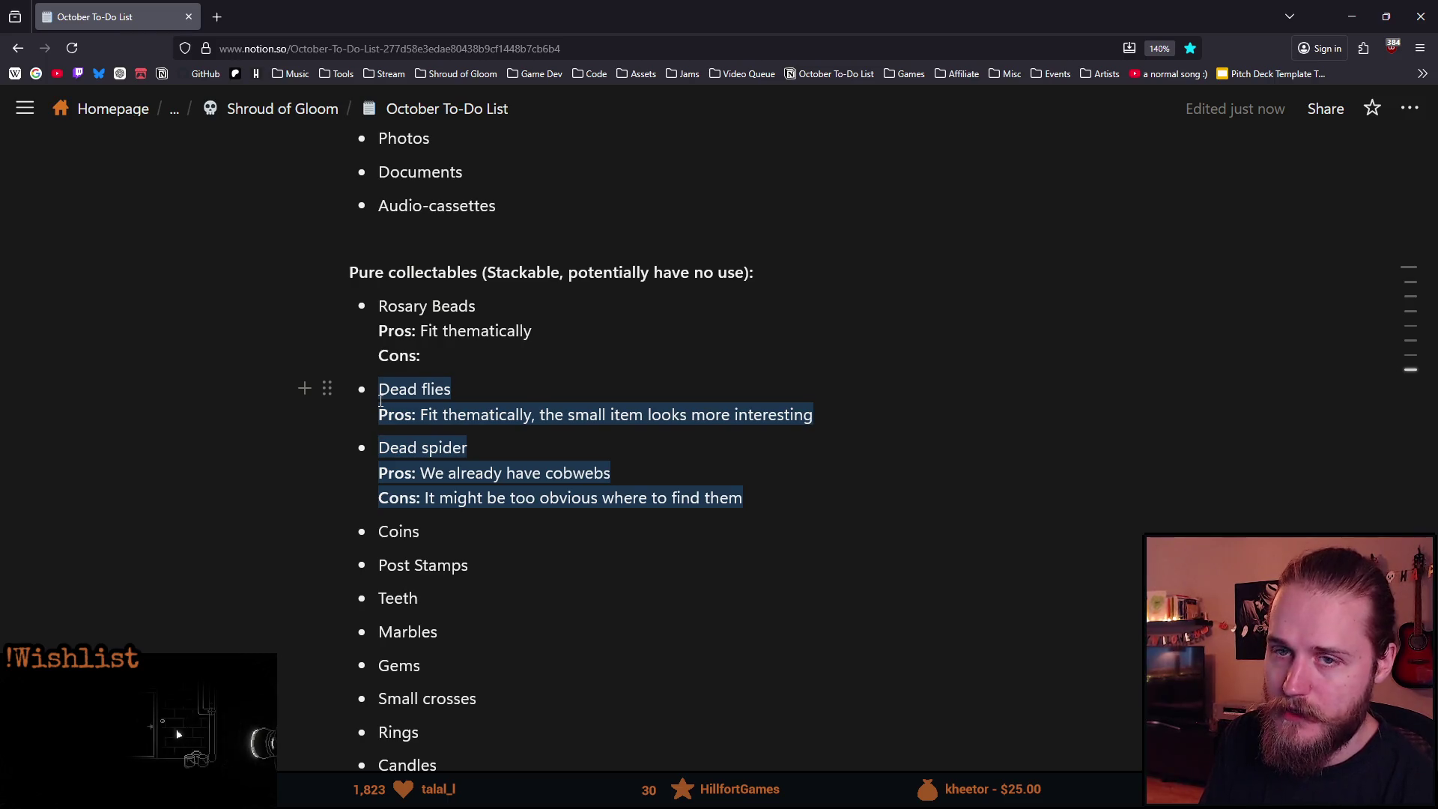
drag(380, 401, 375, 397)
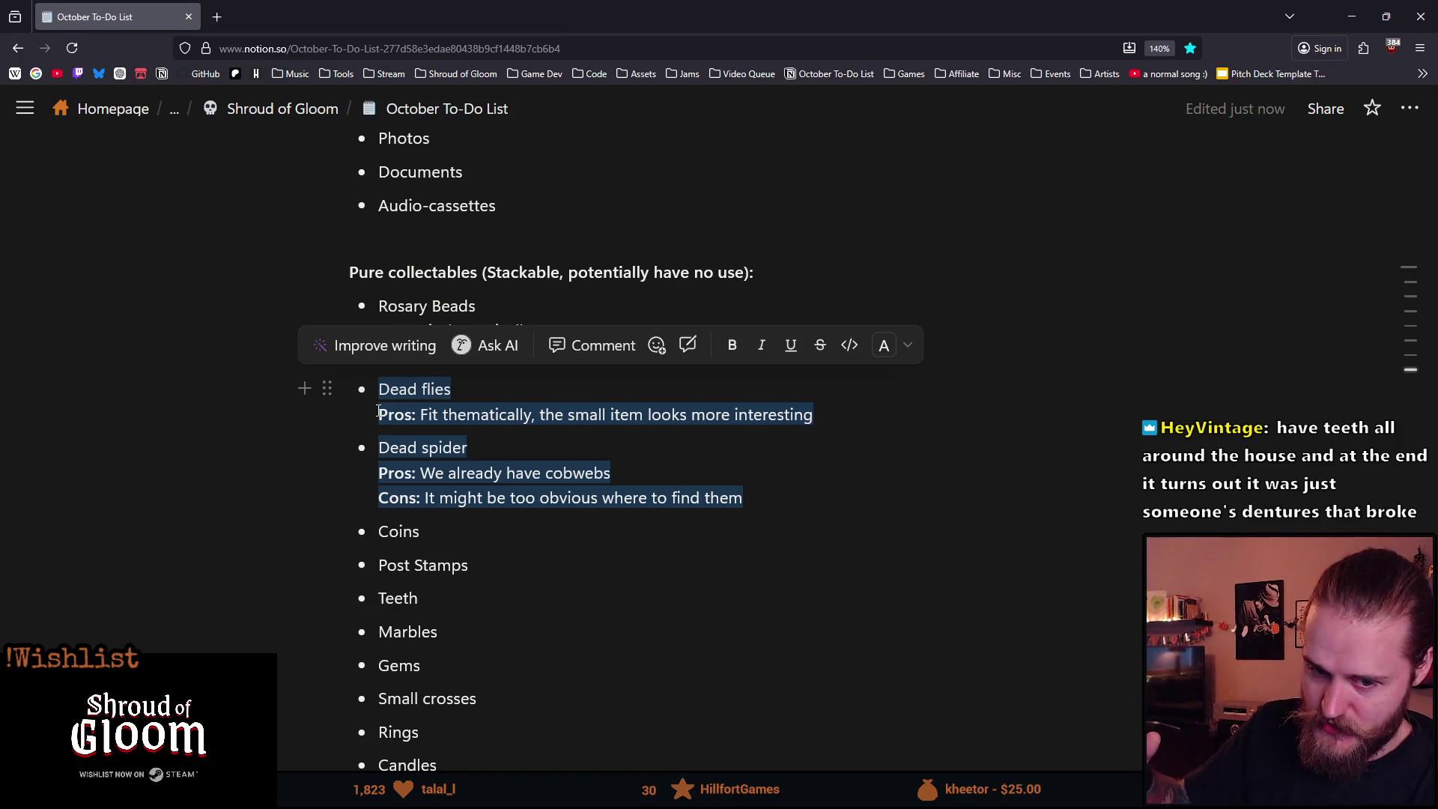
key(shift+Up)
key(shift+Up)
key(shift+Up)
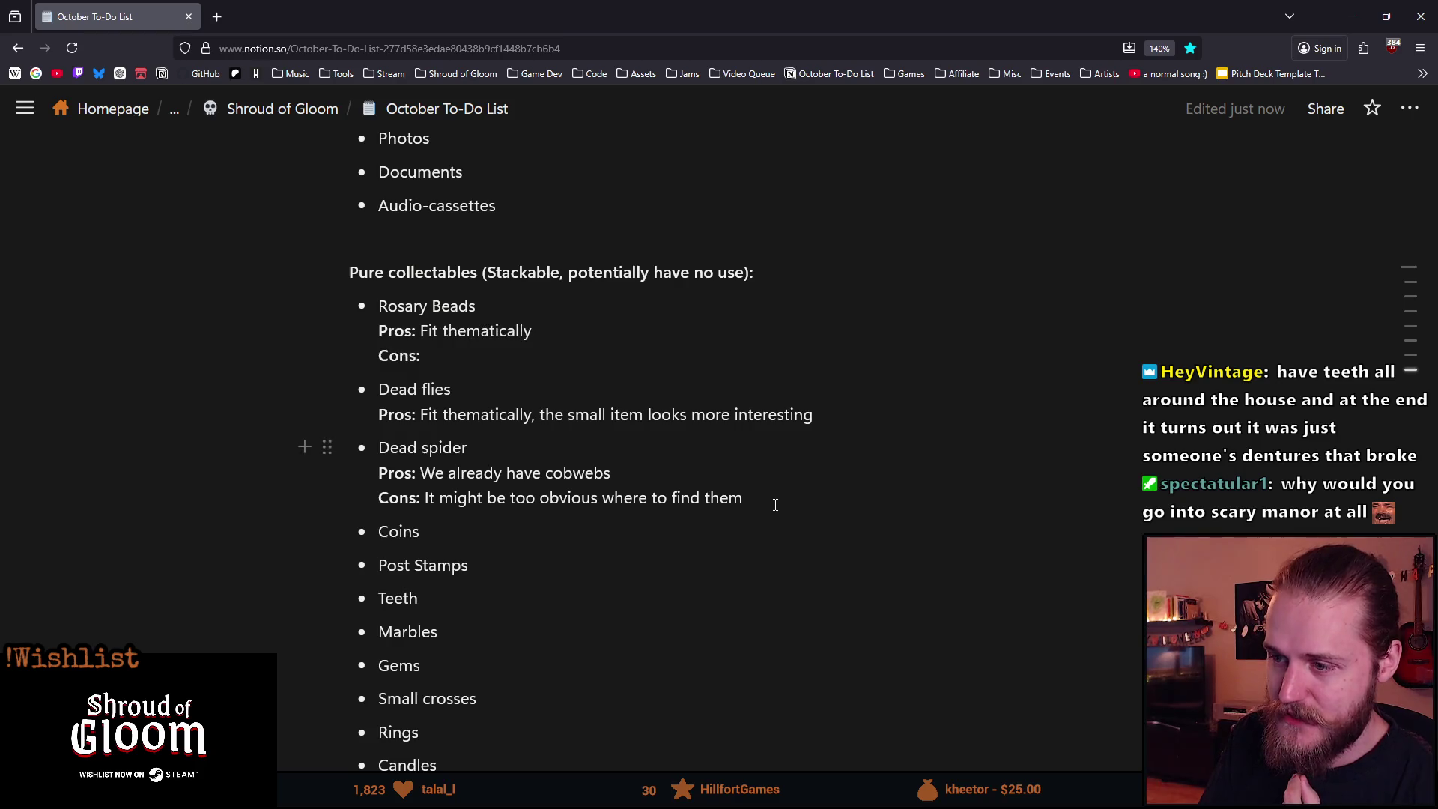
key(shift+Down)
key(shift+Down)
key(shift+Down)
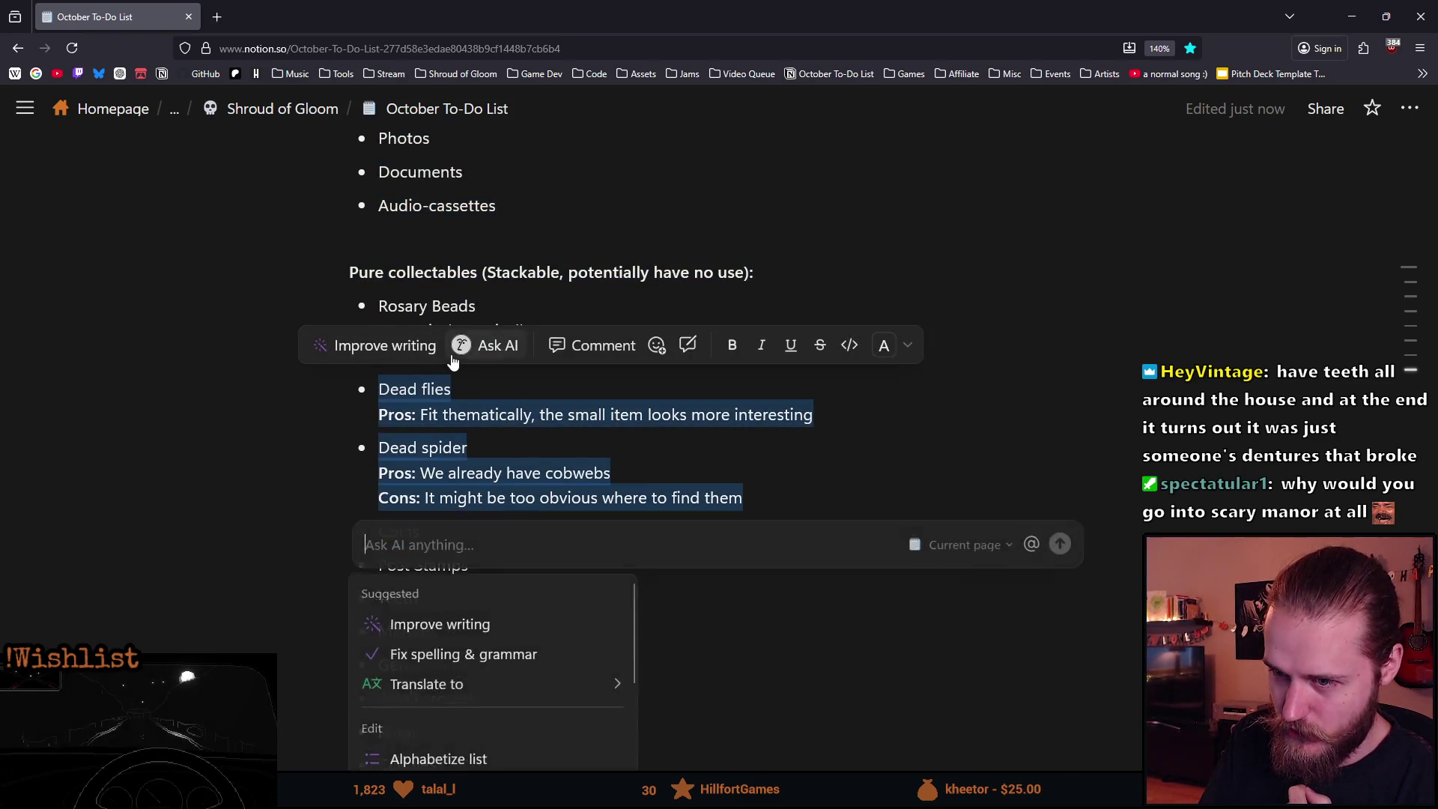
key(ctrl+j)
key(Escape)
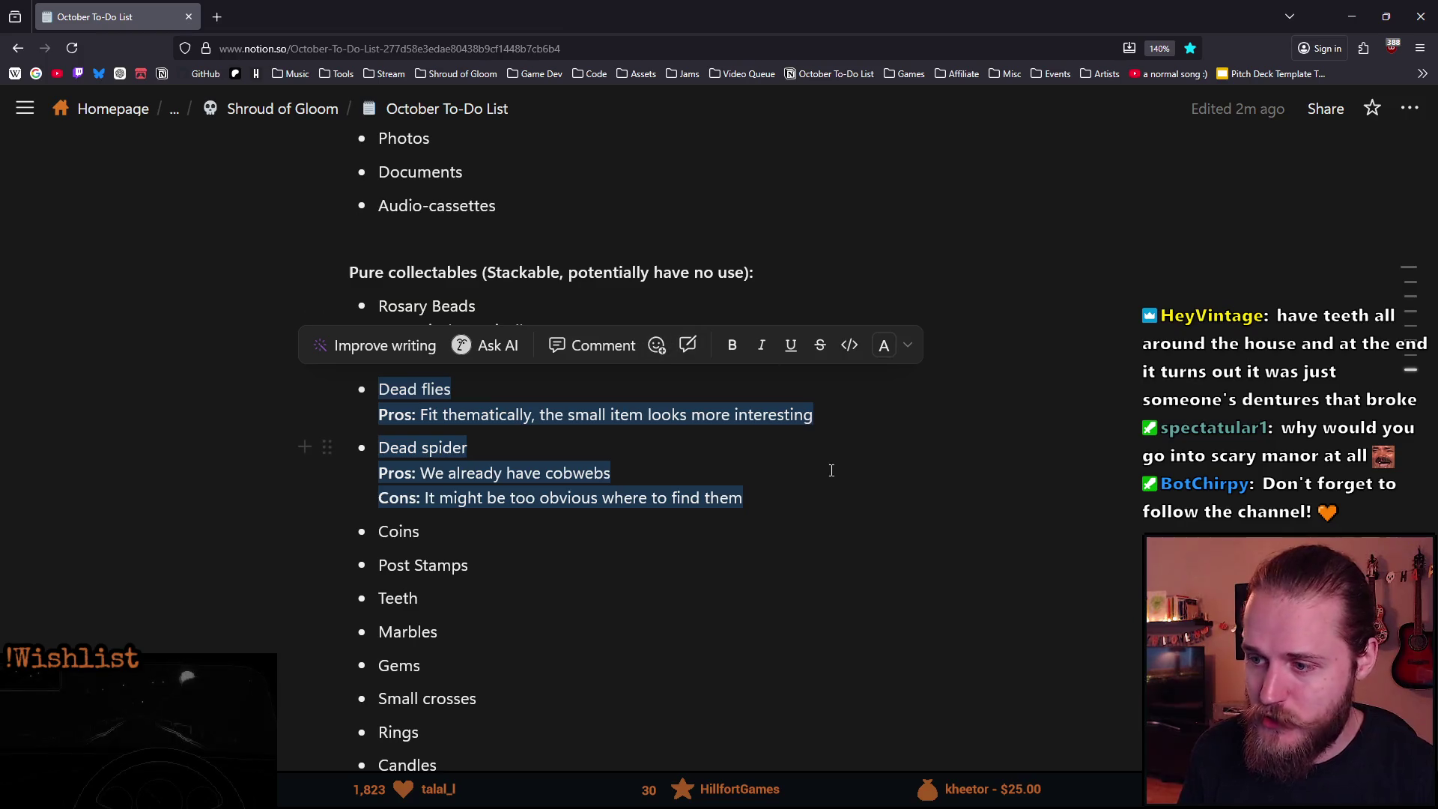
click(745, 498)
mouse_move(745, 497)
mouse_down()
mouse_move(378, 305)
mouse_move(475, 366)
mouse_move(776, 499)
mouse_move(761, 505)
mouse_up()
click(761, 504)
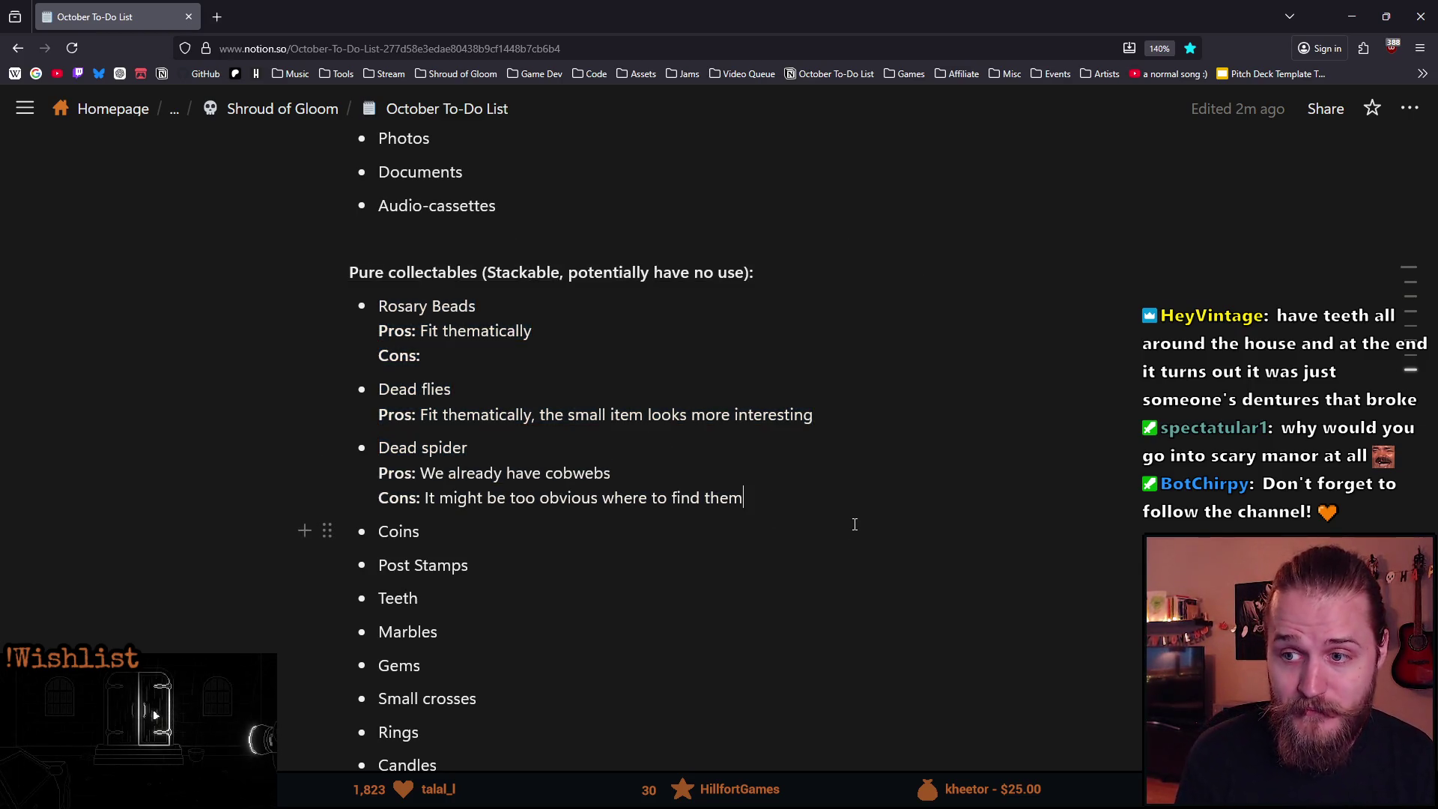
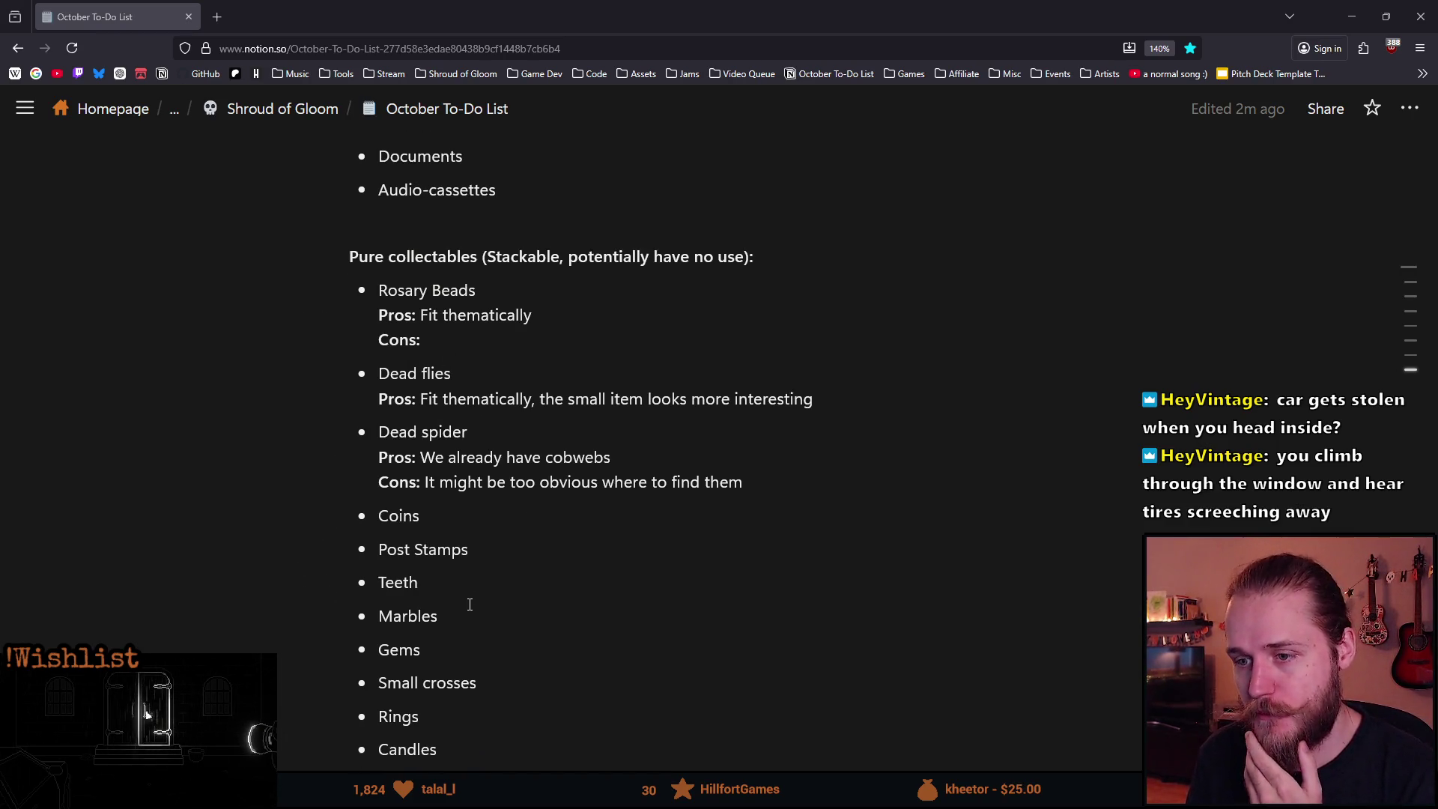
Delete the Pros and Cons lines under Dead flies, Dead spider and Rosary Beads.
scroll(524, 629, down, 3)
scroll(553, 619, up, 3)
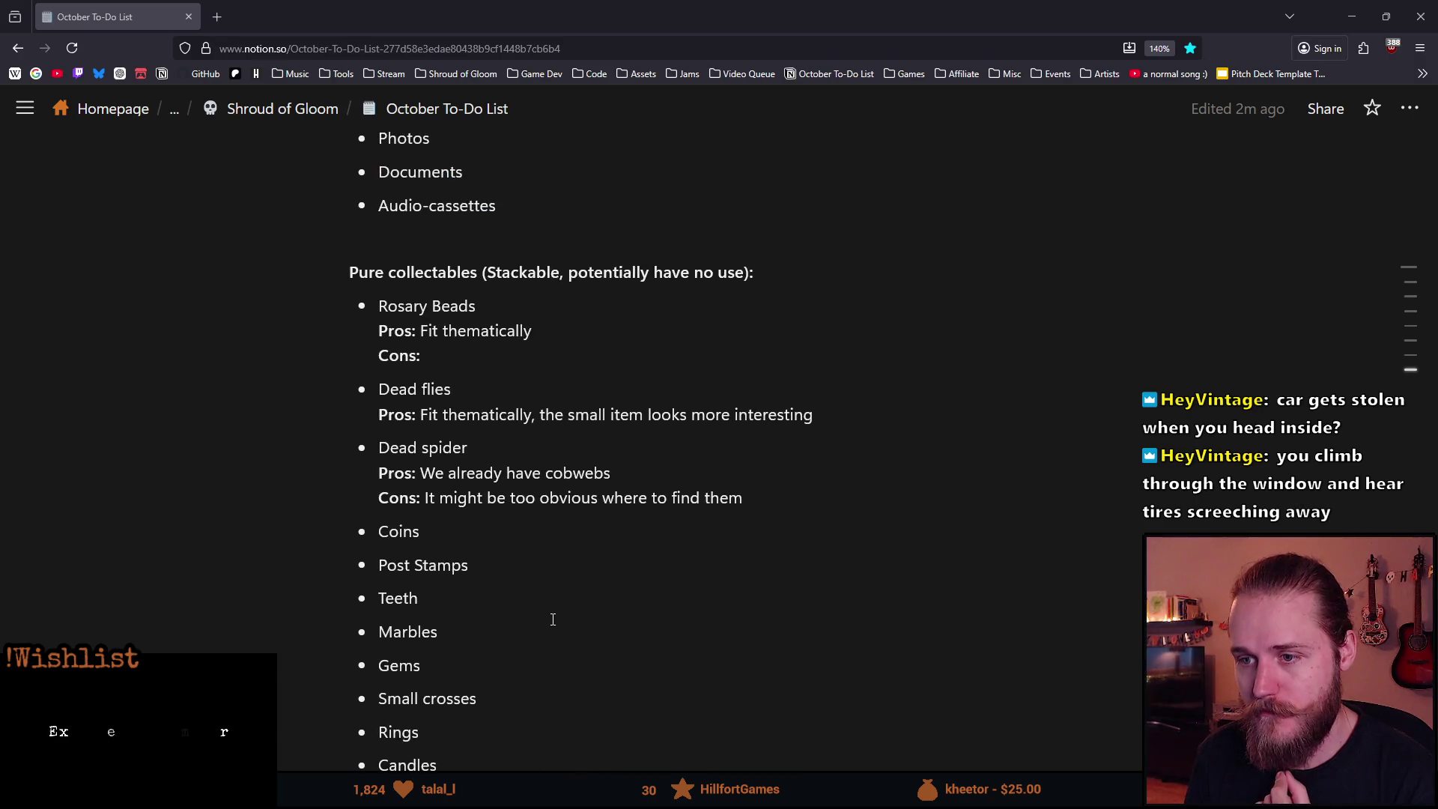
drag(833, 410, 379, 414)
key(BackSpace)
key(BackSpace)
mouse_move(748, 476)
mouse_down()
mouse_move(496, 474)
mouse_move(380, 448)
mouse_up()
key(BackSpace)
key(BackSpace)
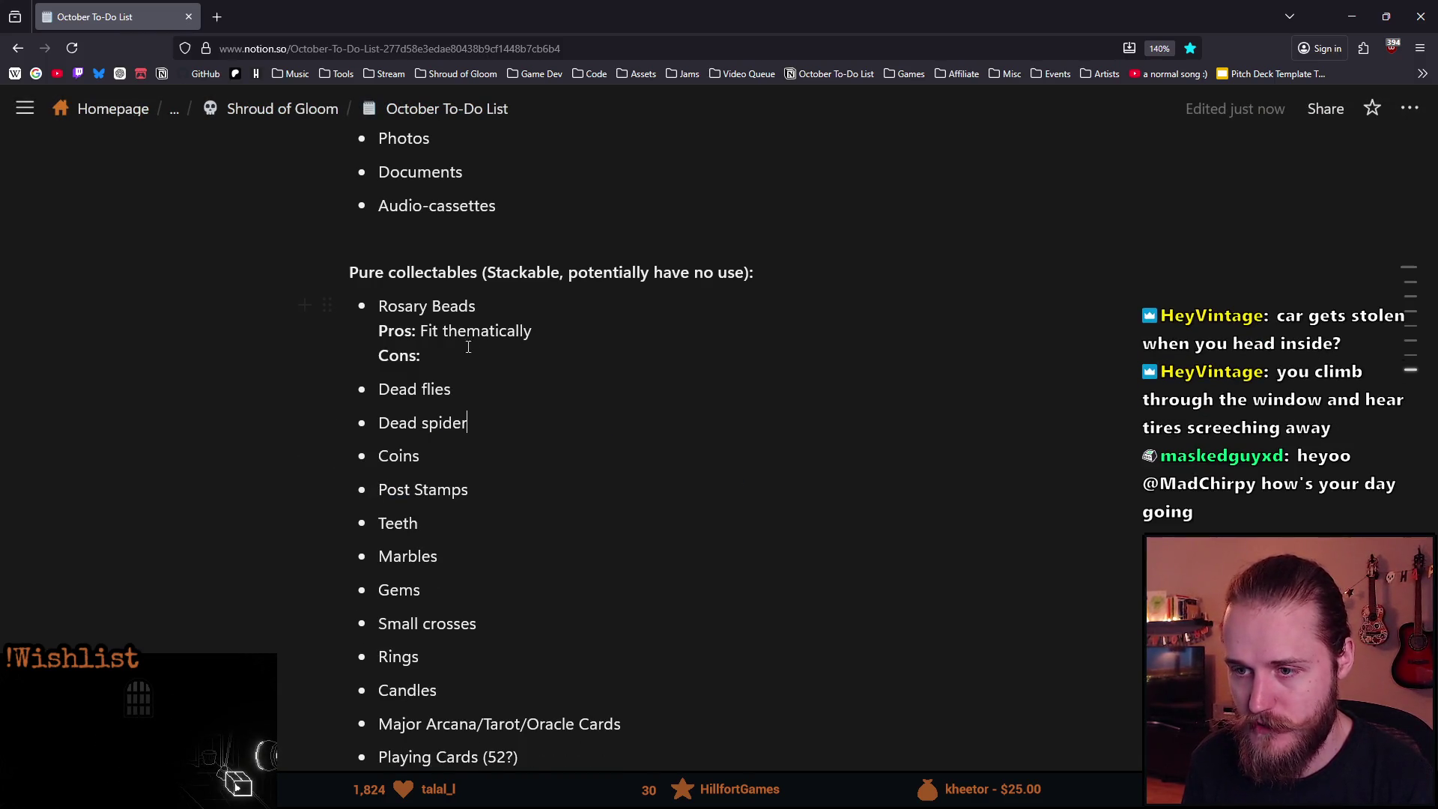
drag(492, 362, 379, 330)
key(BackSpace)
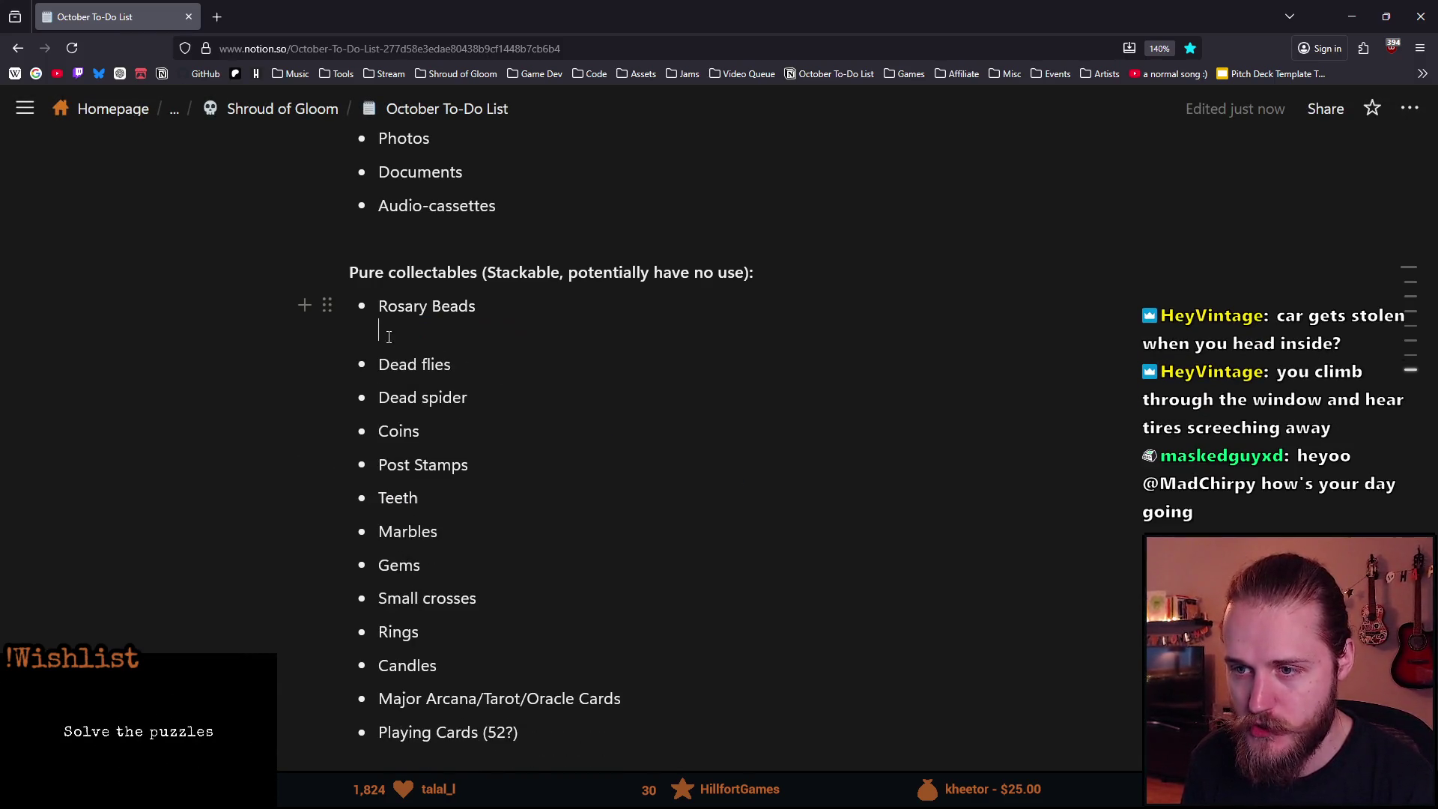
key(BackSpace)
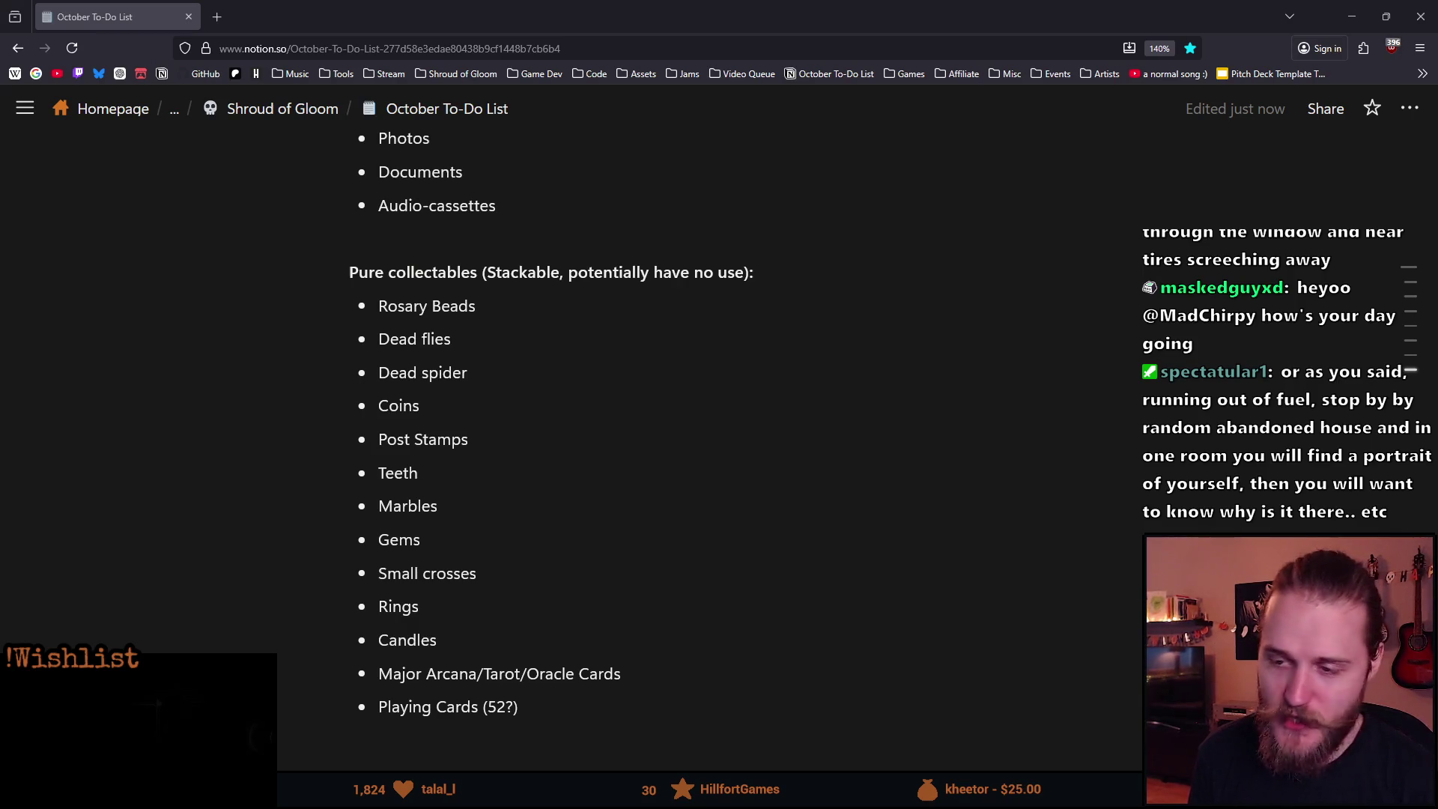
Select the collectables from Playing Cards up to Dead flies, then select the Rosary Beads item.
mouse_move(528, 712)
mouse_down()
mouse_move(427, 504)
mouse_move(418, 369)
mouse_move(396, 328)
mouse_move(420, 304)
mouse_move(457, 307)
mouse_up()
click(506, 352)
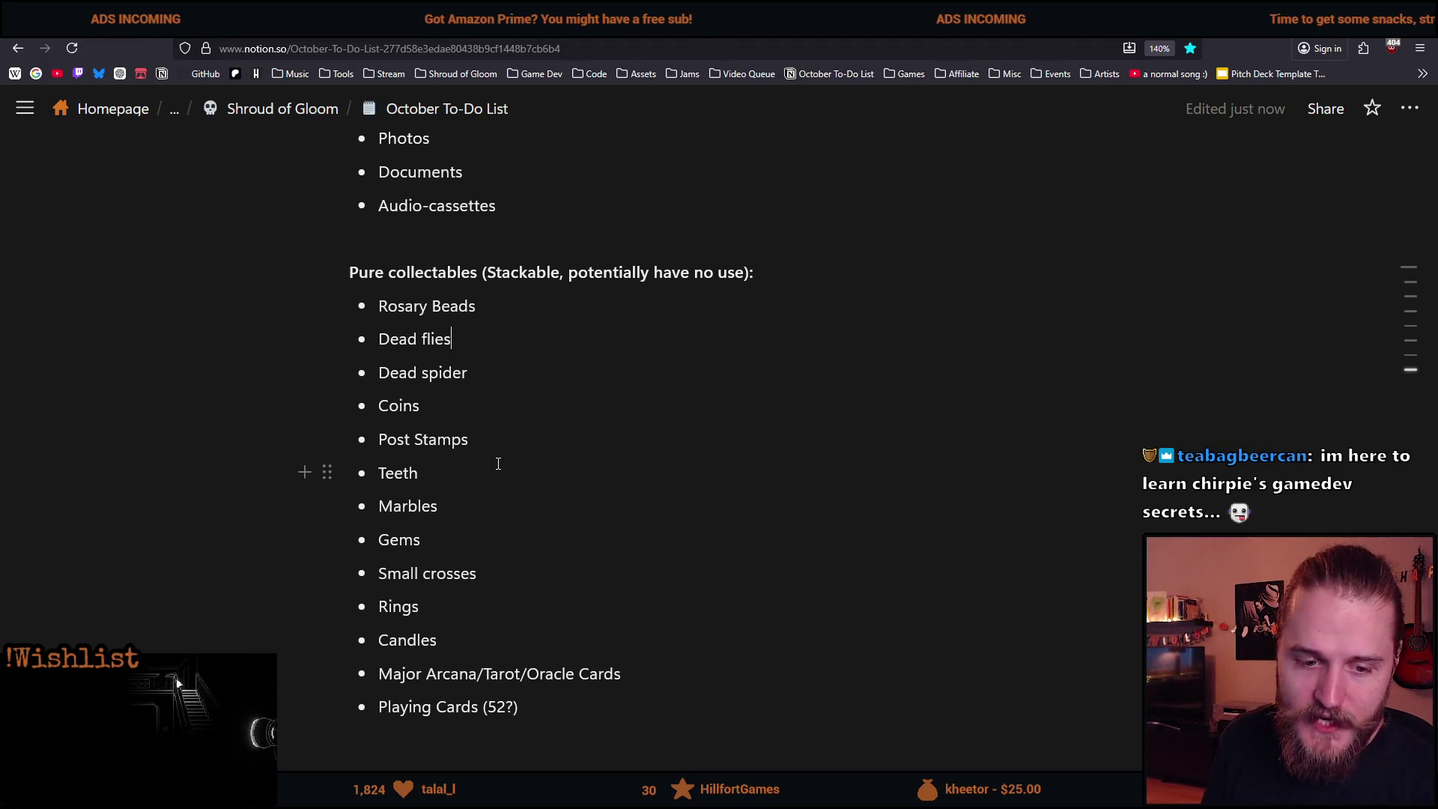
triple_click(397, 313)
click(524, 315)
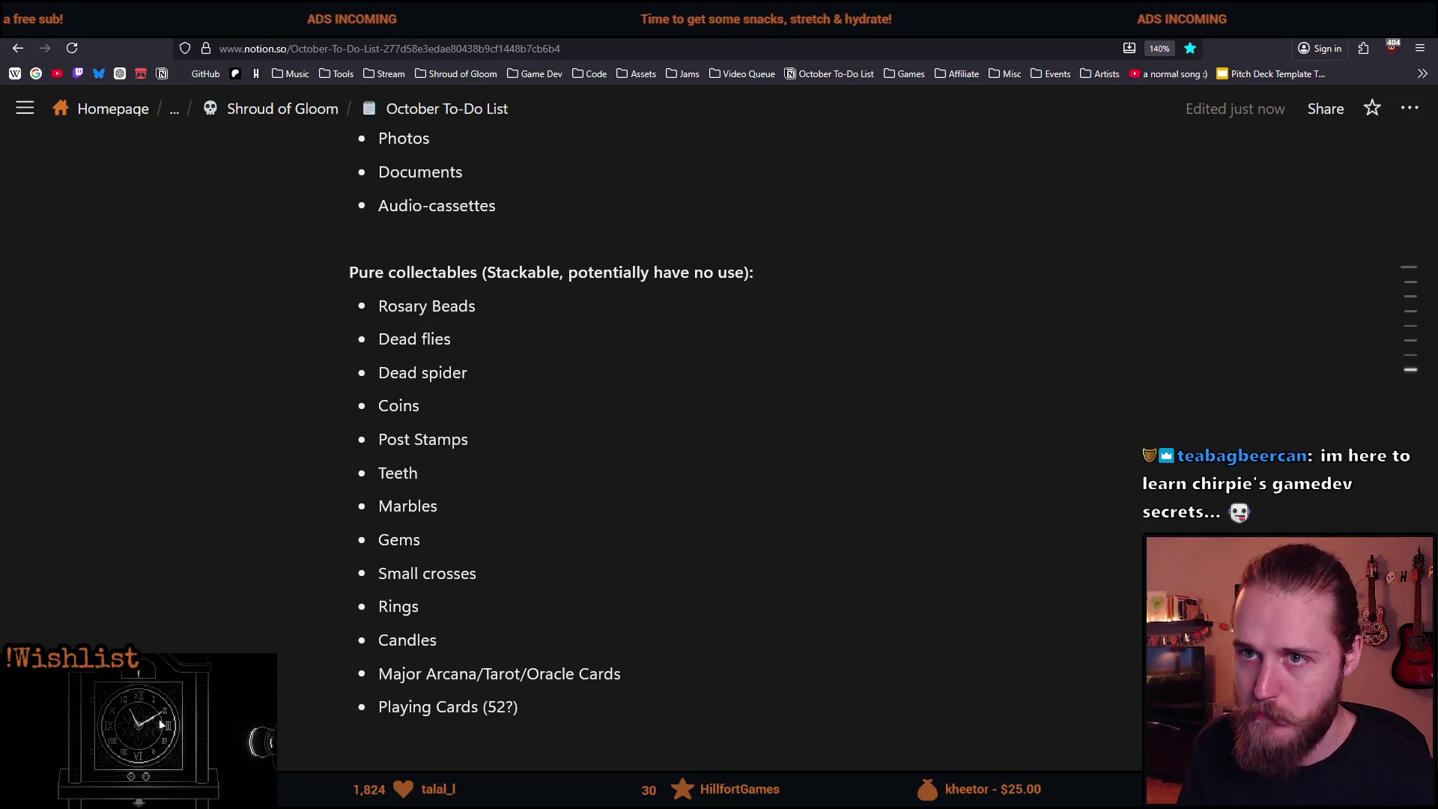
Search the web for 'rosary beads' and reach Wikipedia's Prayer beads article from the Rosary page.
key(ctrl+t)
text(rosary)
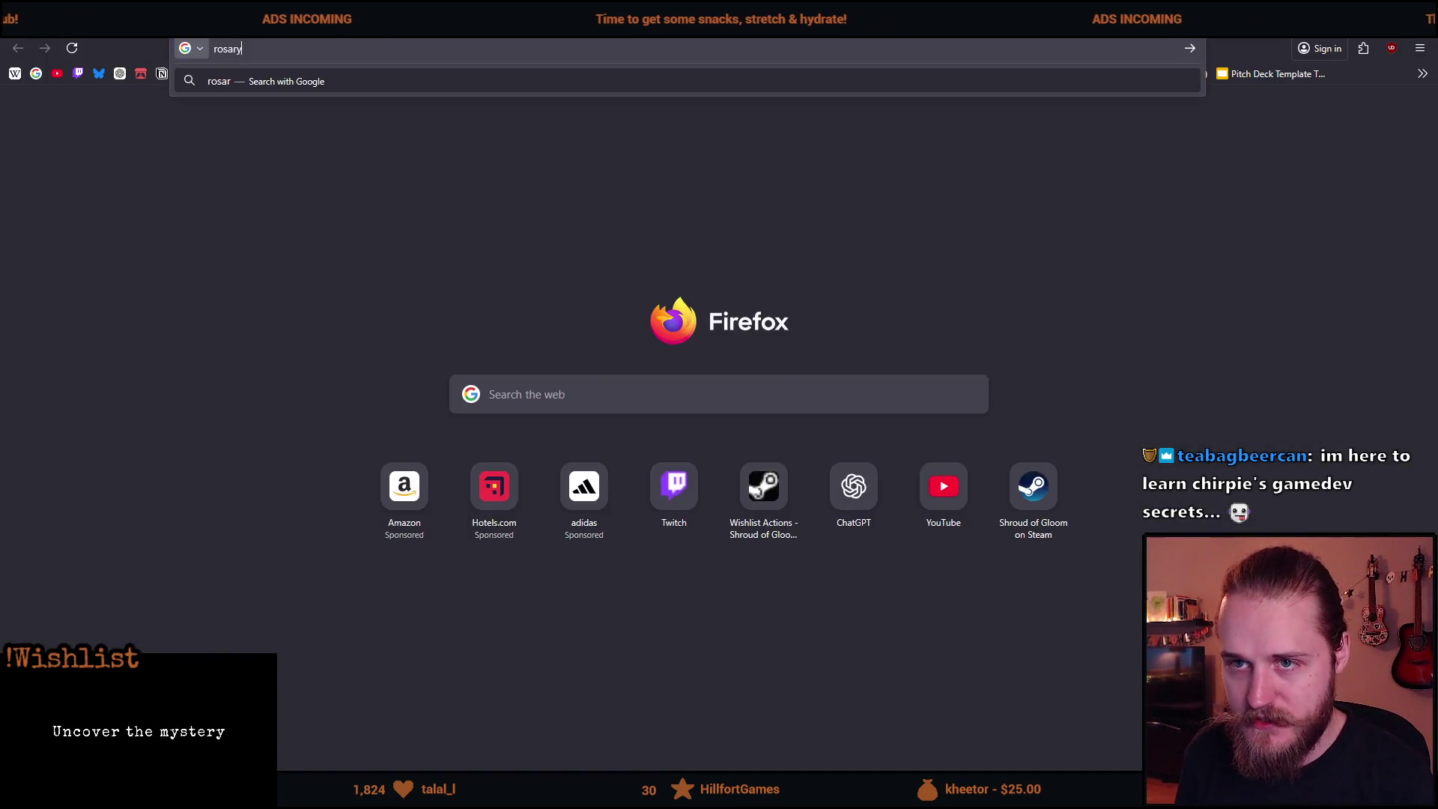
text( beads)
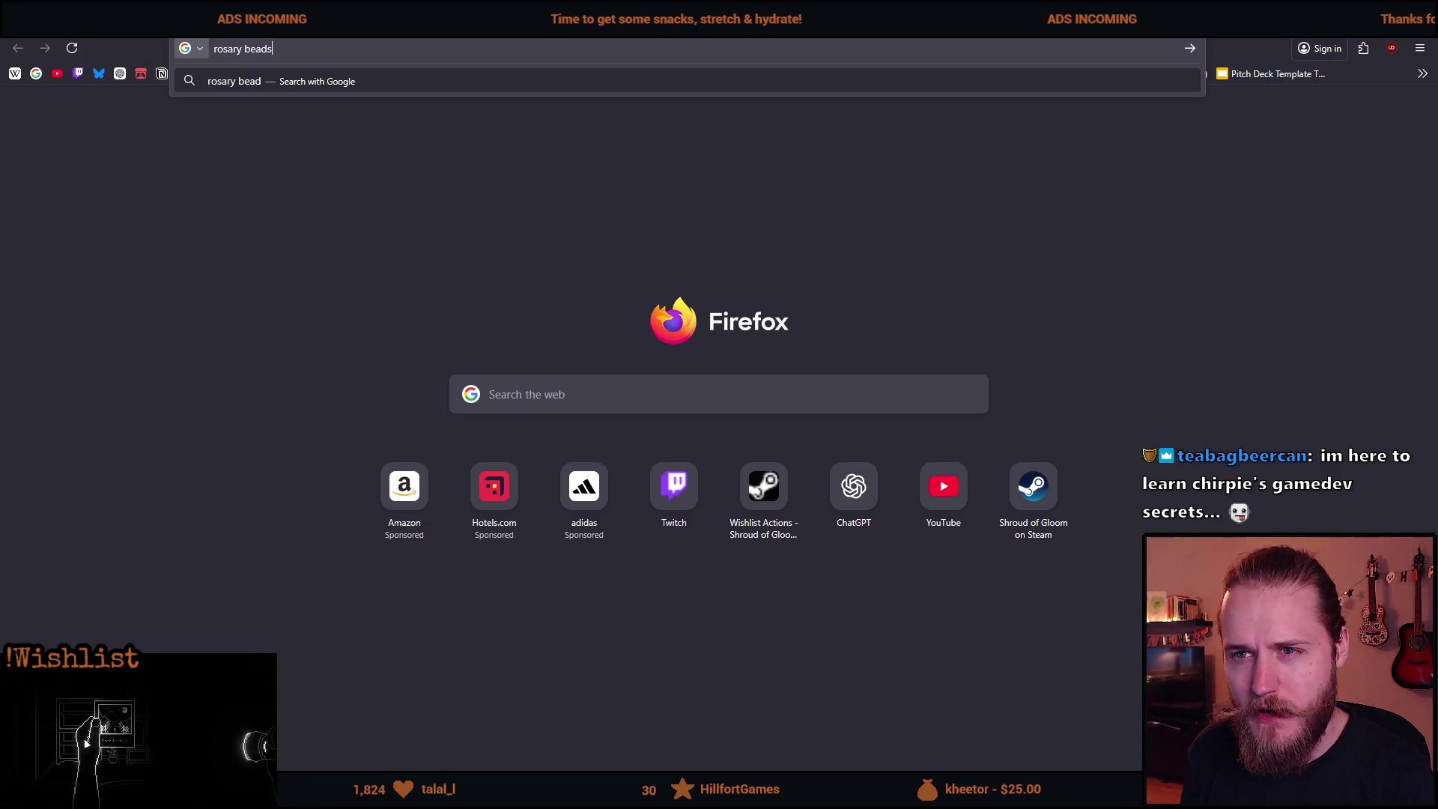
key(Return)
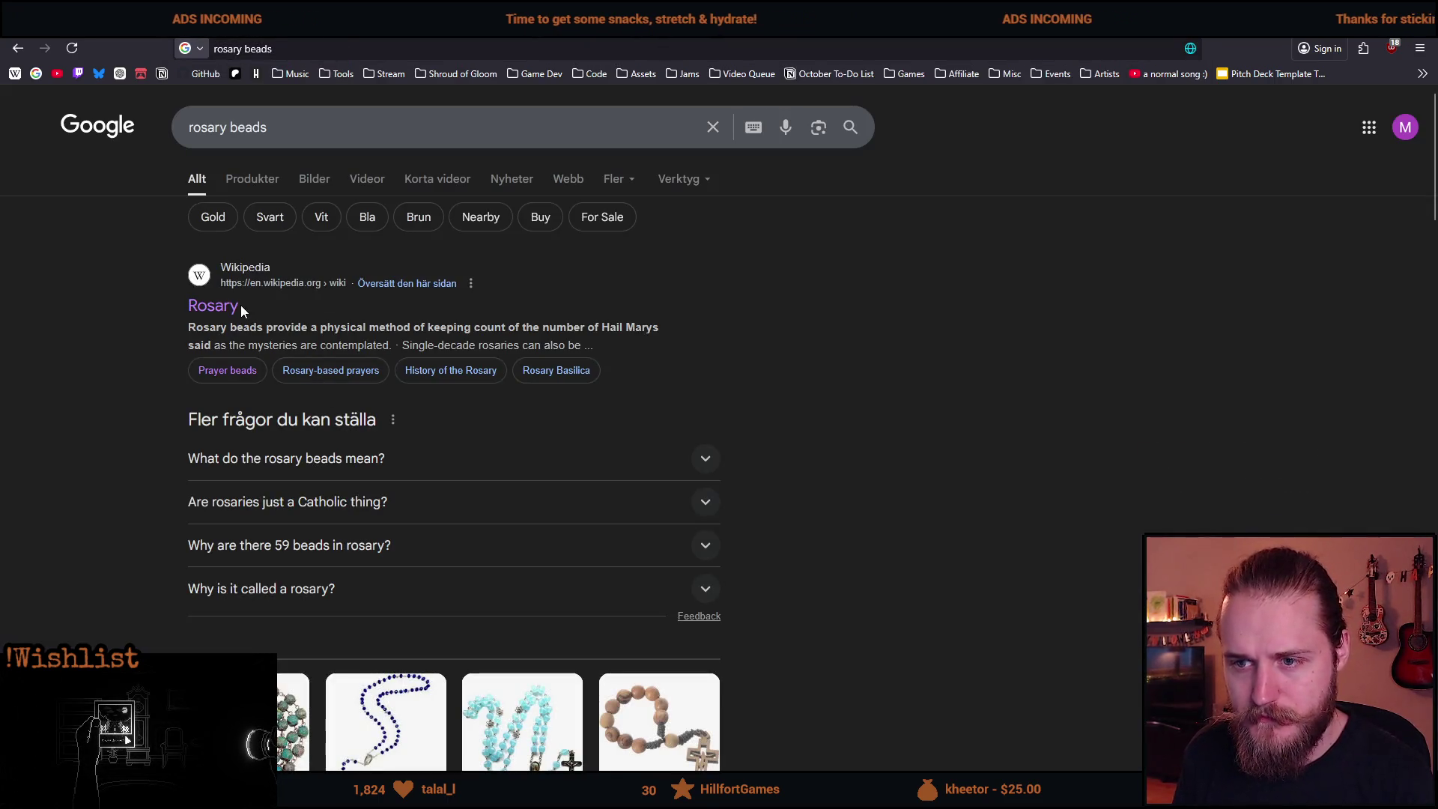
click(228, 306)
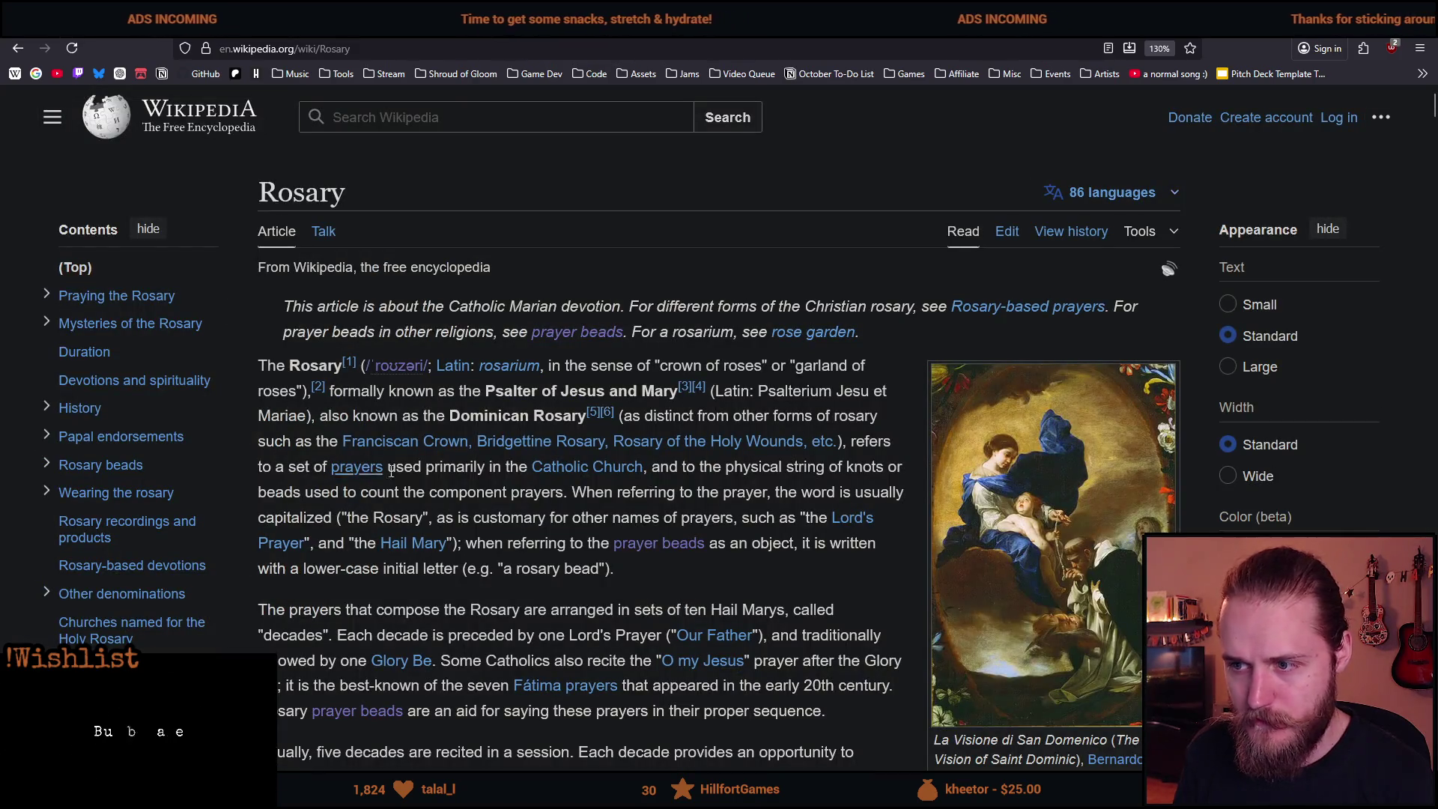
click(657, 550)
View the Christian prayer beads photo enlarged, then return to the article.
scroll(381, 529, down, 3)
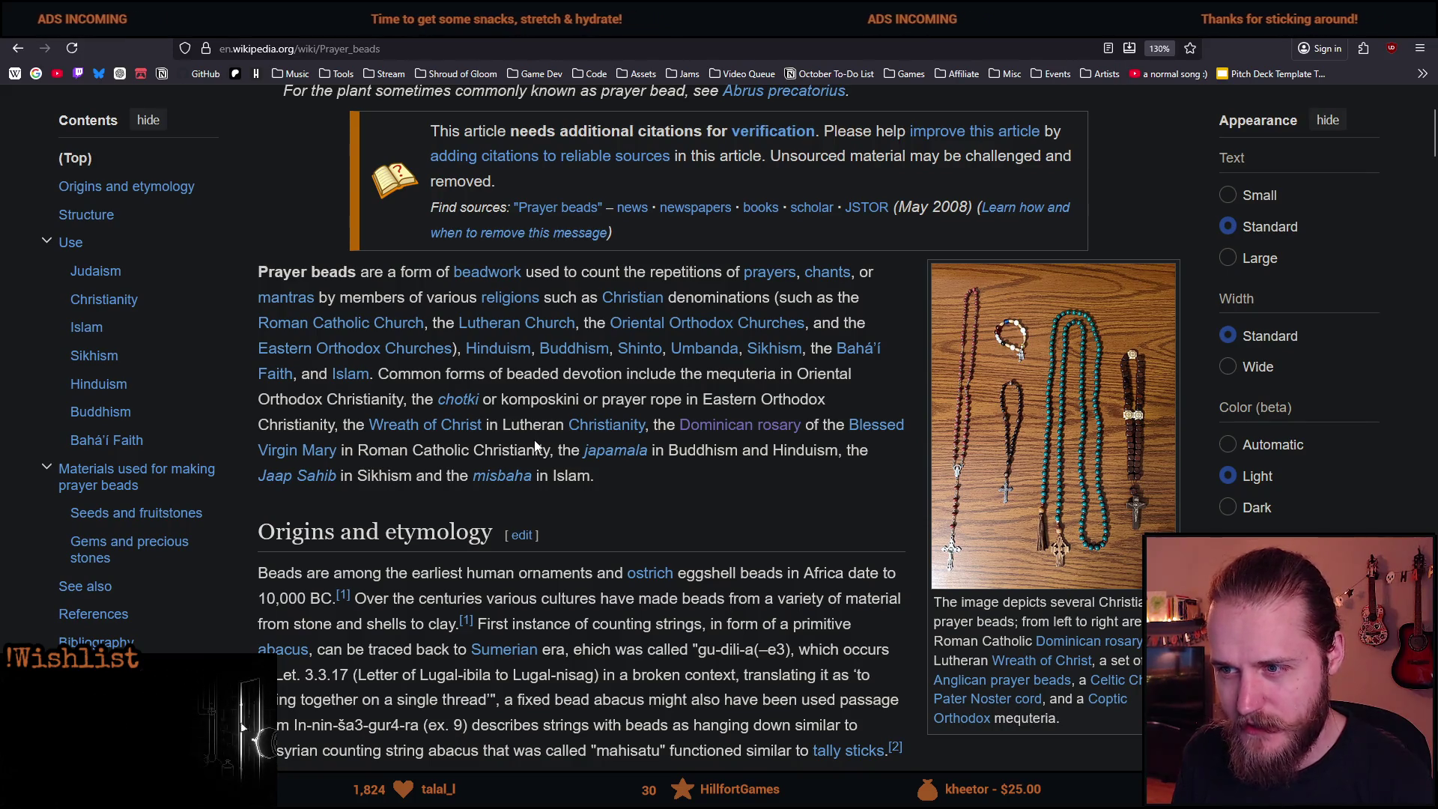
scroll(635, 438, down, 2)
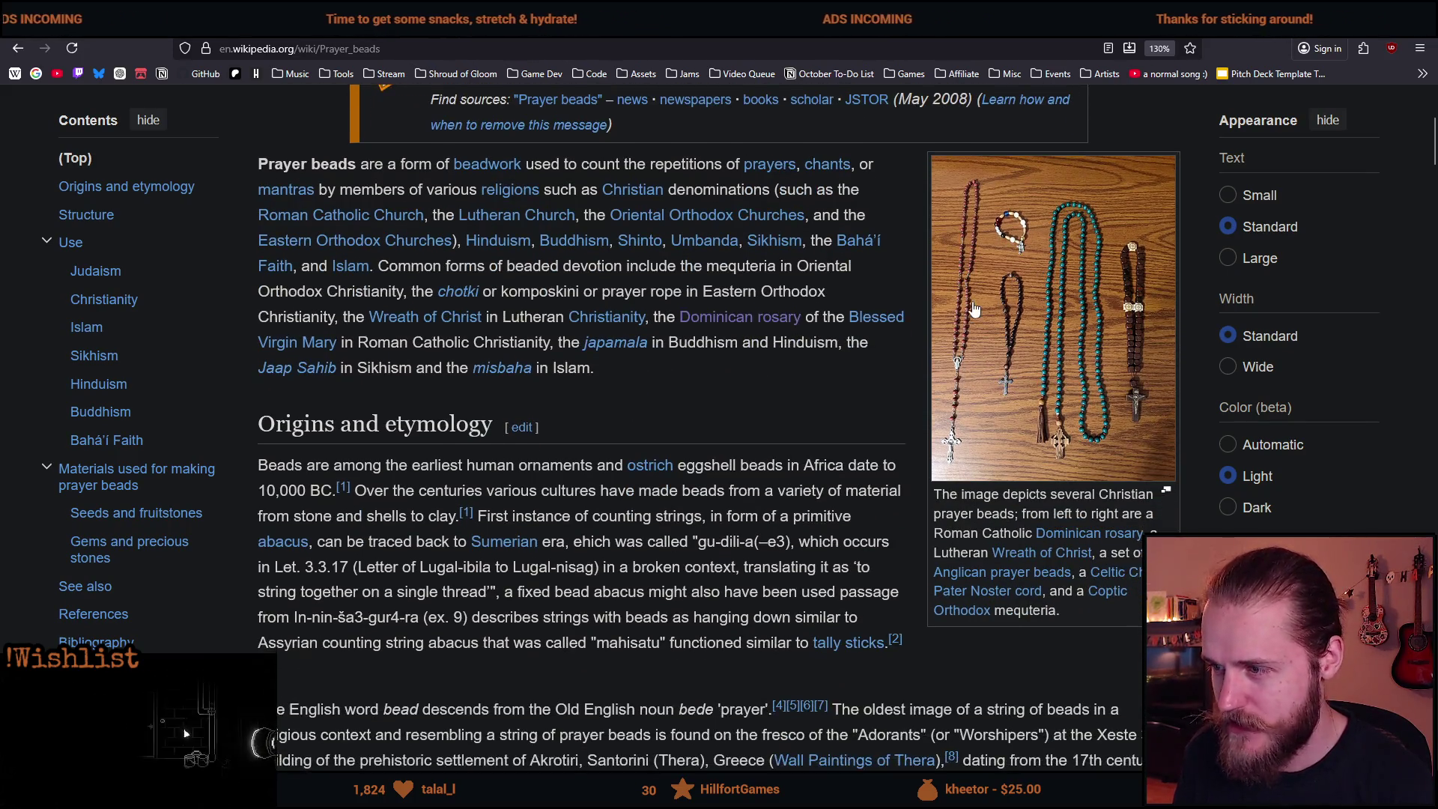
click(947, 278)
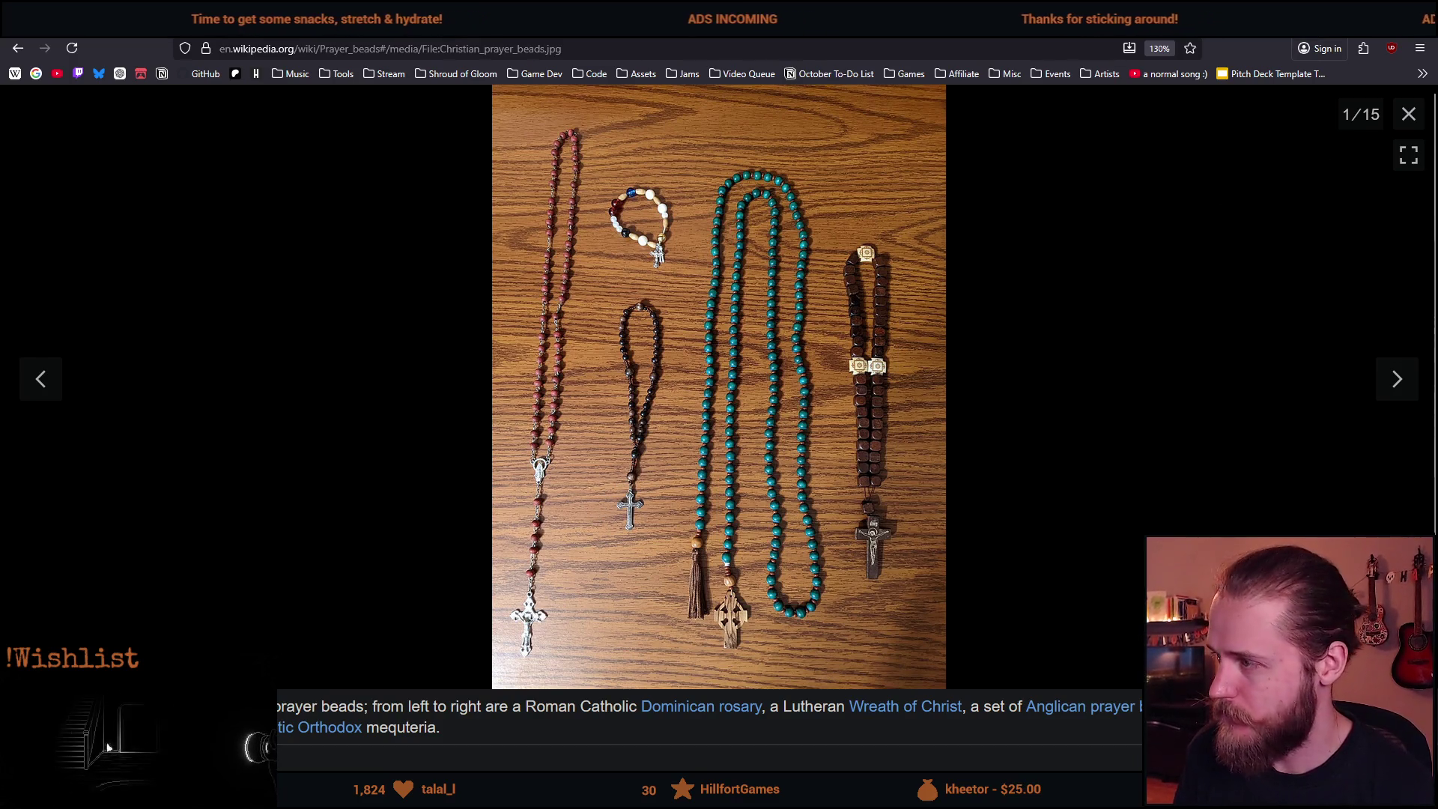
click(1408, 113)
Read down to the Christianity paragraph, briefly highlighting a phrase in it.
scroll(519, 533, down, 8)
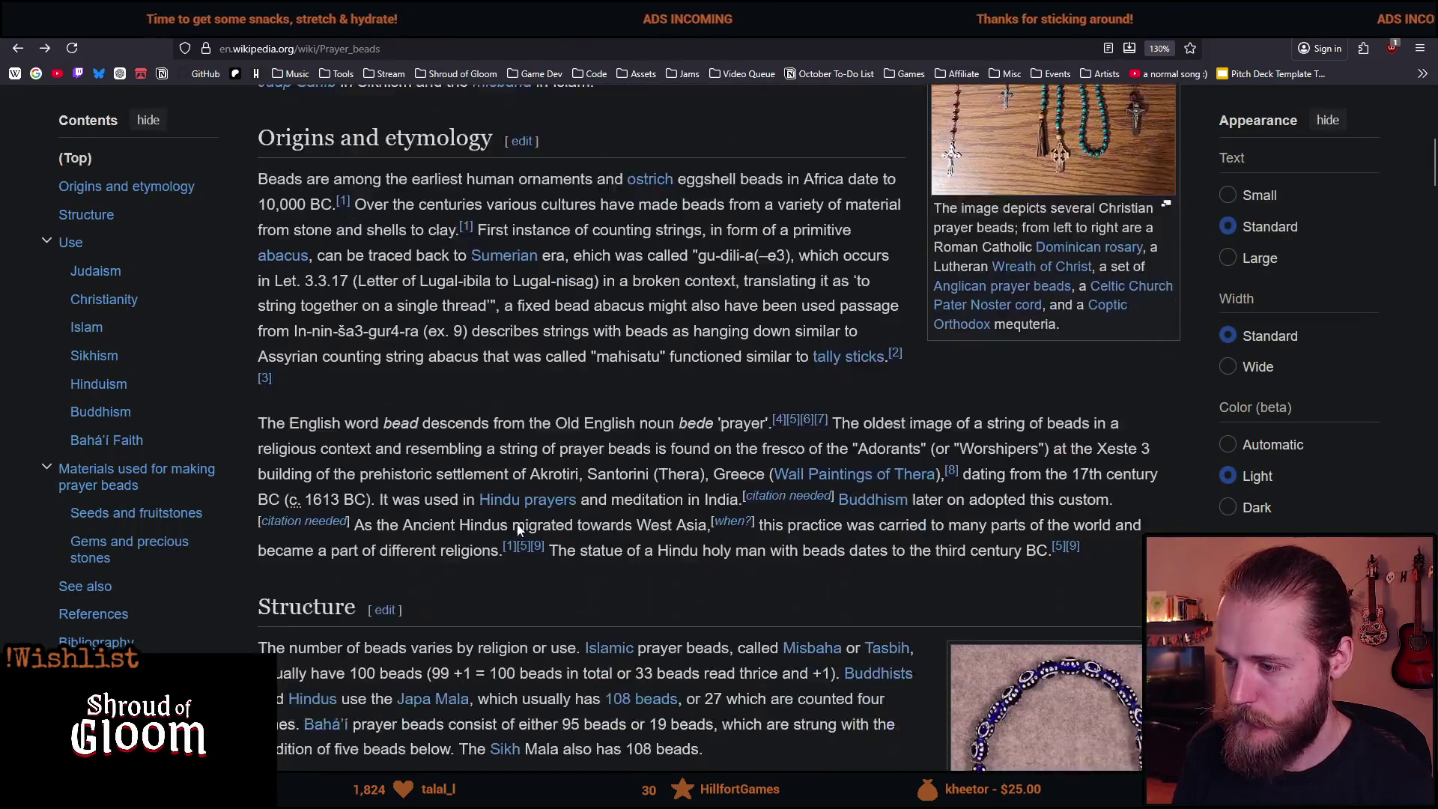
scroll(520, 533, down, 2)
scroll(517, 525, down, 4)
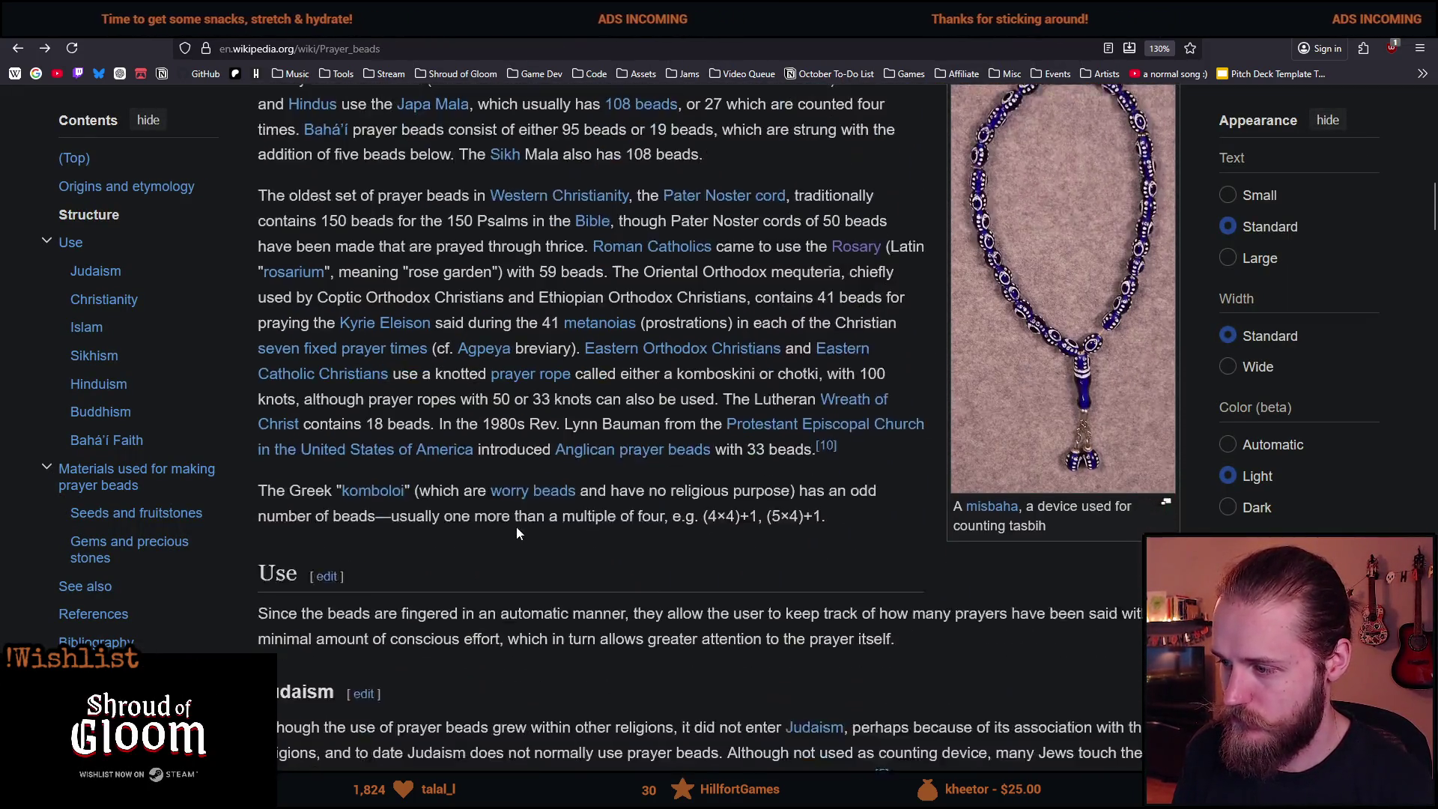
scroll(517, 524, down, 8)
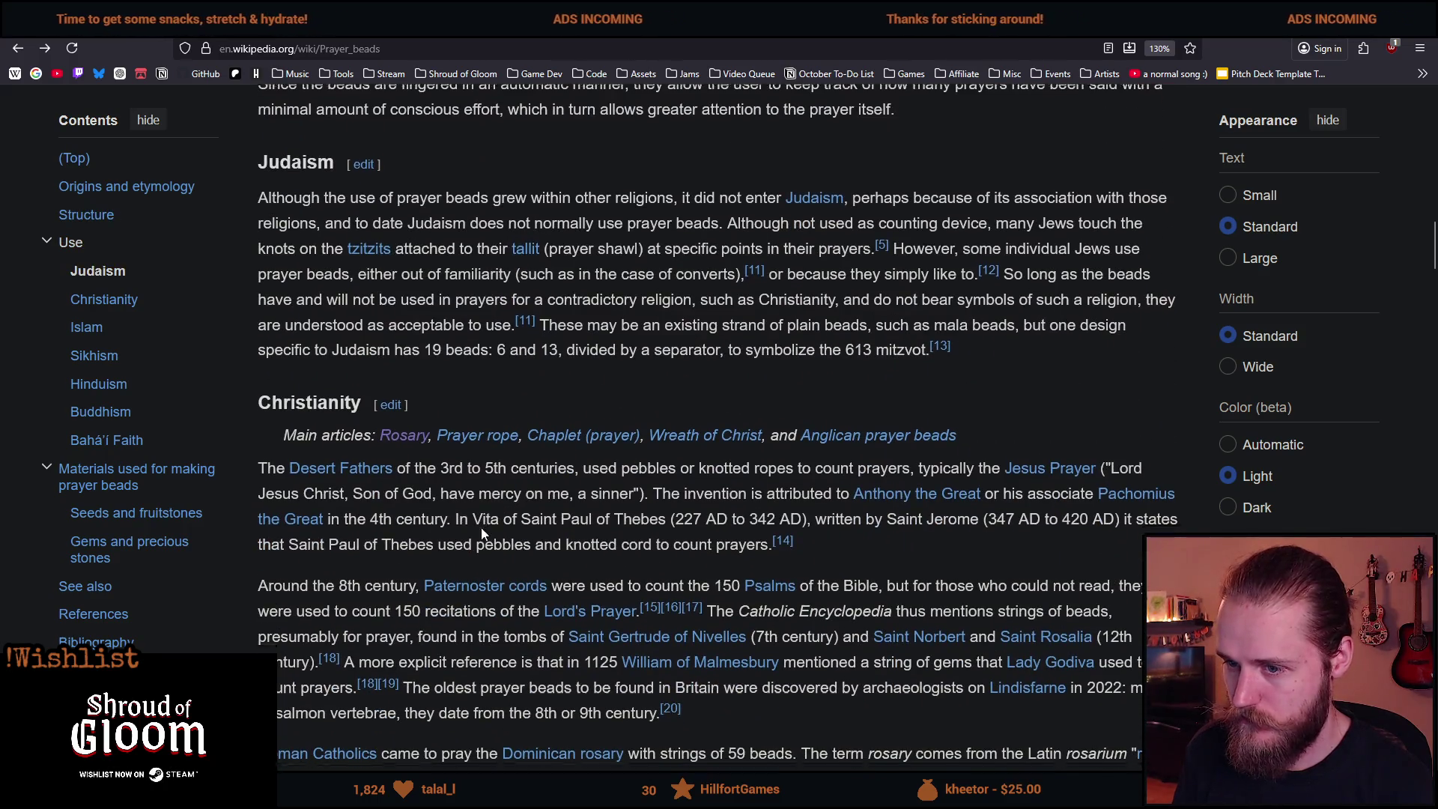
scroll(427, 450, up, 3)
scroll(416, 488, down, 5)
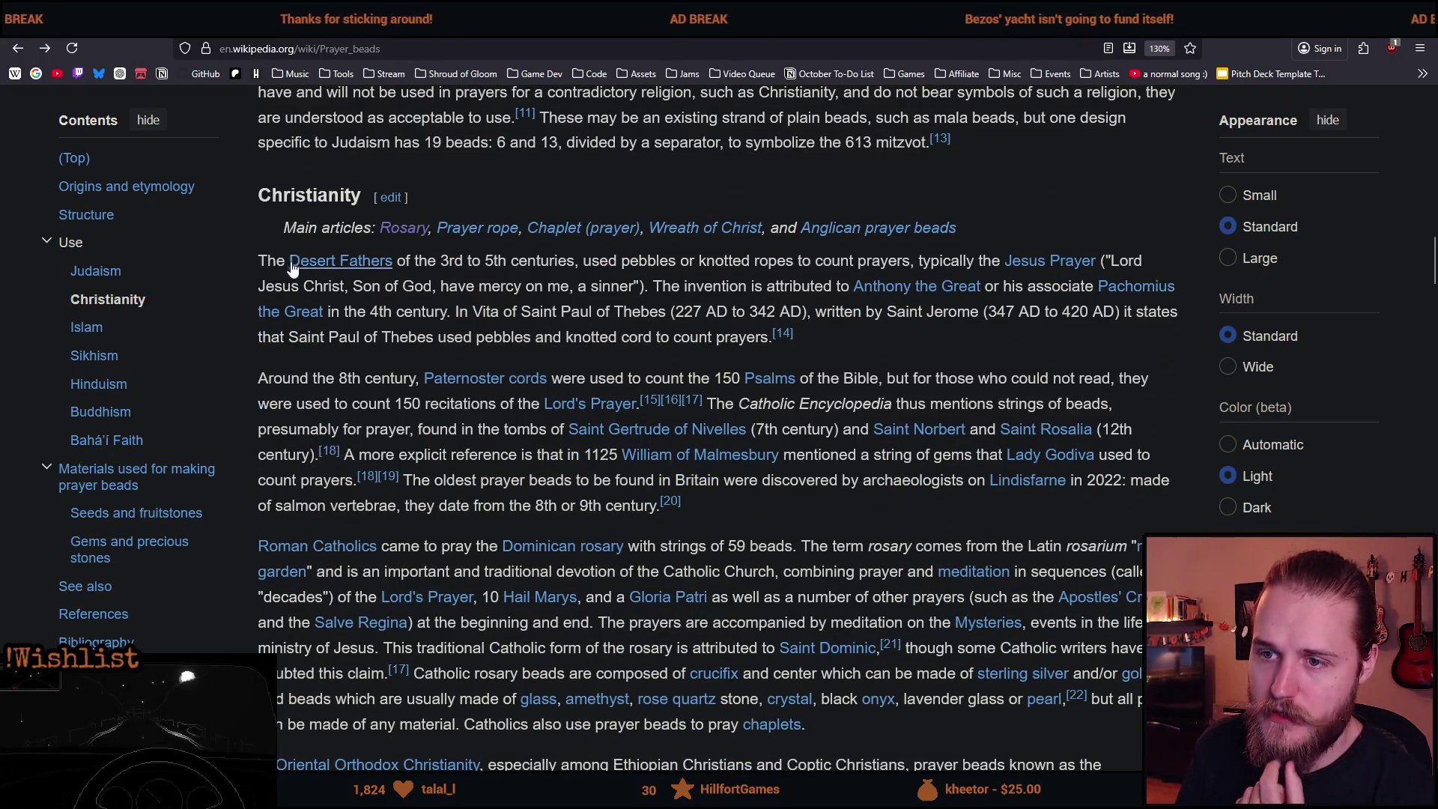
drag(436, 264, 695, 262)
click(629, 279)
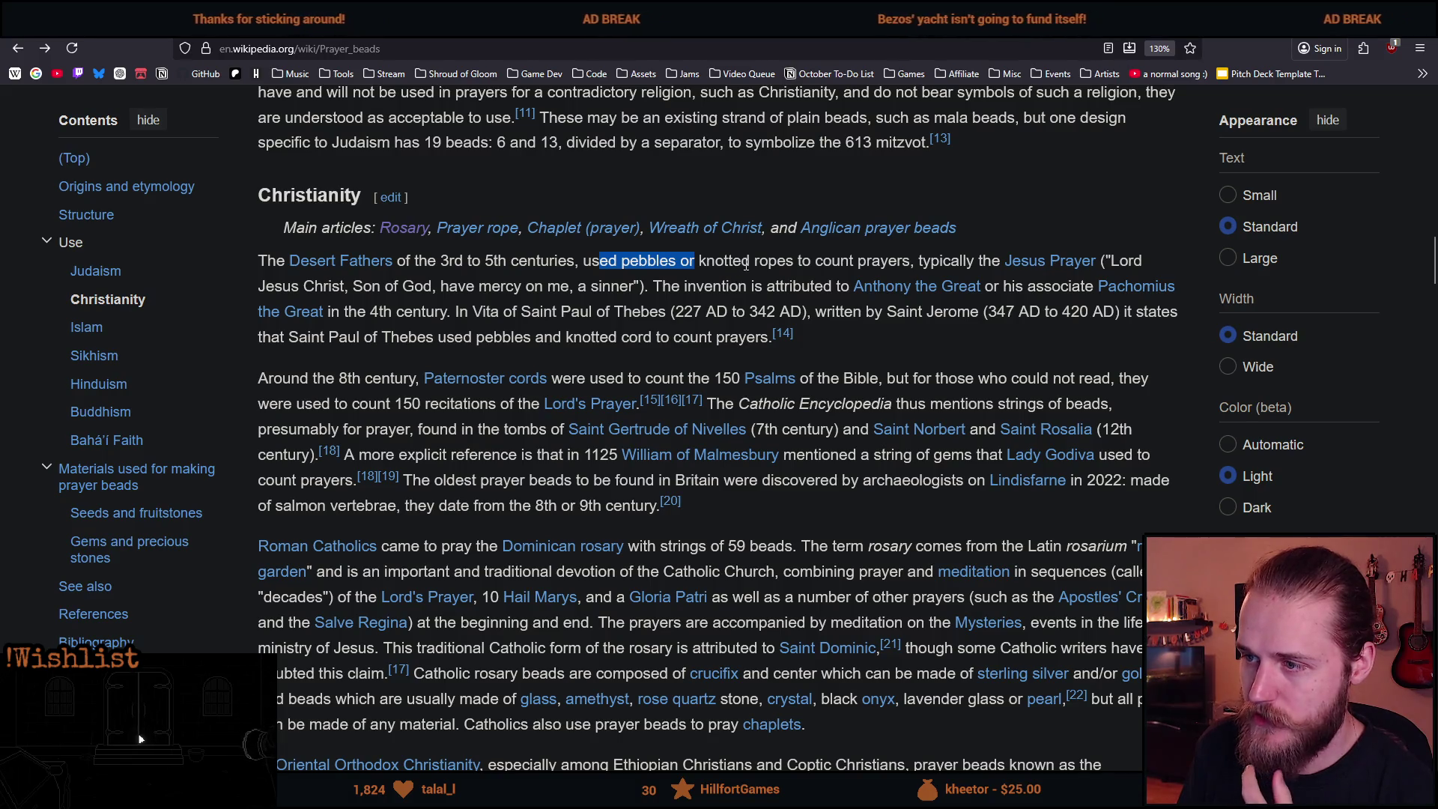
click(840, 261)
Scroll through the rest of the Prayer beads article and close its tab.
scroll(413, 225, down, 5)
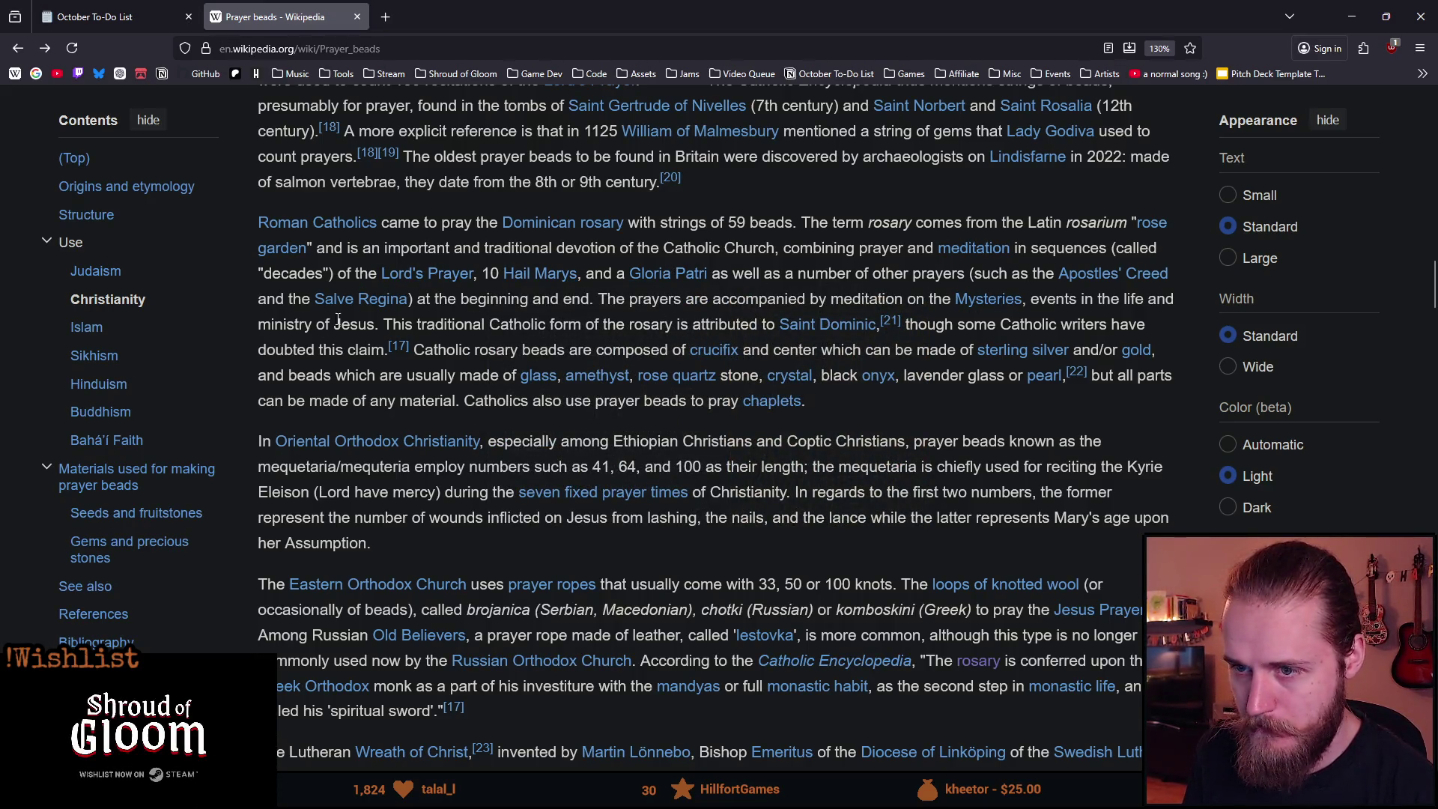
scroll(486, 341, down, 2)
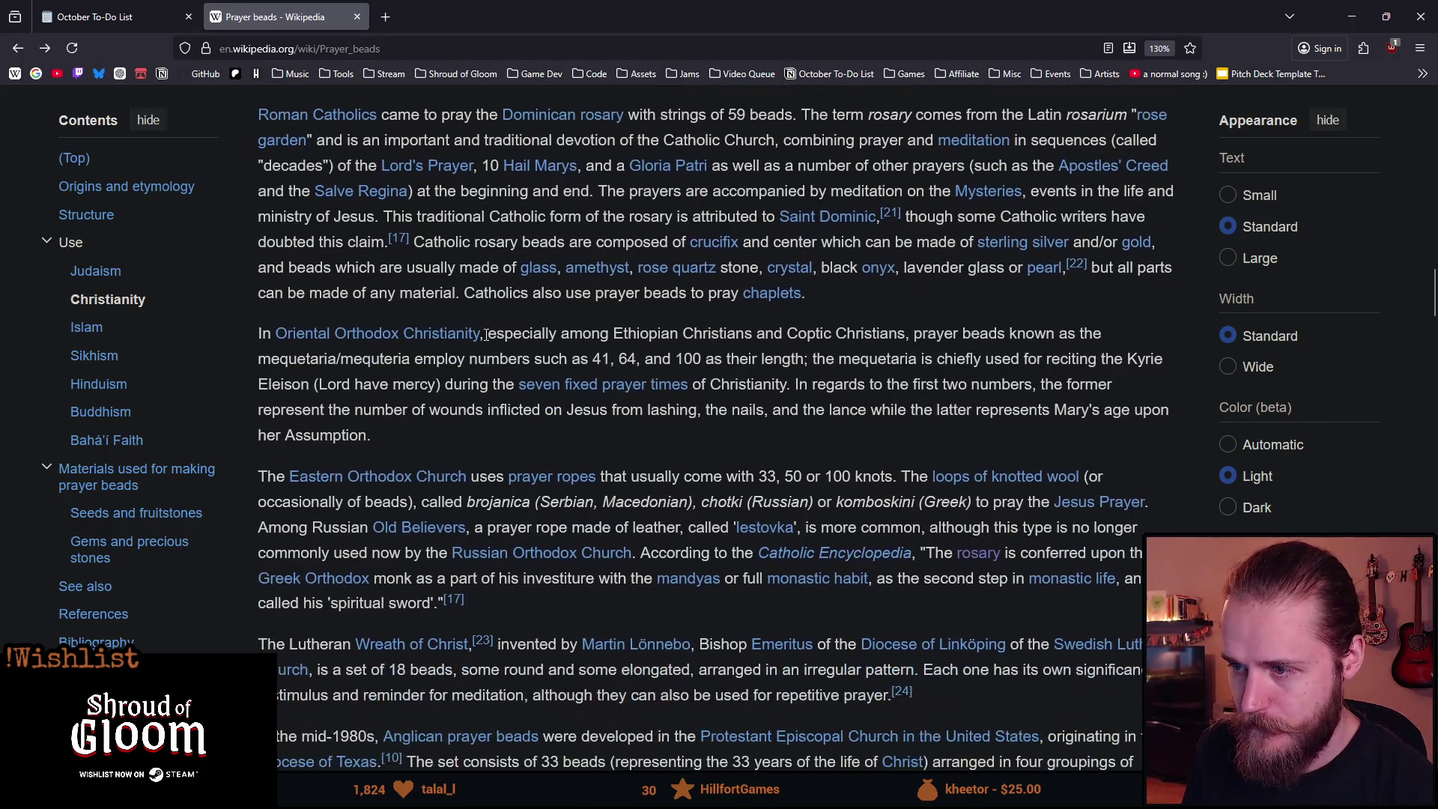
scroll(485, 340, down, 2)
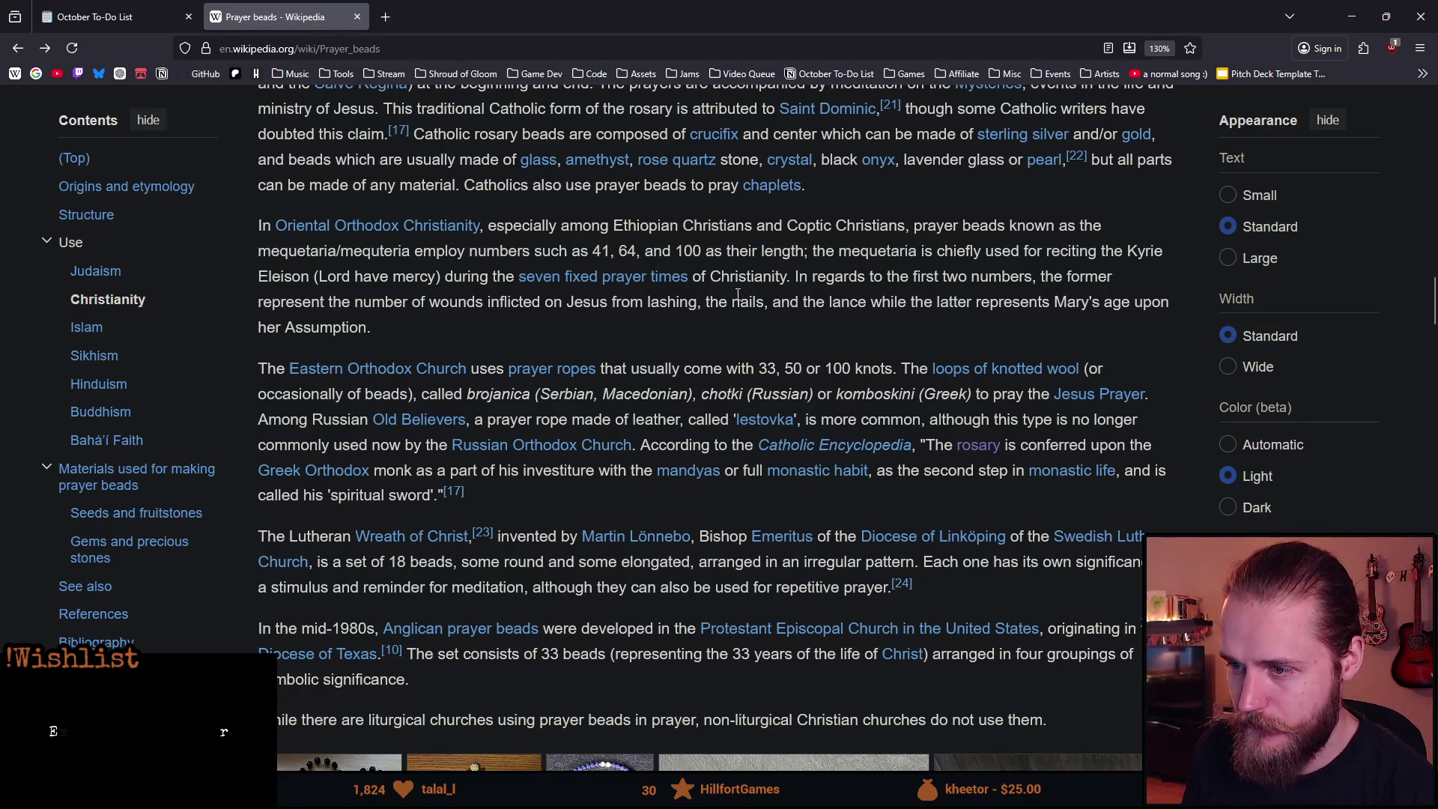
scroll(393, 283, down, 4)
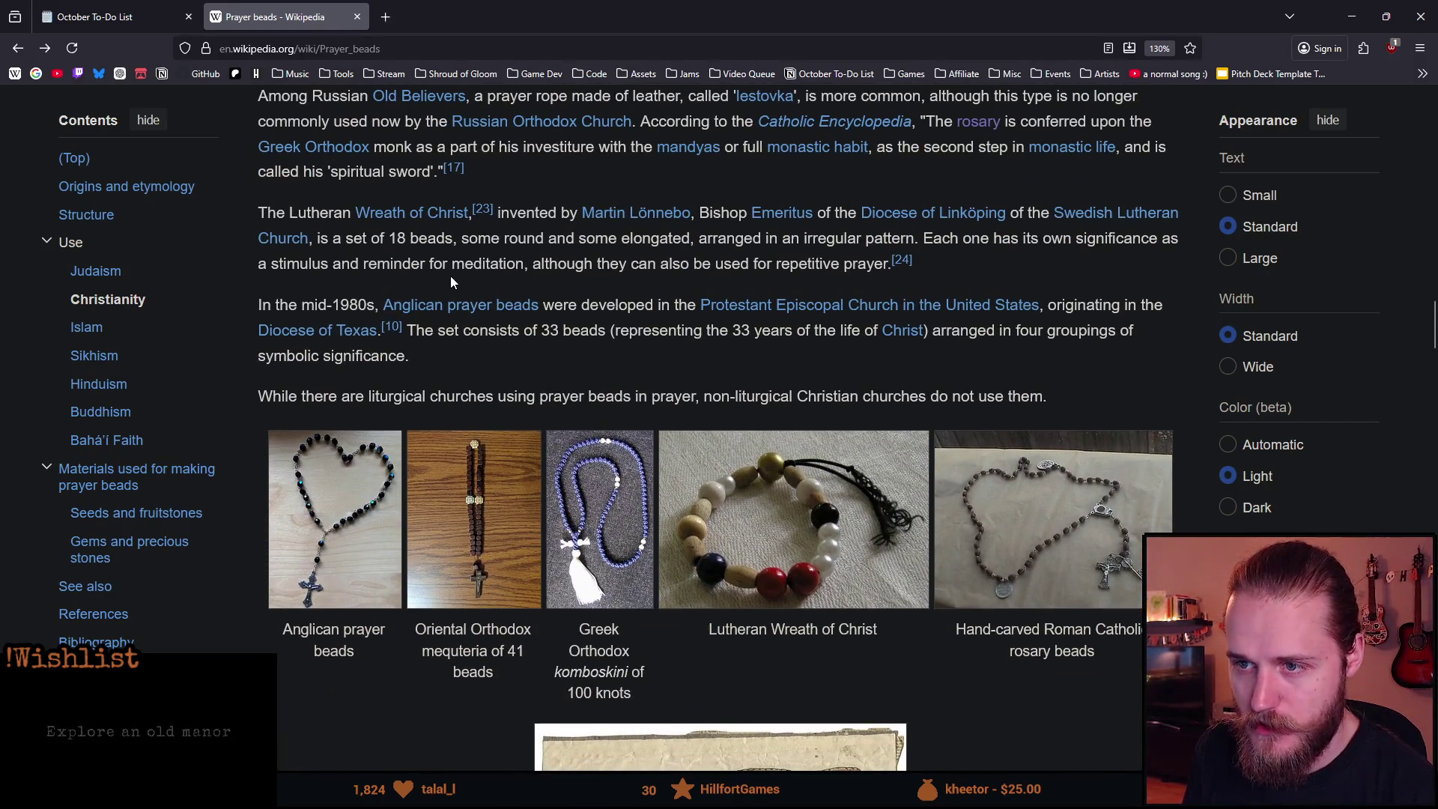
scroll(455, 383, up, 1)
scroll(463, 395, down, 1)
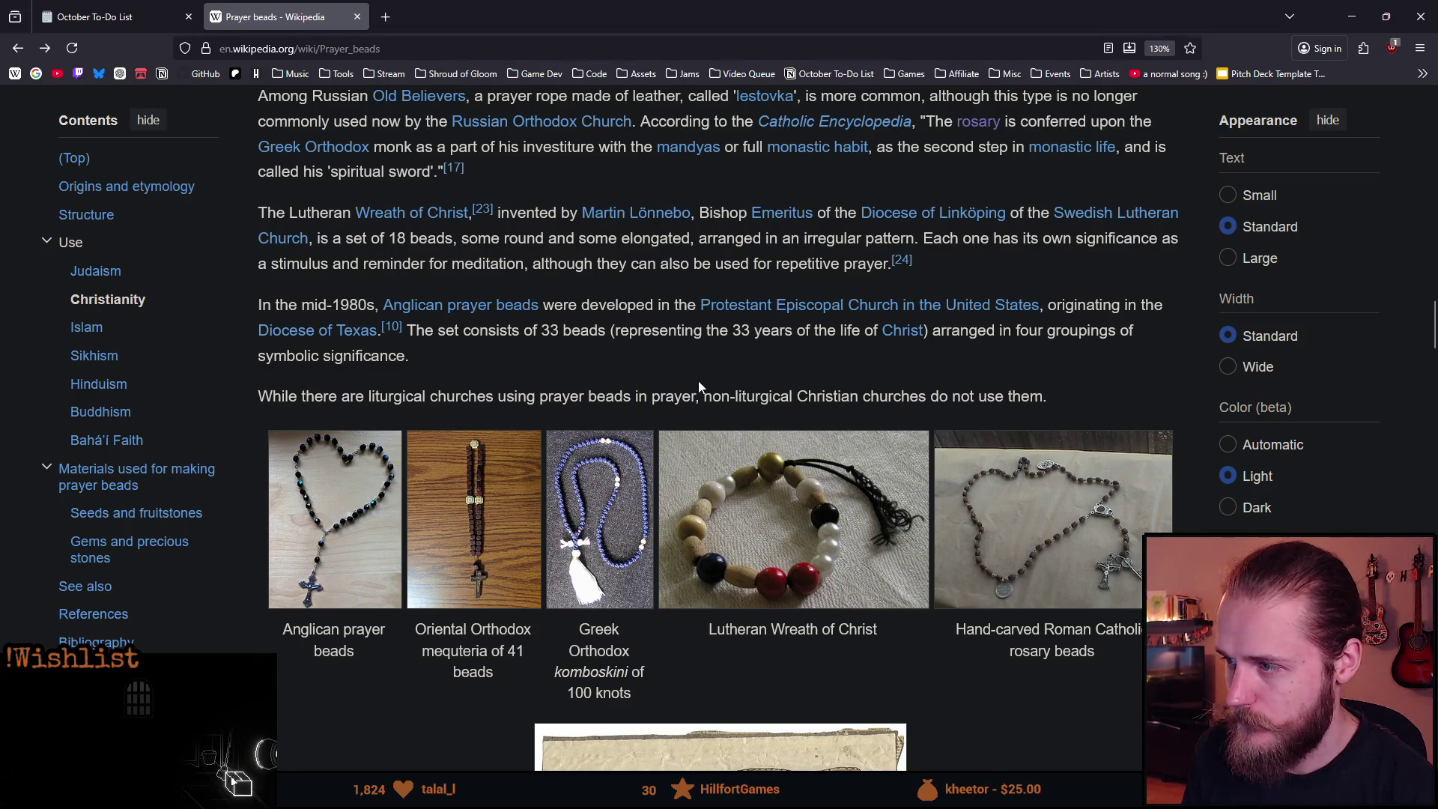
scroll(606, 358, down, 1)
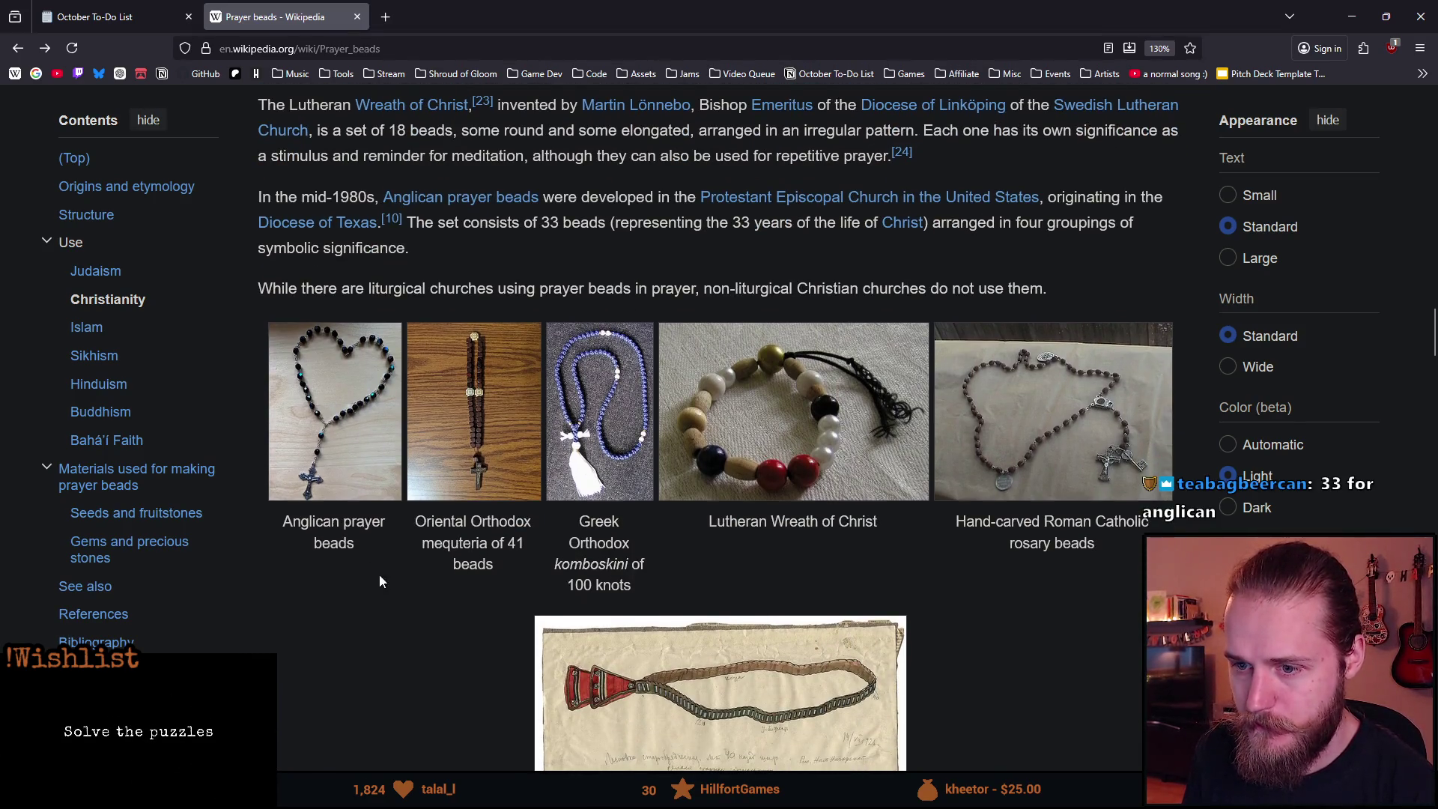
scroll(377, 569, up, 10)
scroll(397, 562, up, 15)
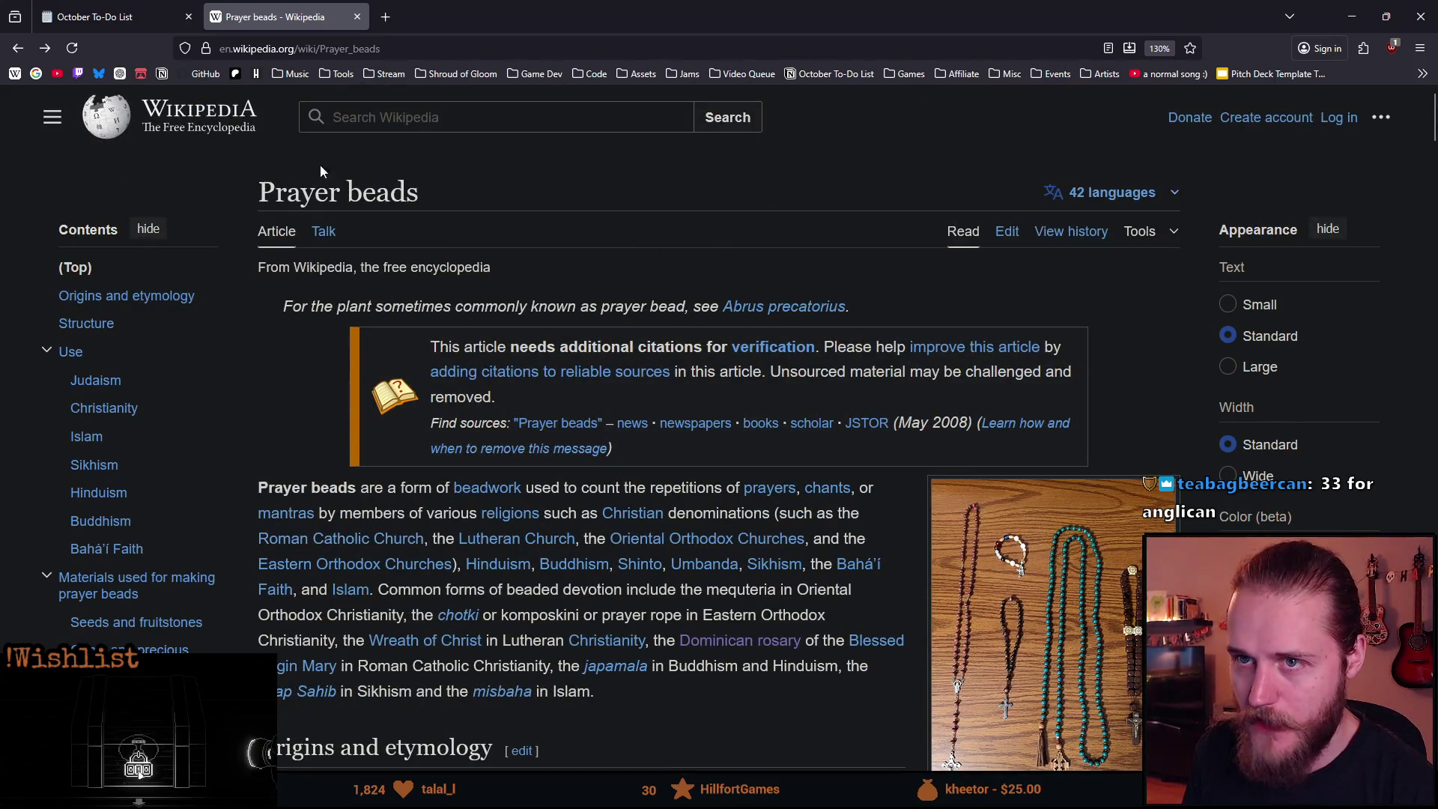
click(357, 17)
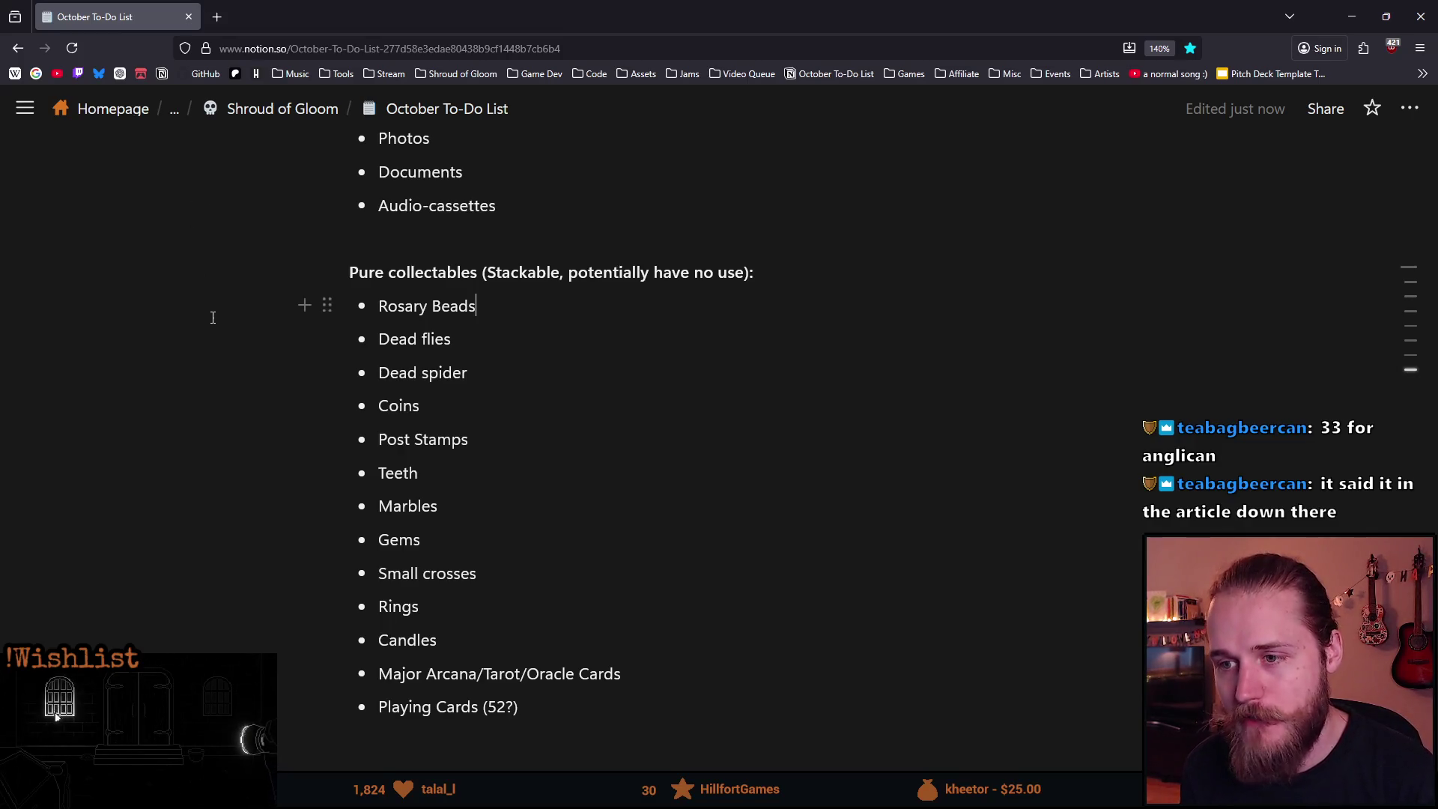
drag(378, 307, 499, 306)
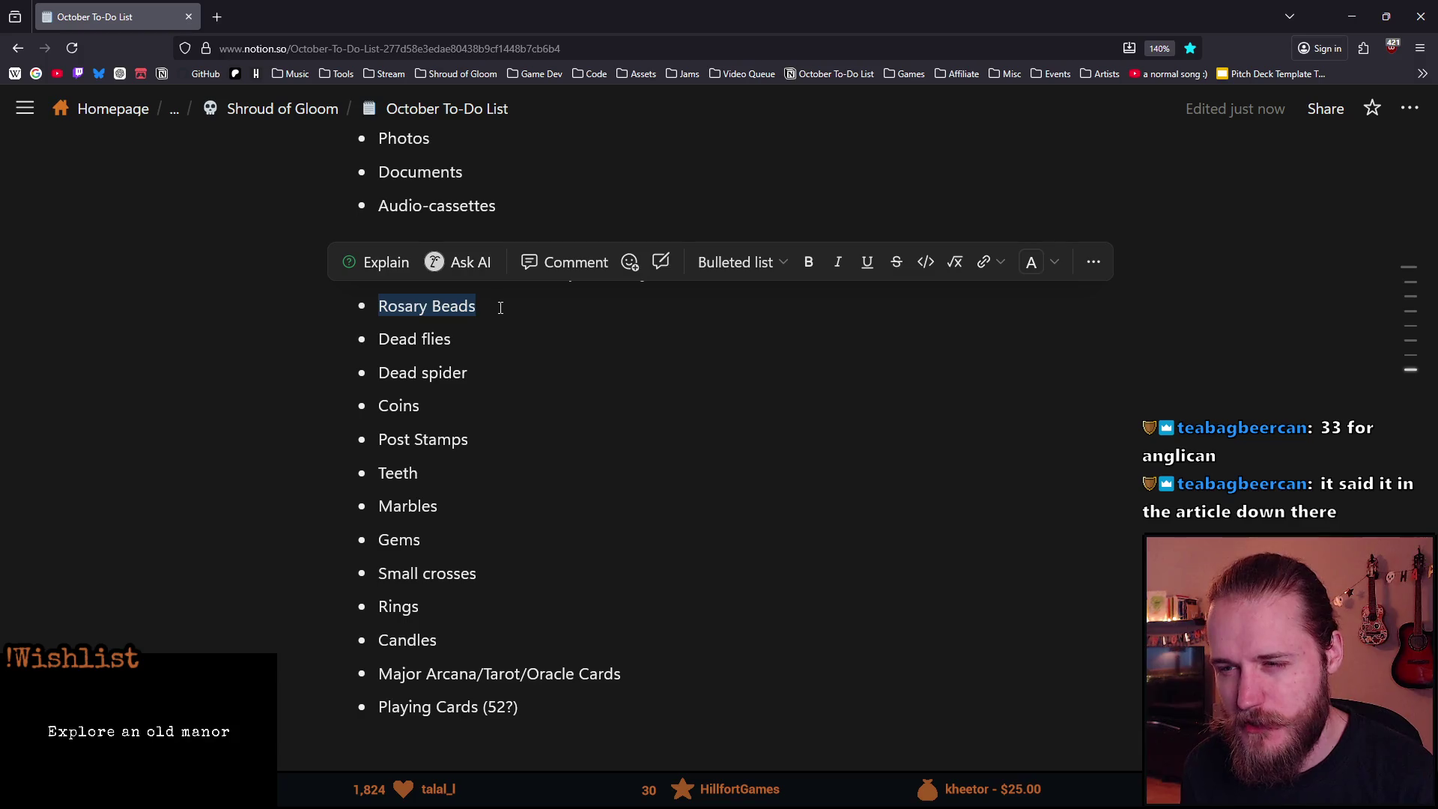
click(500, 308)
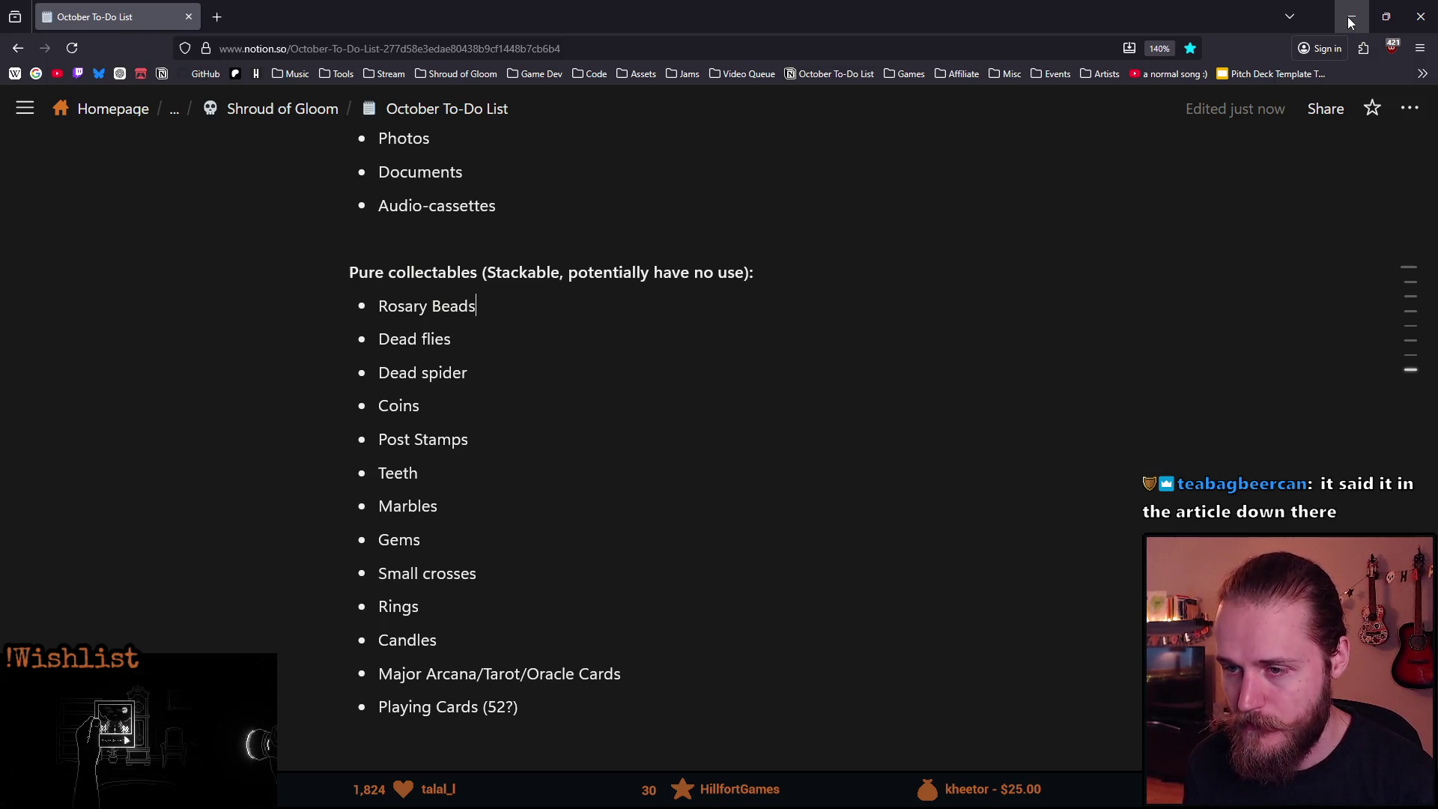
click(1352, 23)
Switch to Aseprite and open Achievements.aseprite through File > Open.
key(alt+Tab)
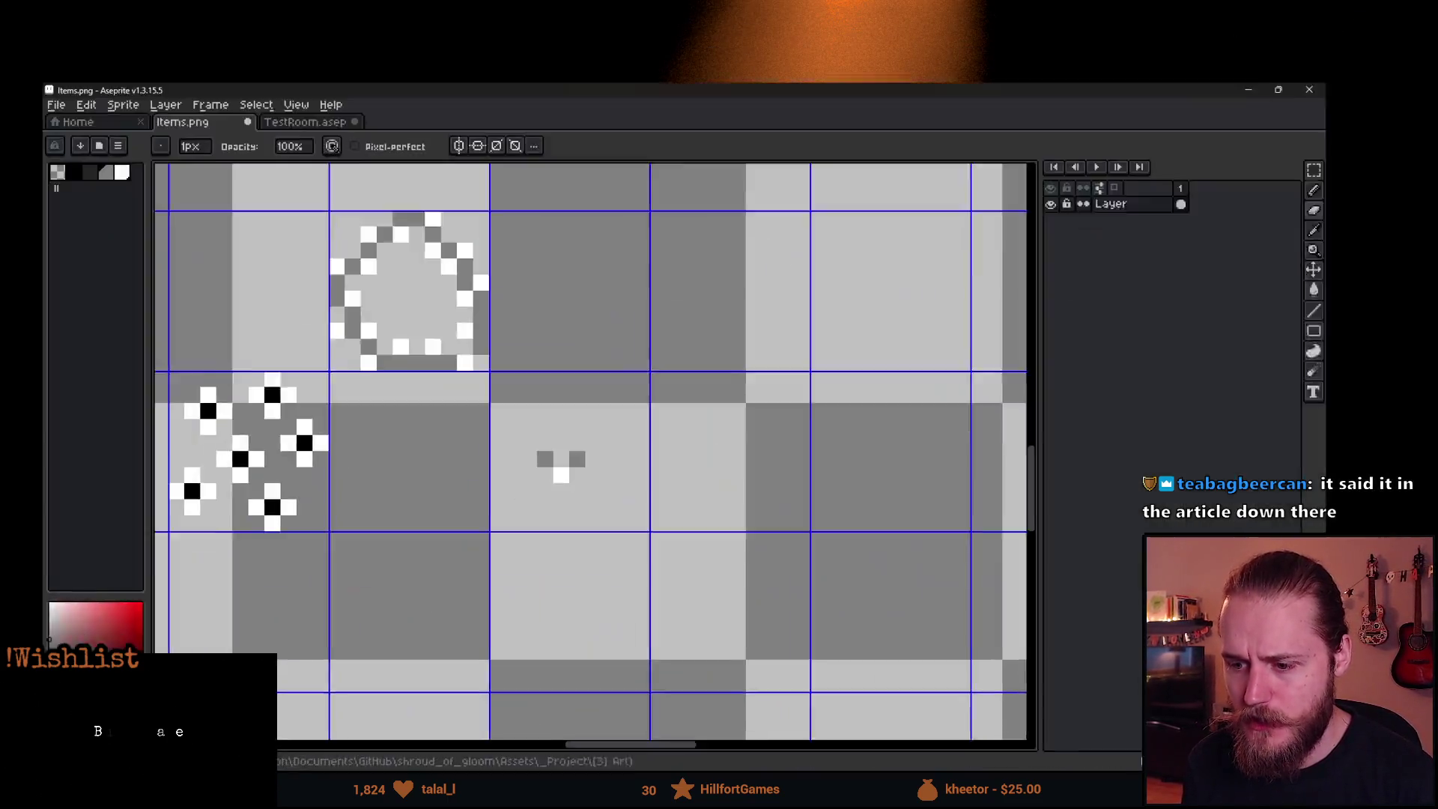
click(18, 25)
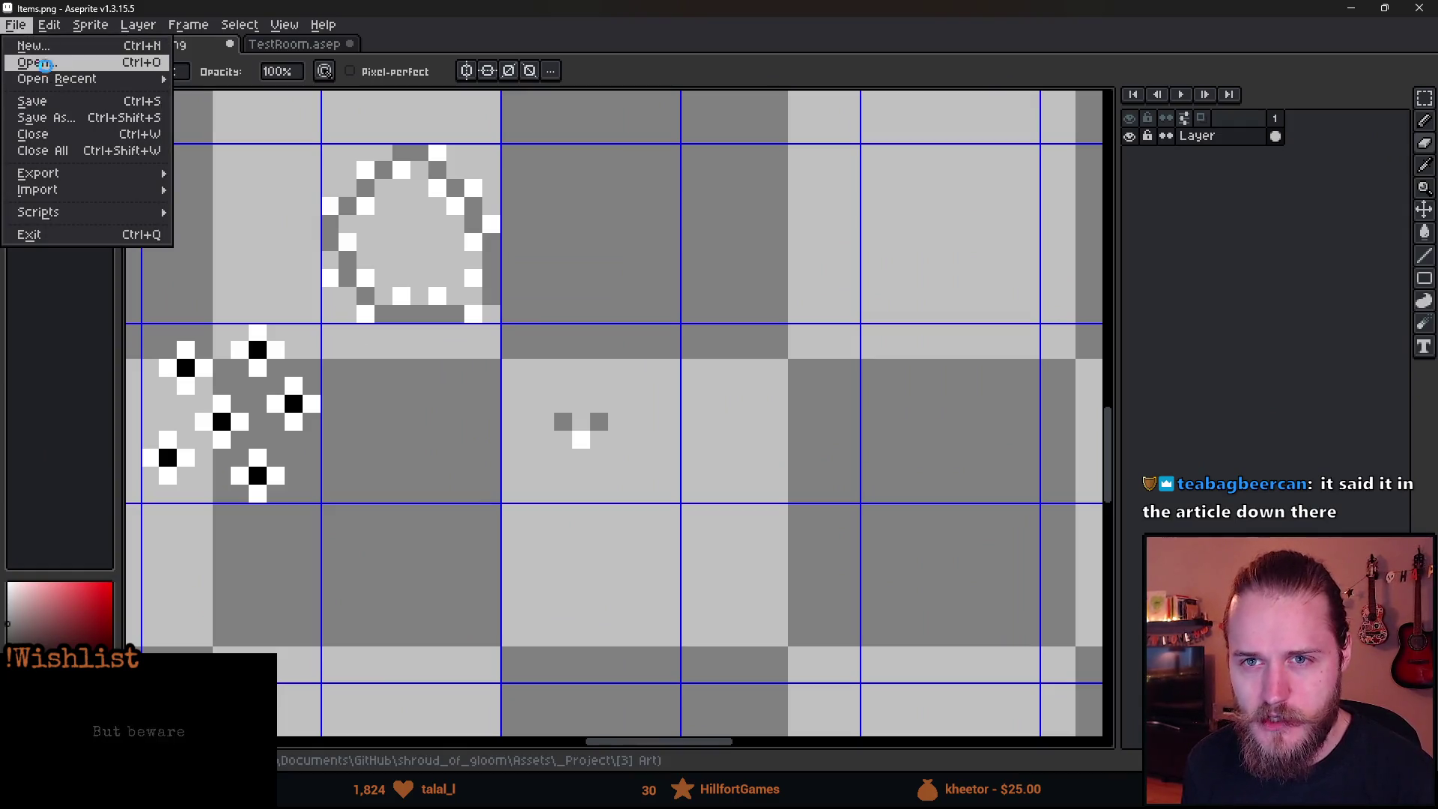
click(52, 73)
mouse_move(374, 105)
mouse_down()
mouse_move(985, 240)
mouse_move(1437, 300)
mouse_up()
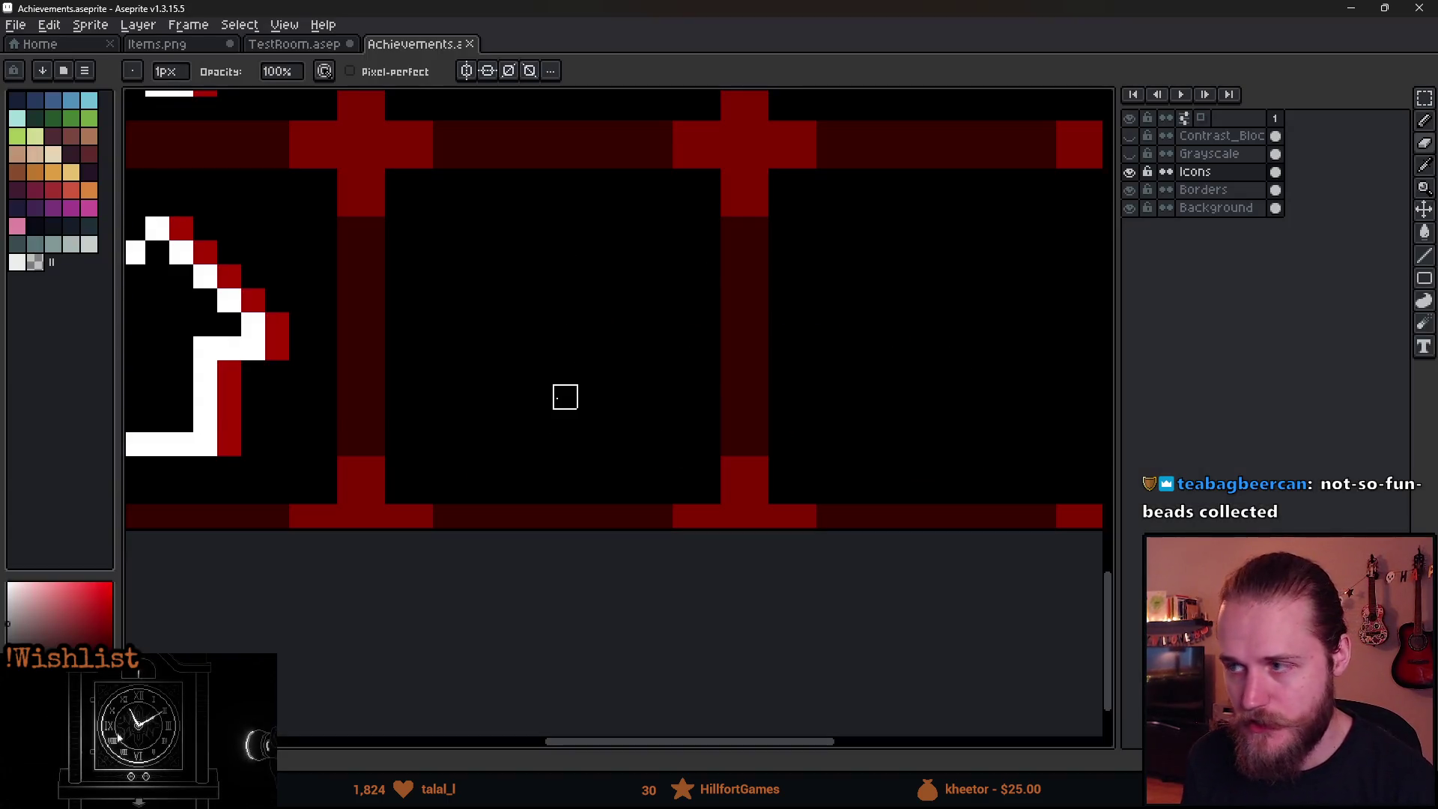
key(alt)
Sample white and pencil the cross stem and the diagonal bead loop in the empty tile.
alt+click(244, 323)
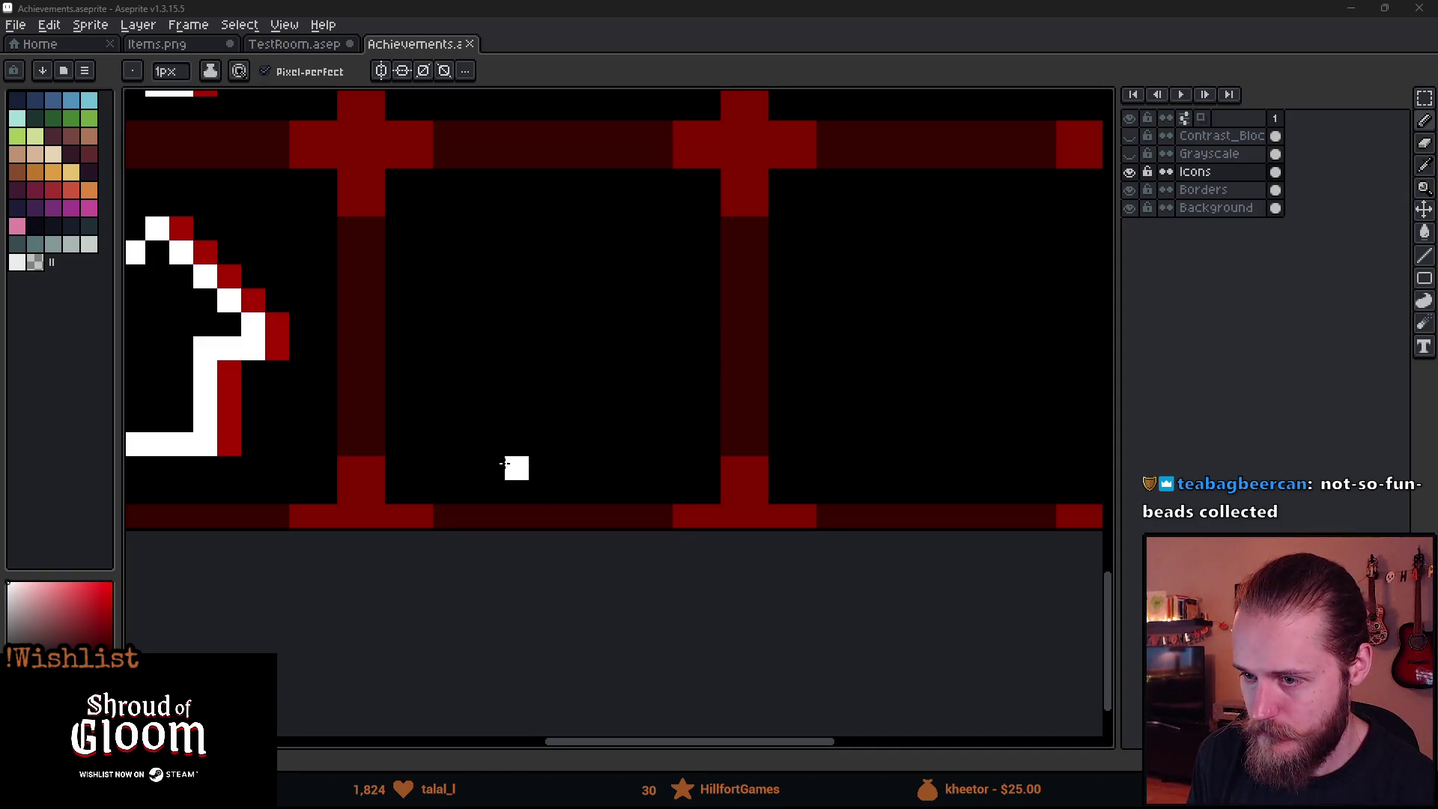
mouse_move(494, 463)
mouse_down()
mouse_move(494, 393)
mouse_move(464, 410)
mouse_up()
scroll(539, 468, down, 2)
scroll(577, 517, up, 2)
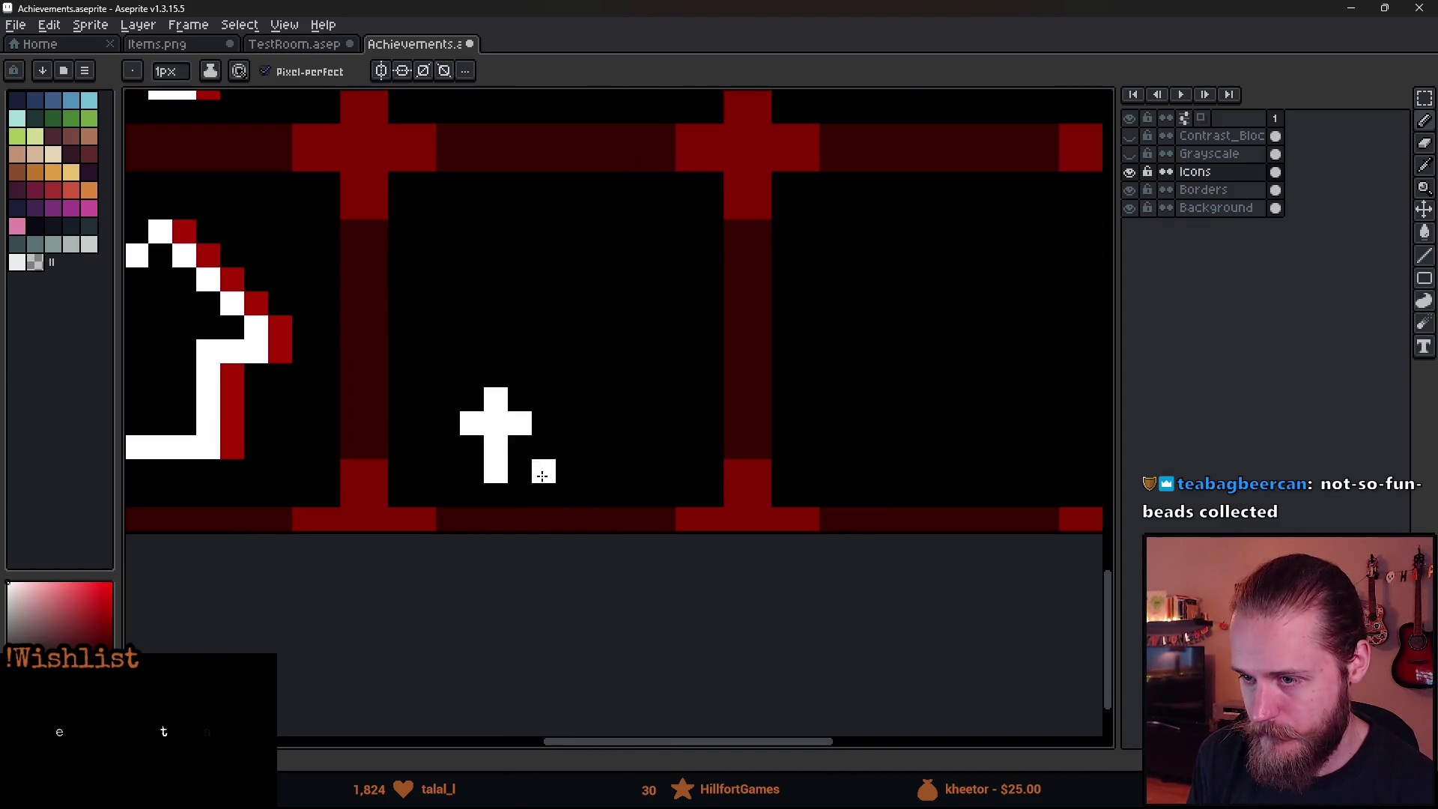
click(492, 376)
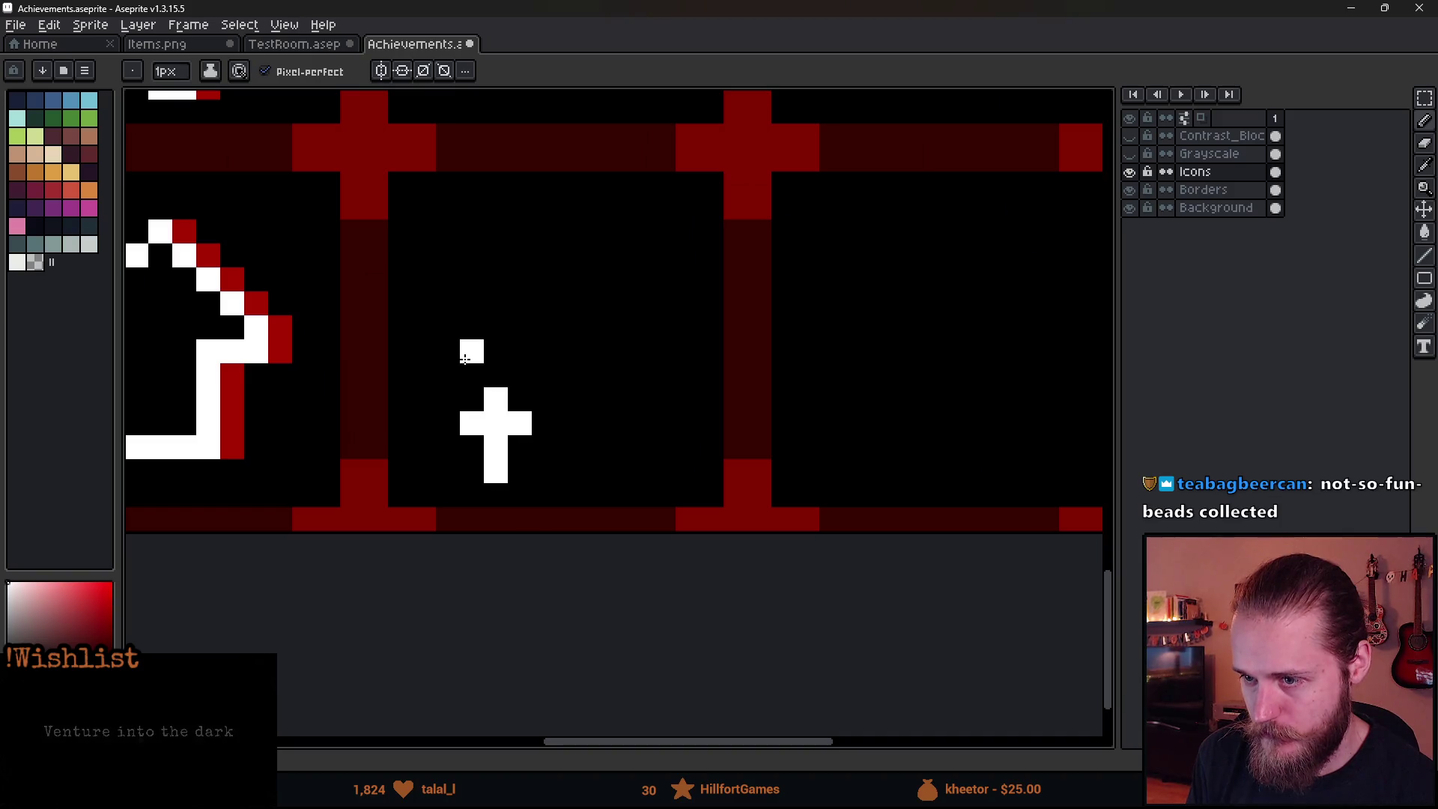
click(529, 371)
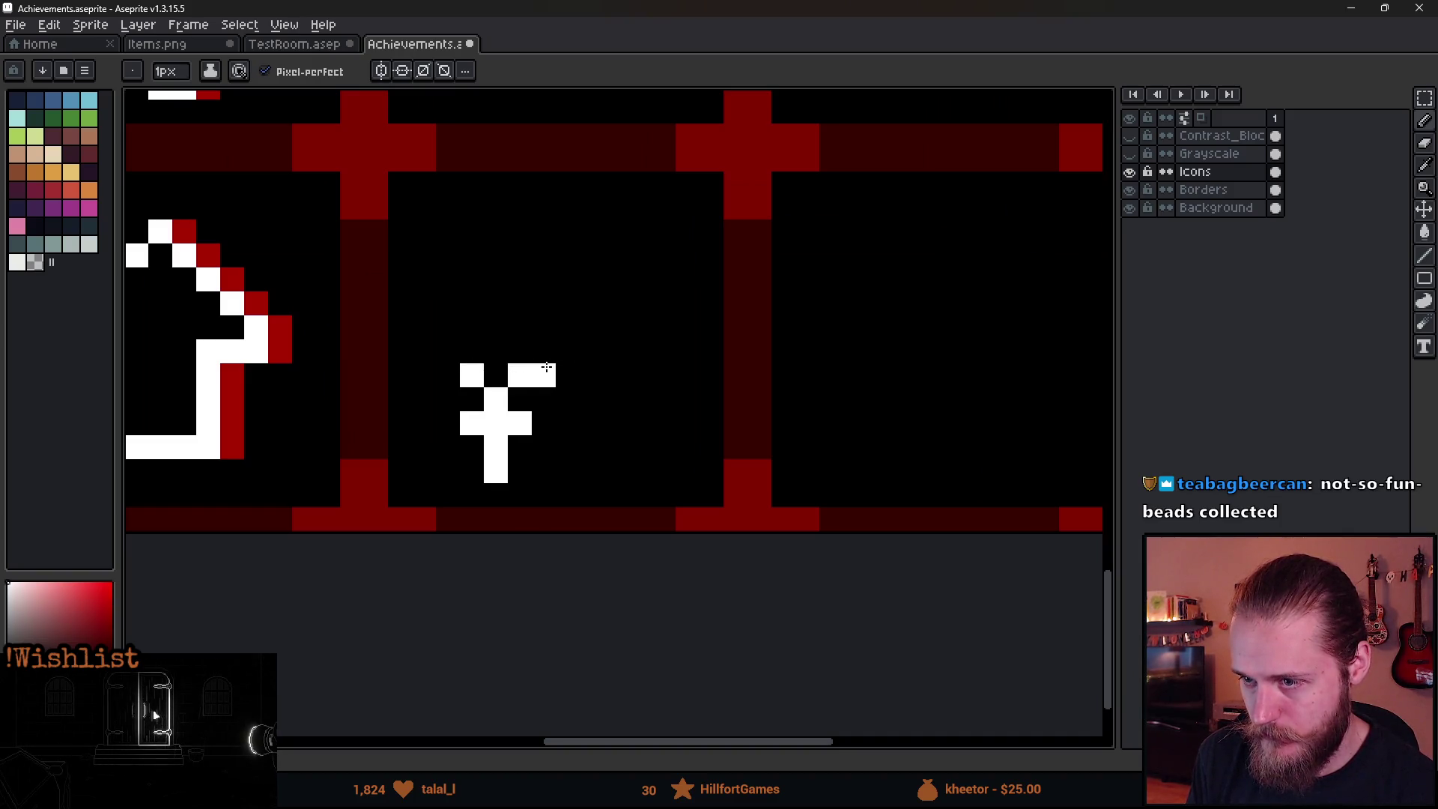
drag(569, 351, 649, 295)
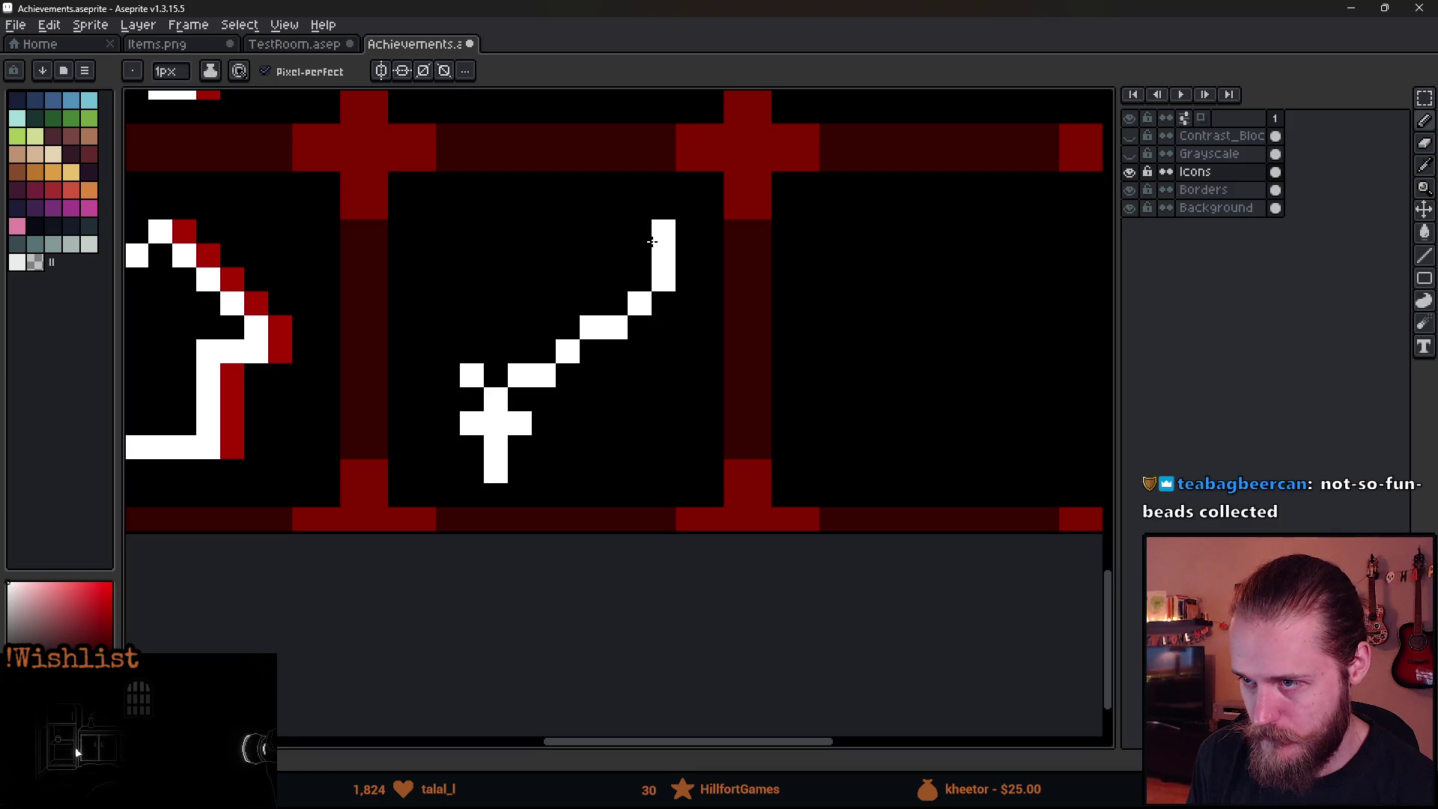
mouse_move(612, 205)
mouse_down()
mouse_move(568, 207)
mouse_move(448, 280)
mouse_move(449, 352)
mouse_up()
scroll(616, 531, down, 3)
scroll(616, 531, up, 3)
scroll(645, 516, down, 1)
Sample the border red and shade beside the cross stem and along the loop's edges.
key(i)
alt+click(291, 398)
drag(569, 487, 573, 465)
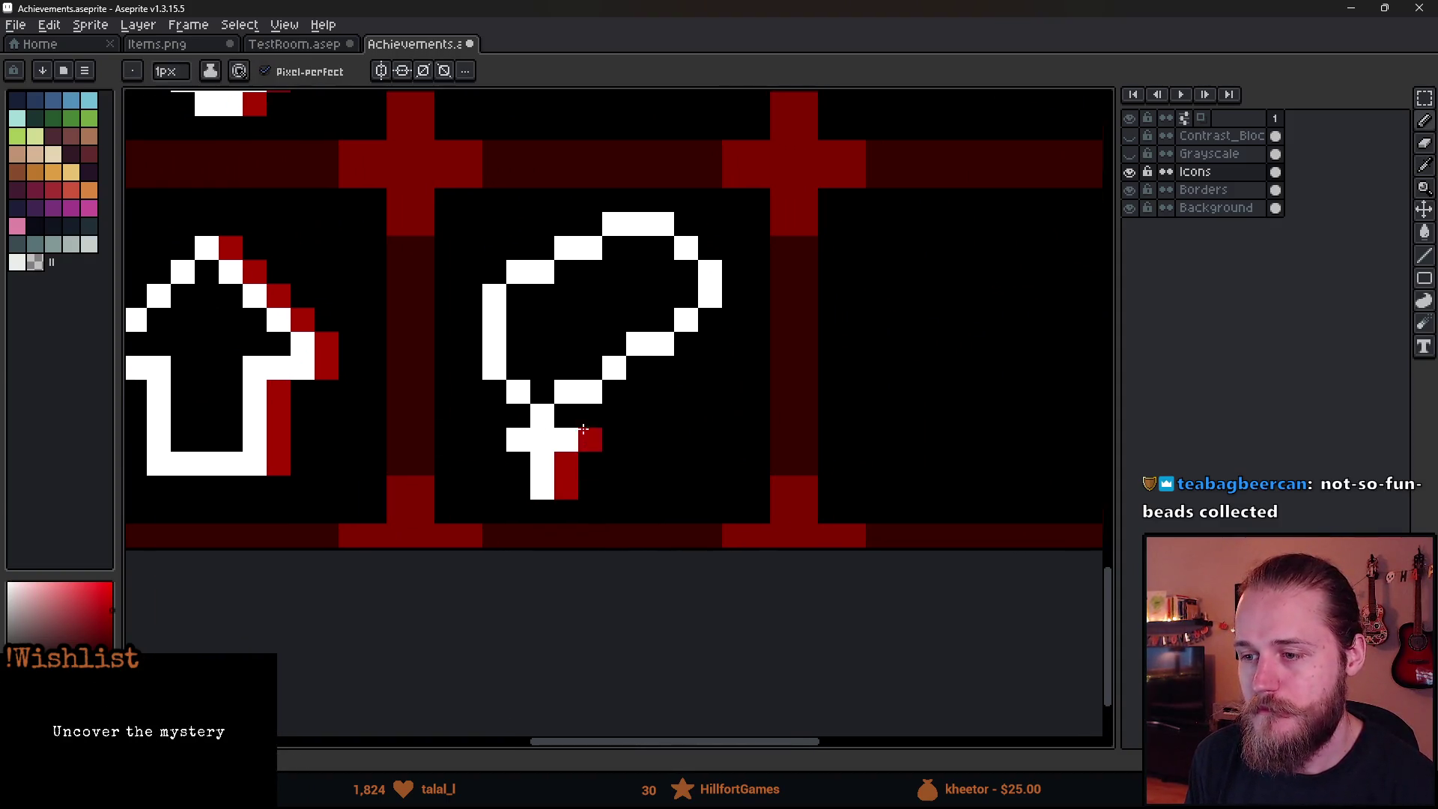
mouse_move(598, 412)
mouse_down()
mouse_move(728, 305)
mouse_move(734, 272)
mouse_move(695, 225)
mouse_up()
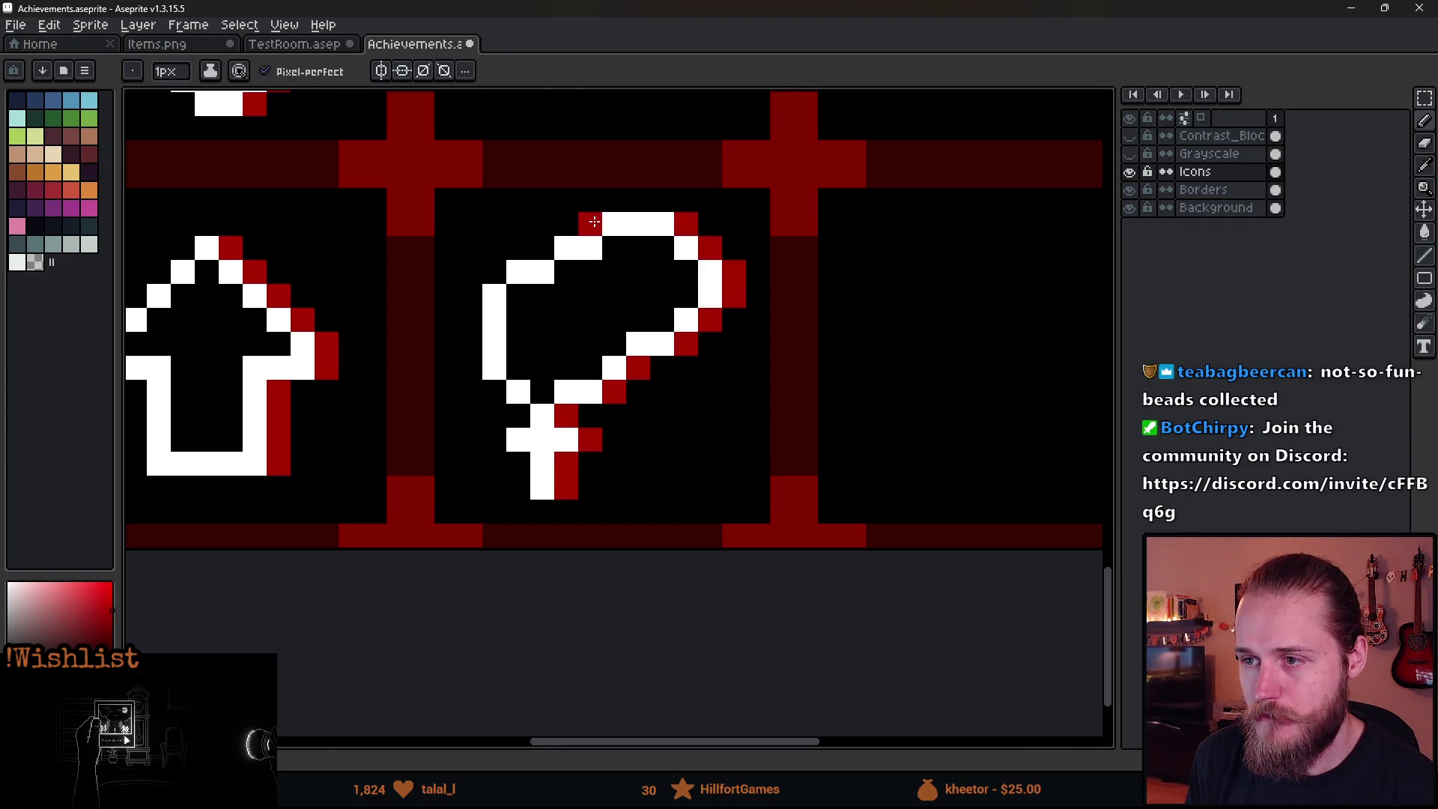
click(615, 247)
click(566, 271)
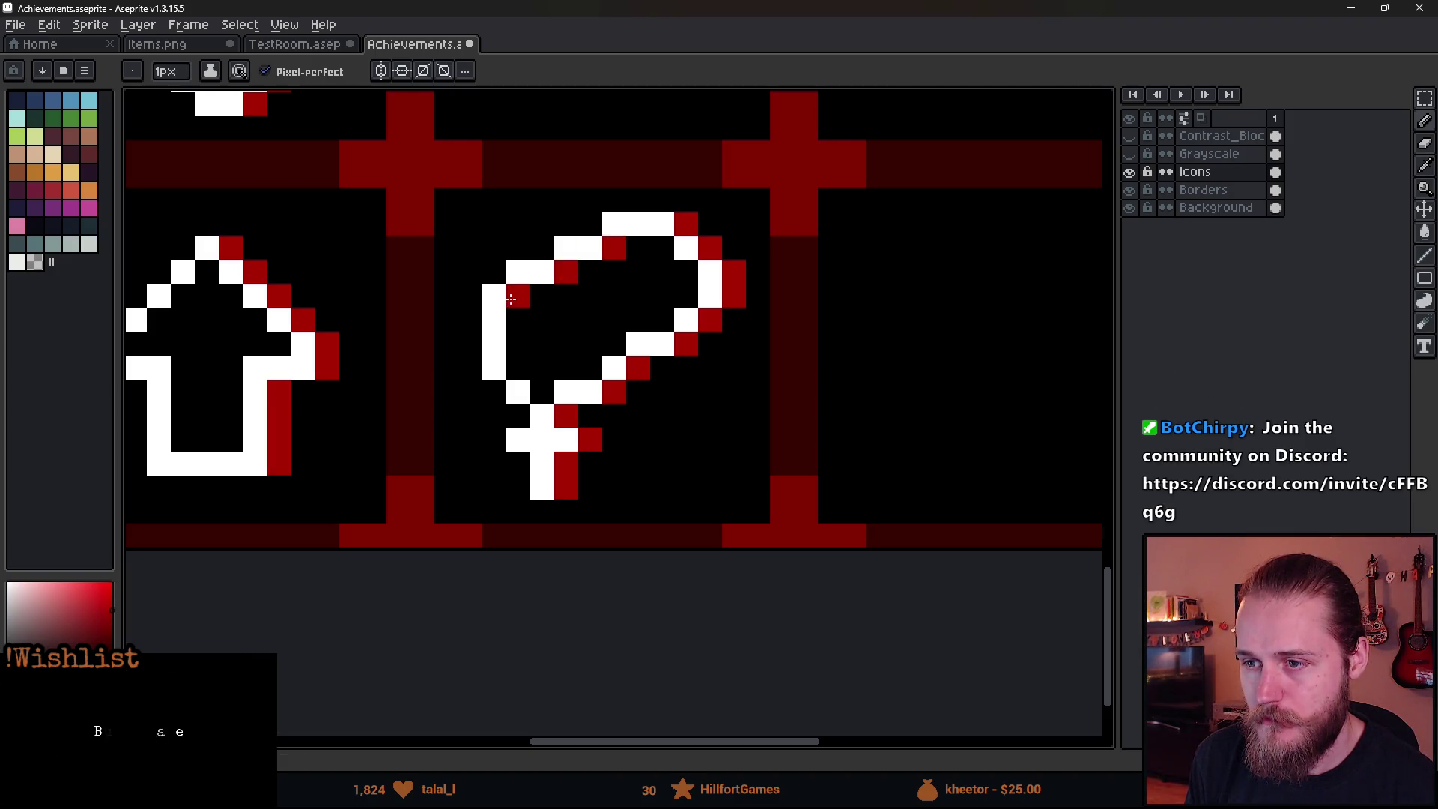
drag(510, 299, 519, 375)
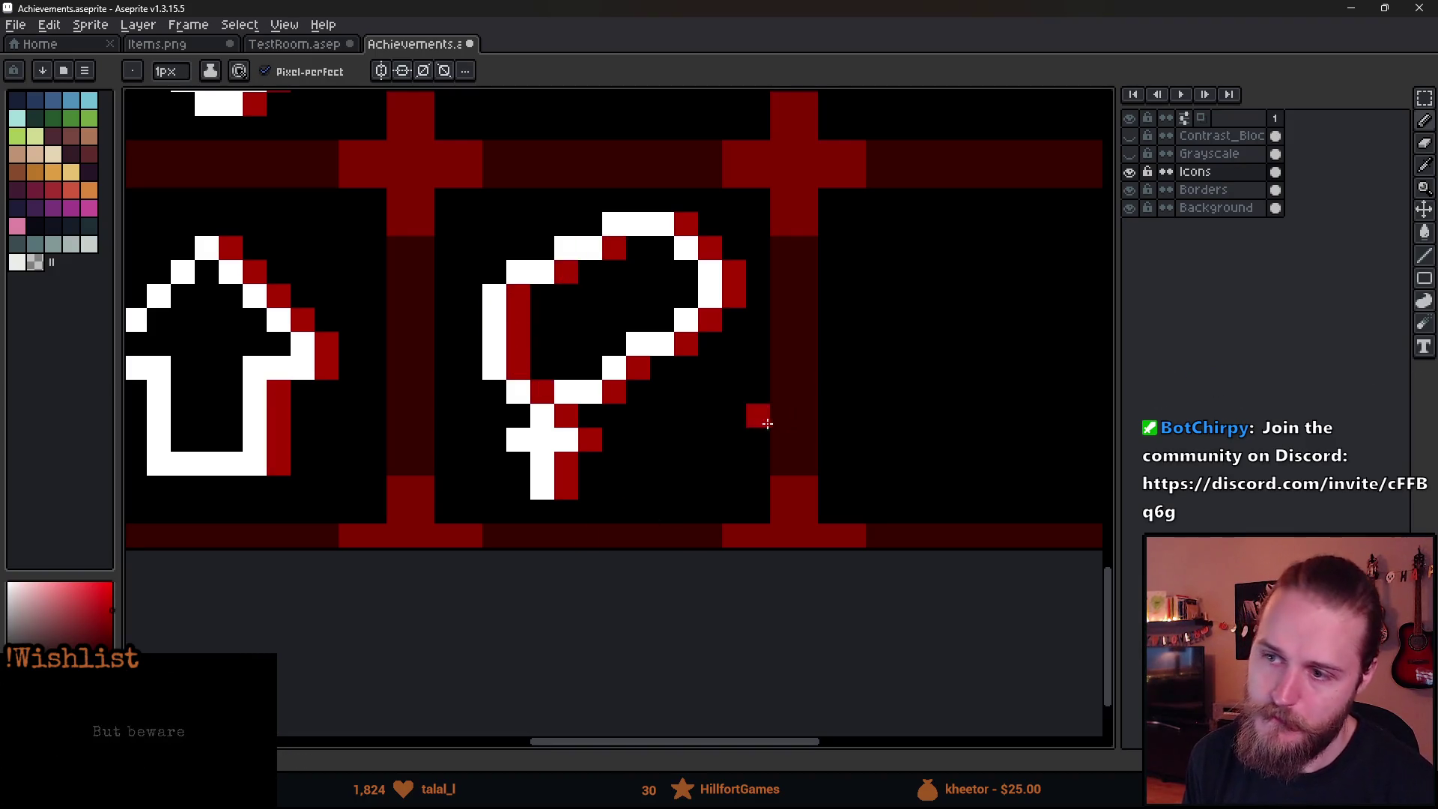
Marquee-select the loop's right part and nudge it one pixel left.
key(m)
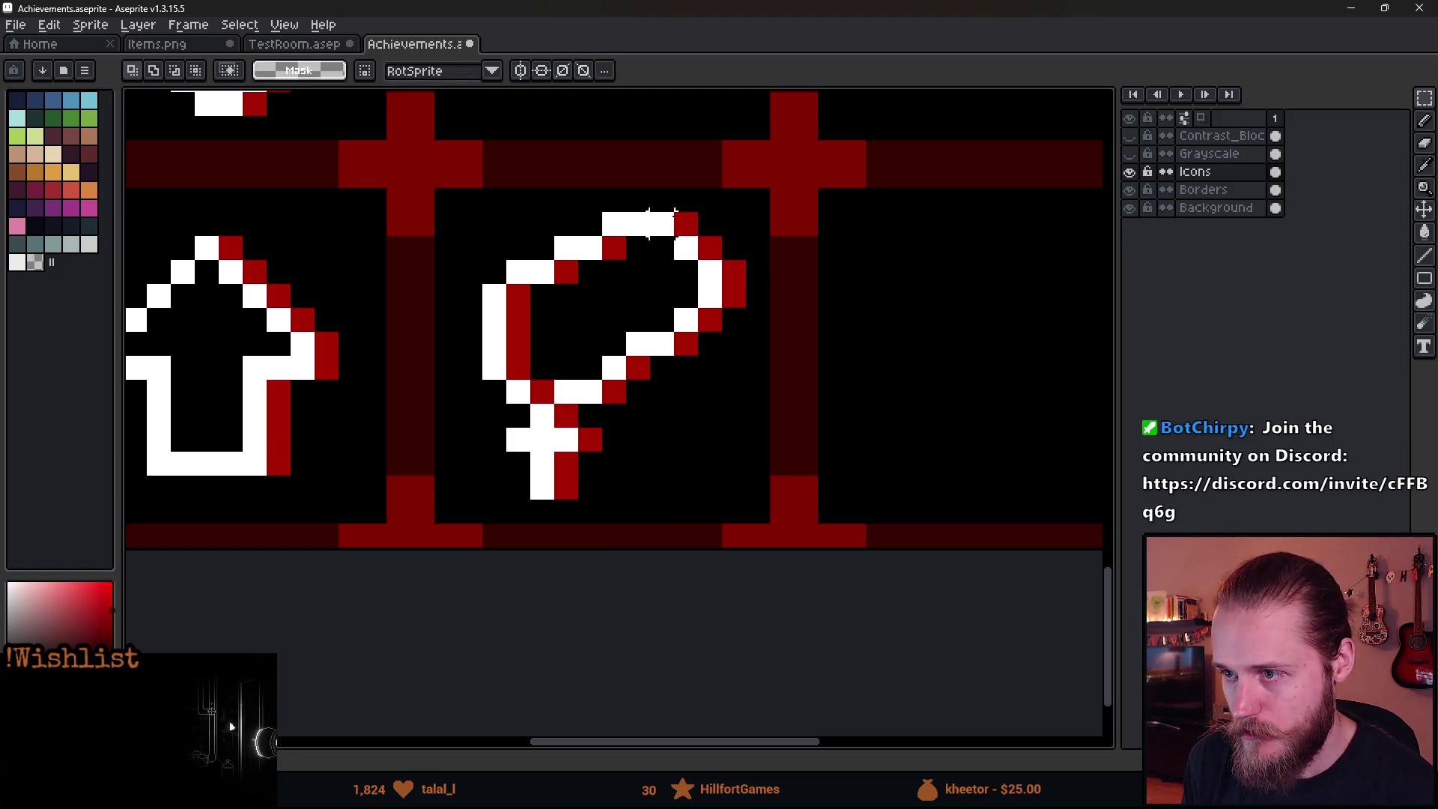
drag(648, 210, 749, 431)
drag(722, 370, 700, 369)
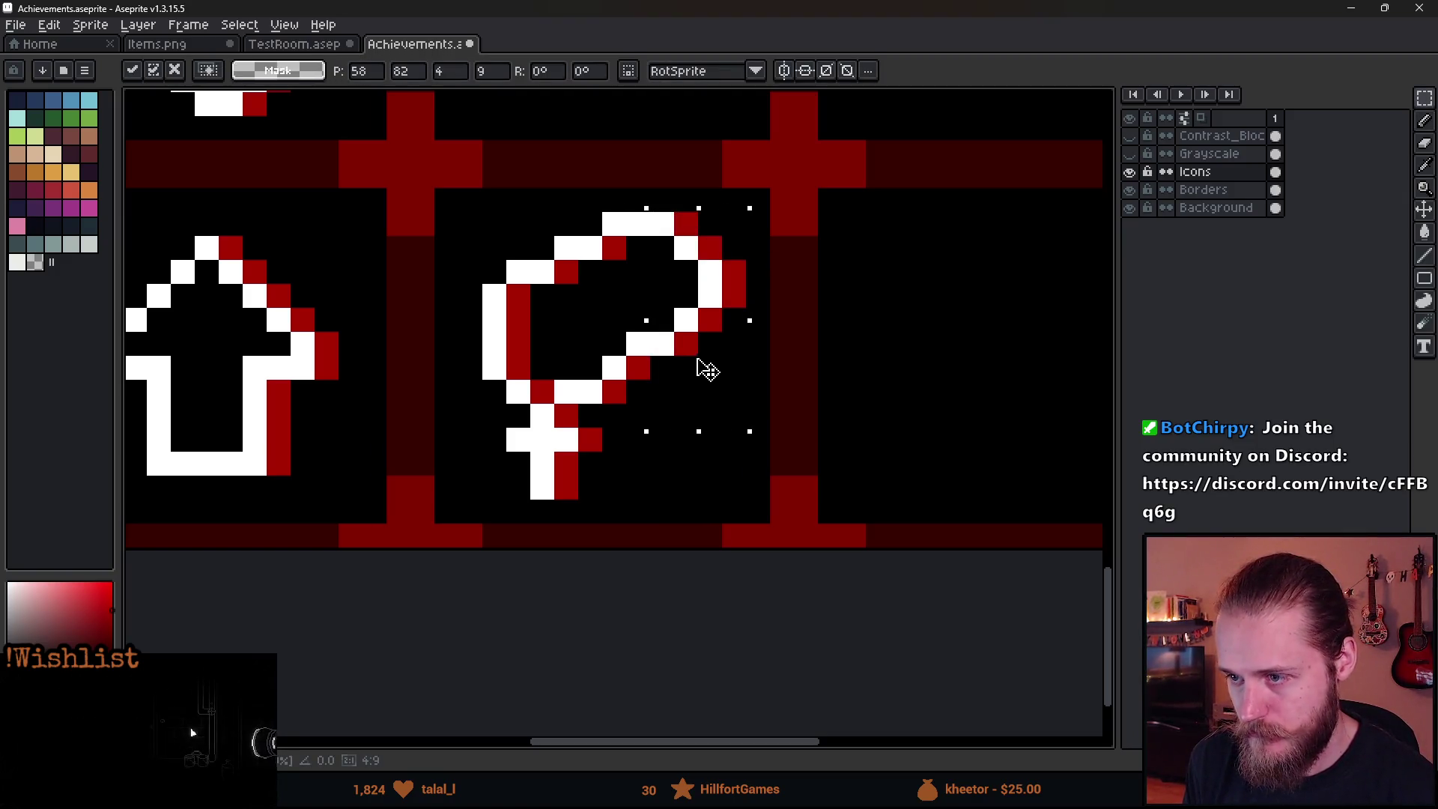
click(483, 270)
Shift the whole rosary loop one pixel right and commit it.
drag(467, 201, 725, 525)
mouse_move(667, 456)
mouse_down()
mouse_move(693, 456)
mouse_move(676, 458)
mouse_up()
click(824, 472)
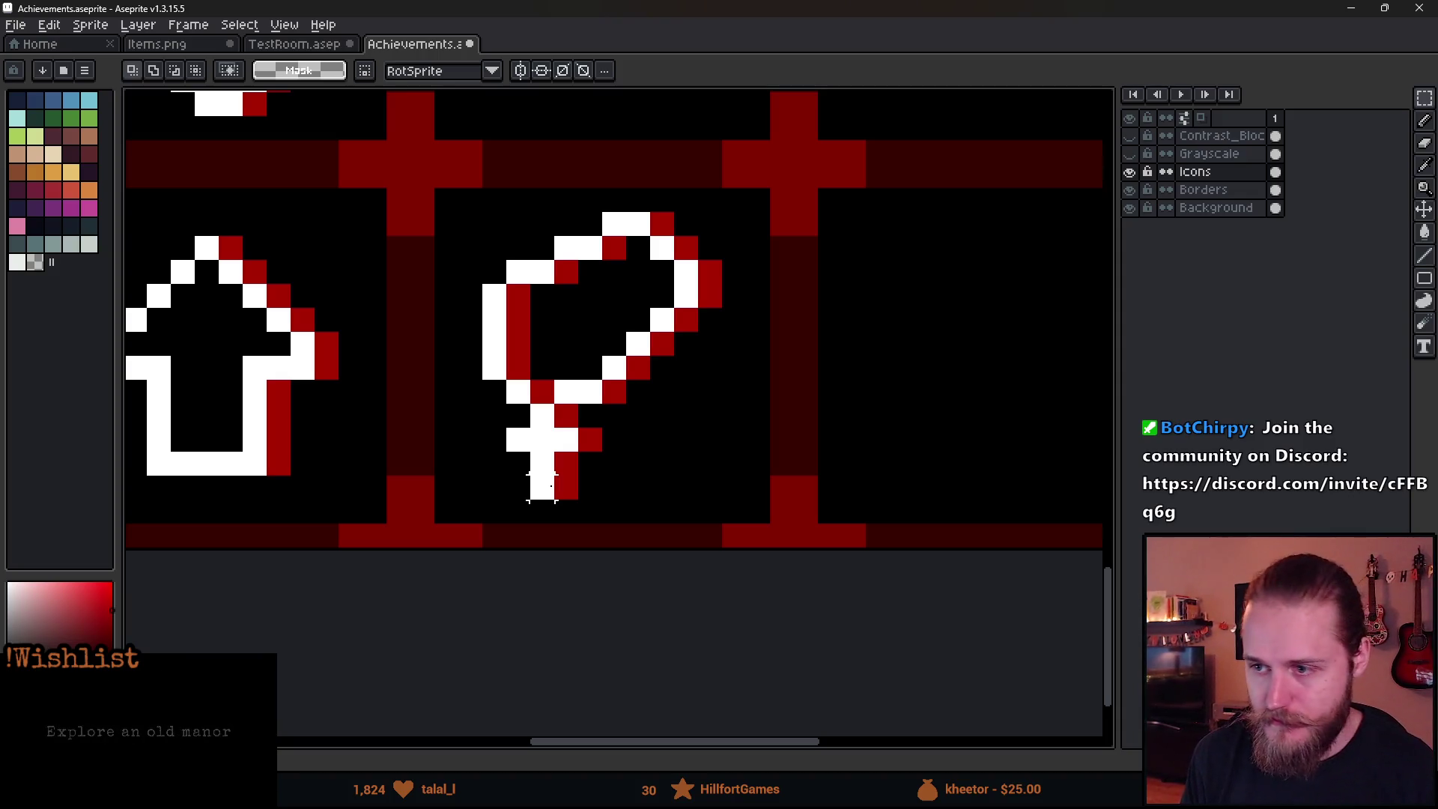
click(172, 45)
Copy the scattered bead pattern from Items.png into the Achievements centre tile.
drag(317, 334, 735, 286)
drag(541, 259, 762, 497)
click(800, 465)
drag(603, 285, 732, 450)
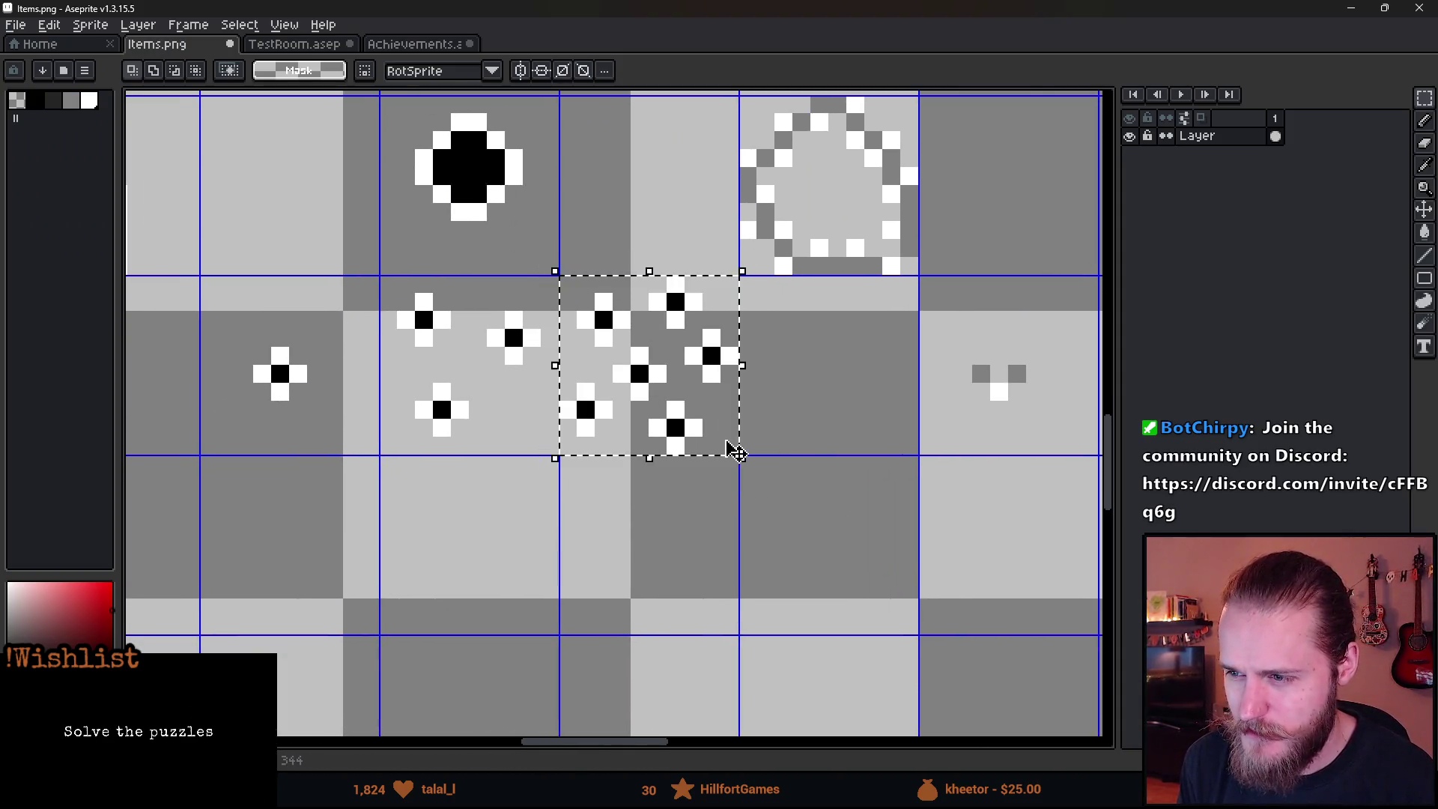
click(411, 44)
drag(822, 341, 465, 331)
key(ctrl+v)
mouse_move(681, 405)
mouse_down()
mouse_move(704, 329)
mouse_move(661, 338)
mouse_up()
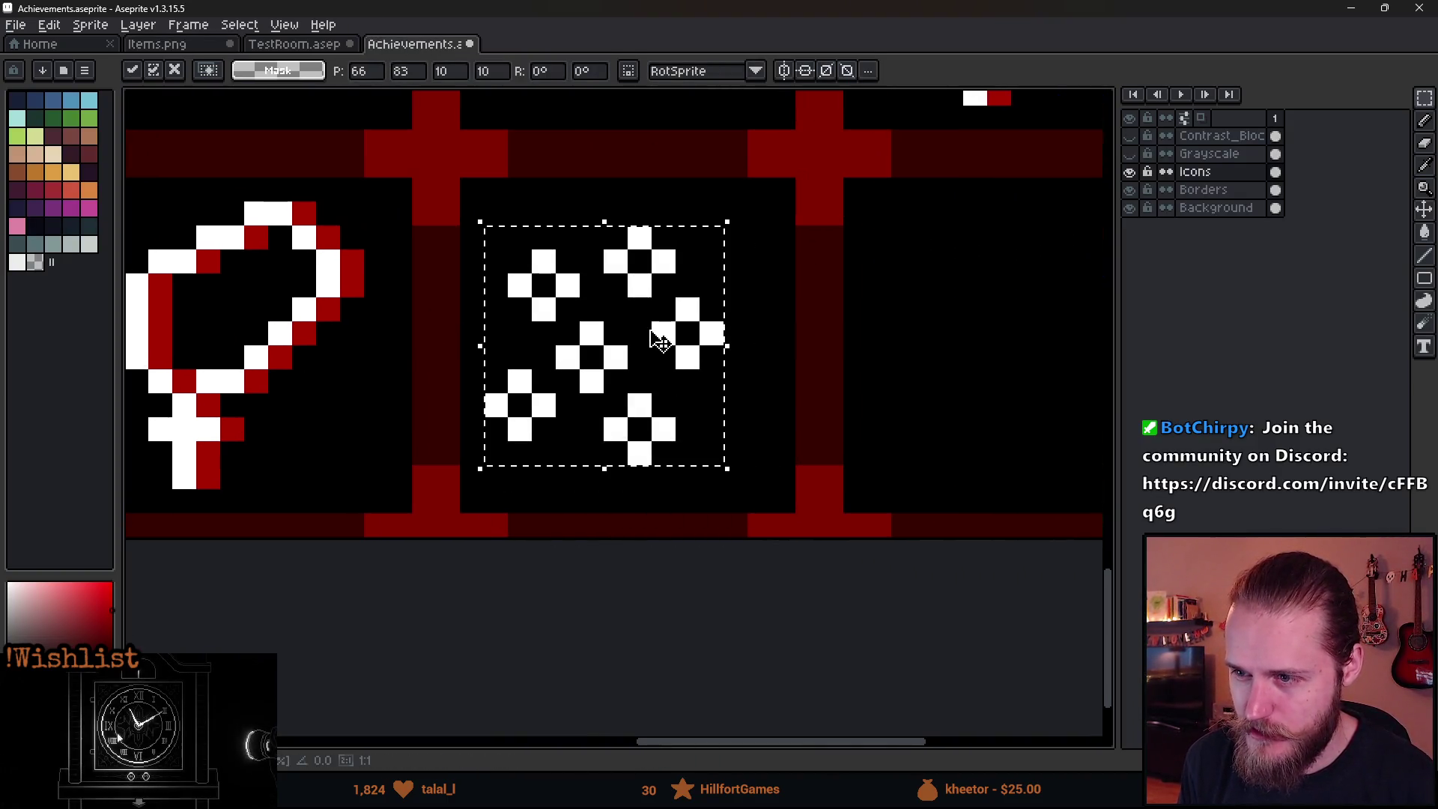
key(ctrl+d)
Give the pasted beads a partial red outside outline and shift them one pixel right.
drag(483, 200, 797, 491)
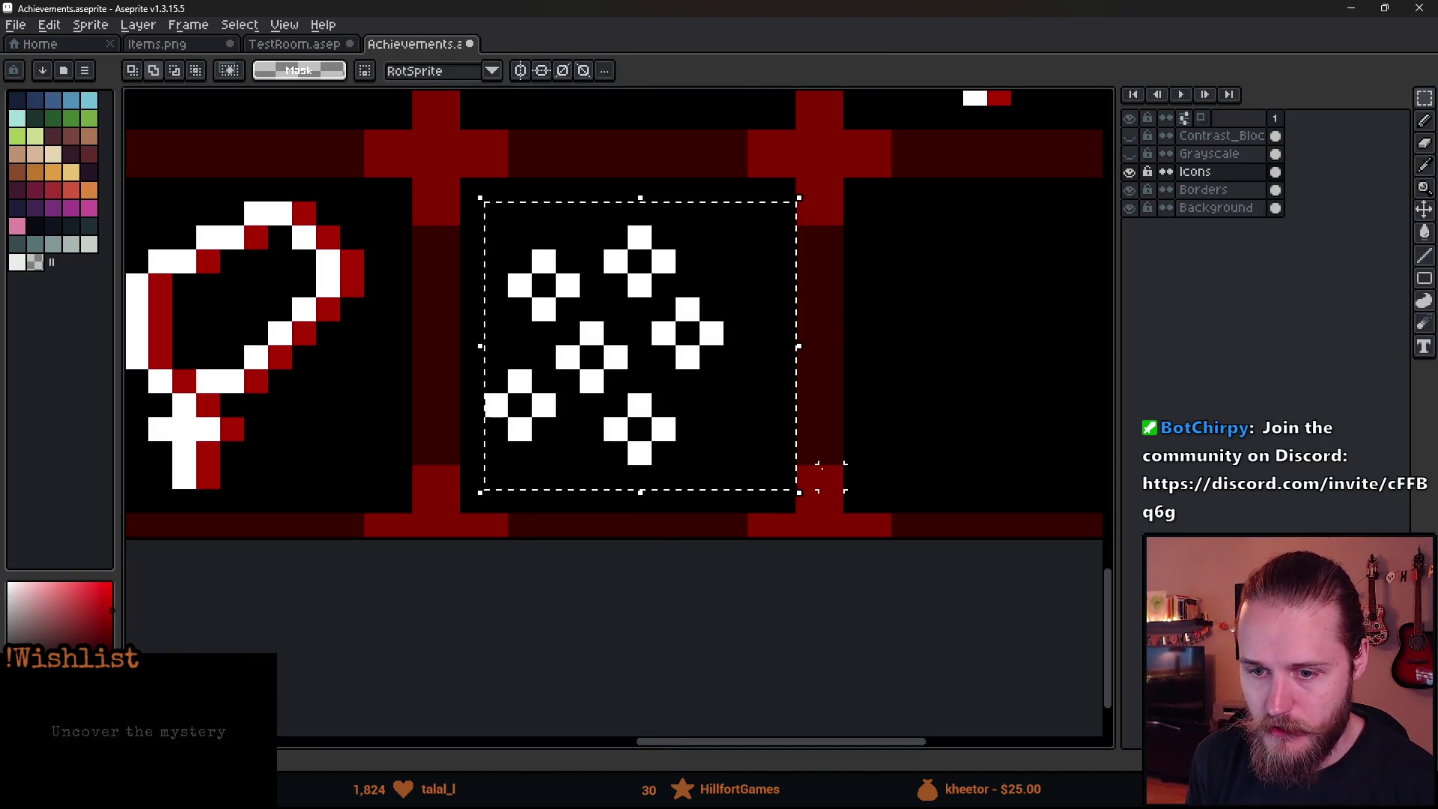
key(shift+o)
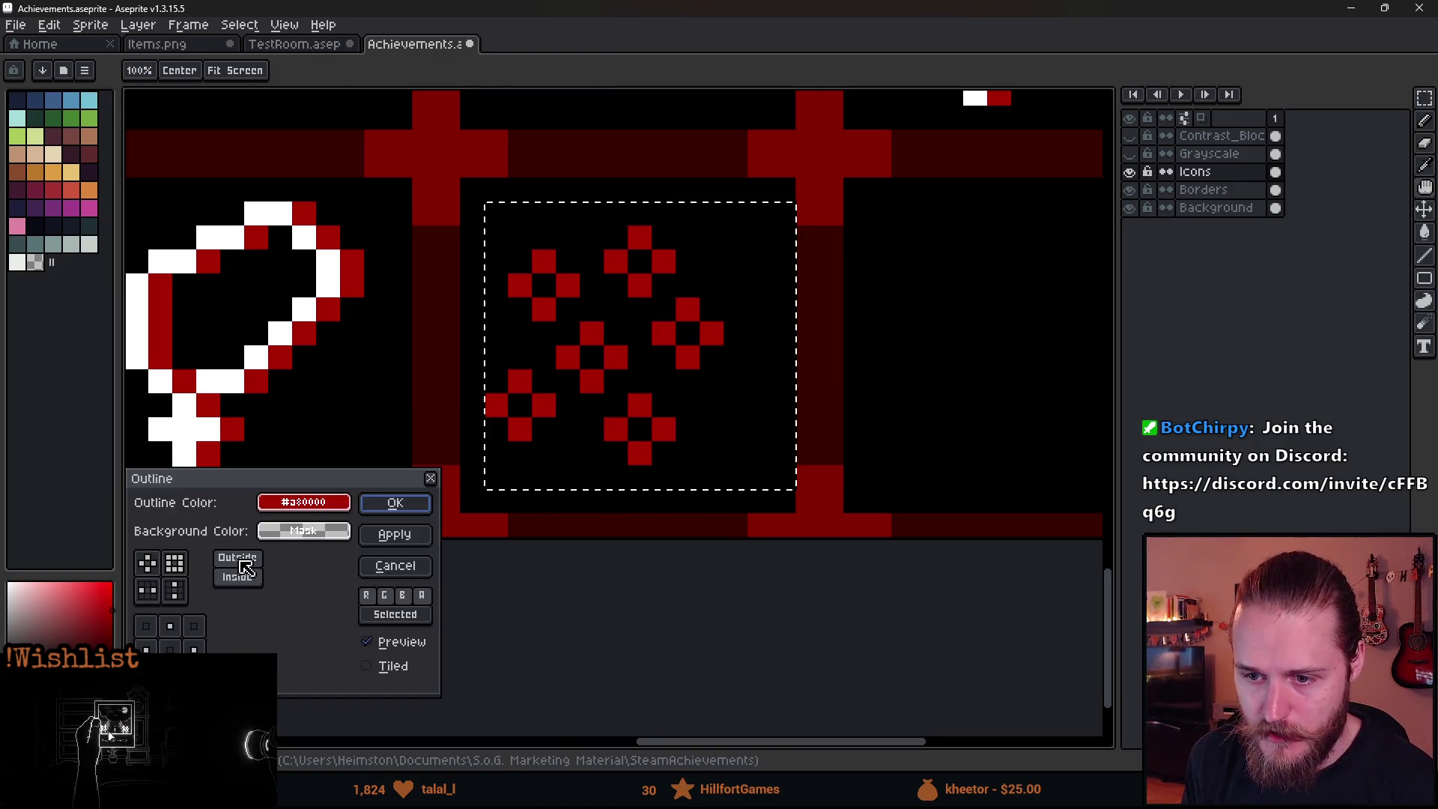
click(237, 557)
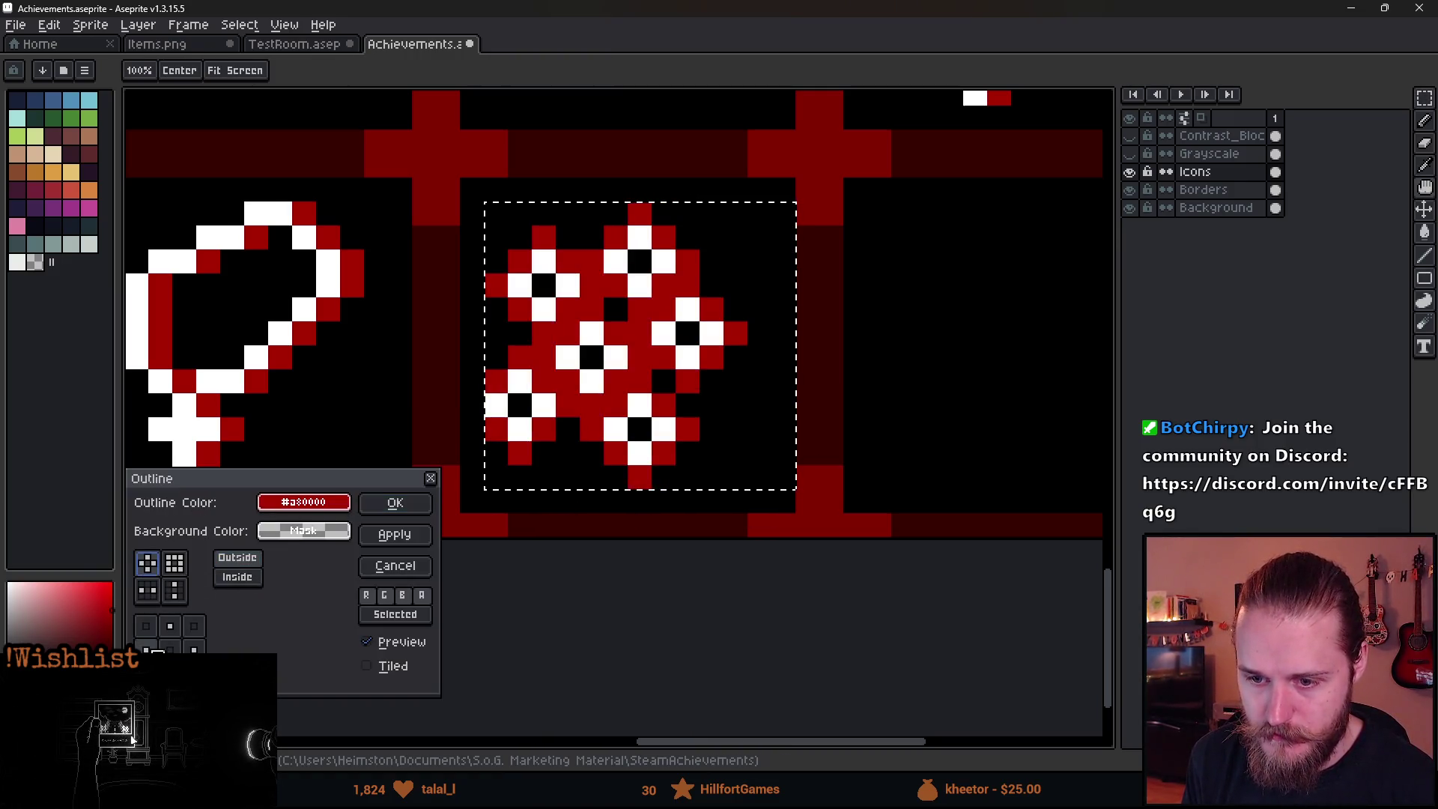
click(170, 628)
click(172, 631)
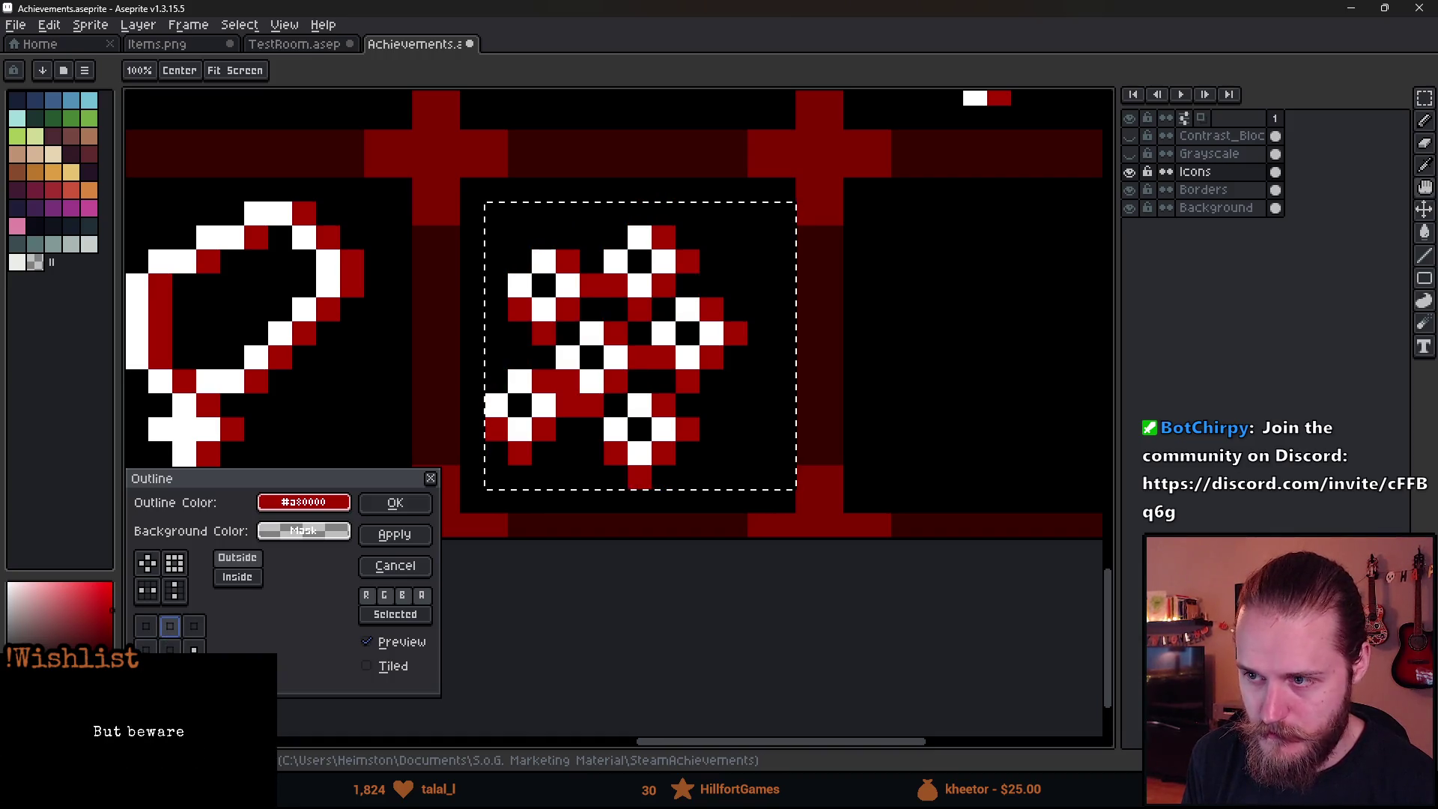
click(425, 544)
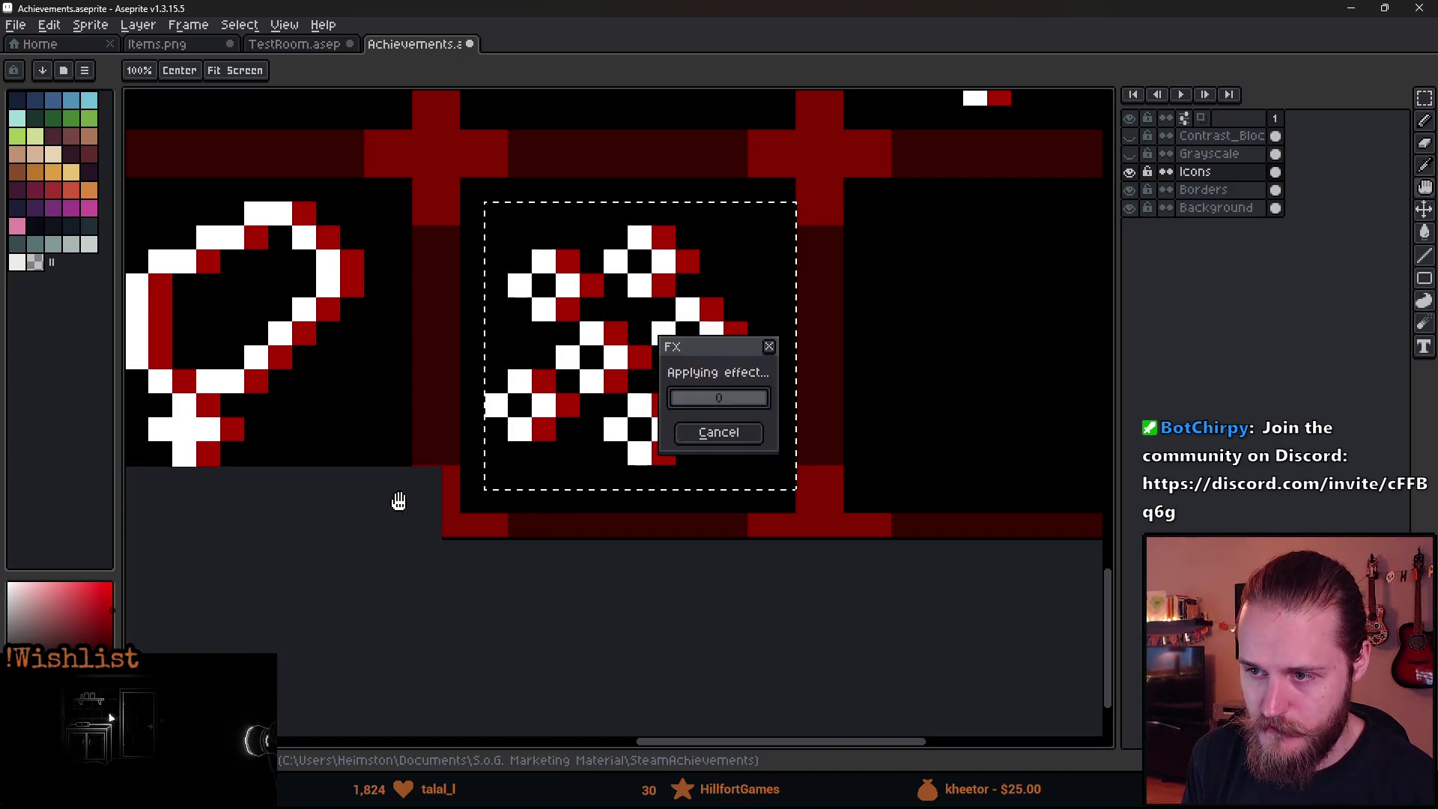
click(646, 422)
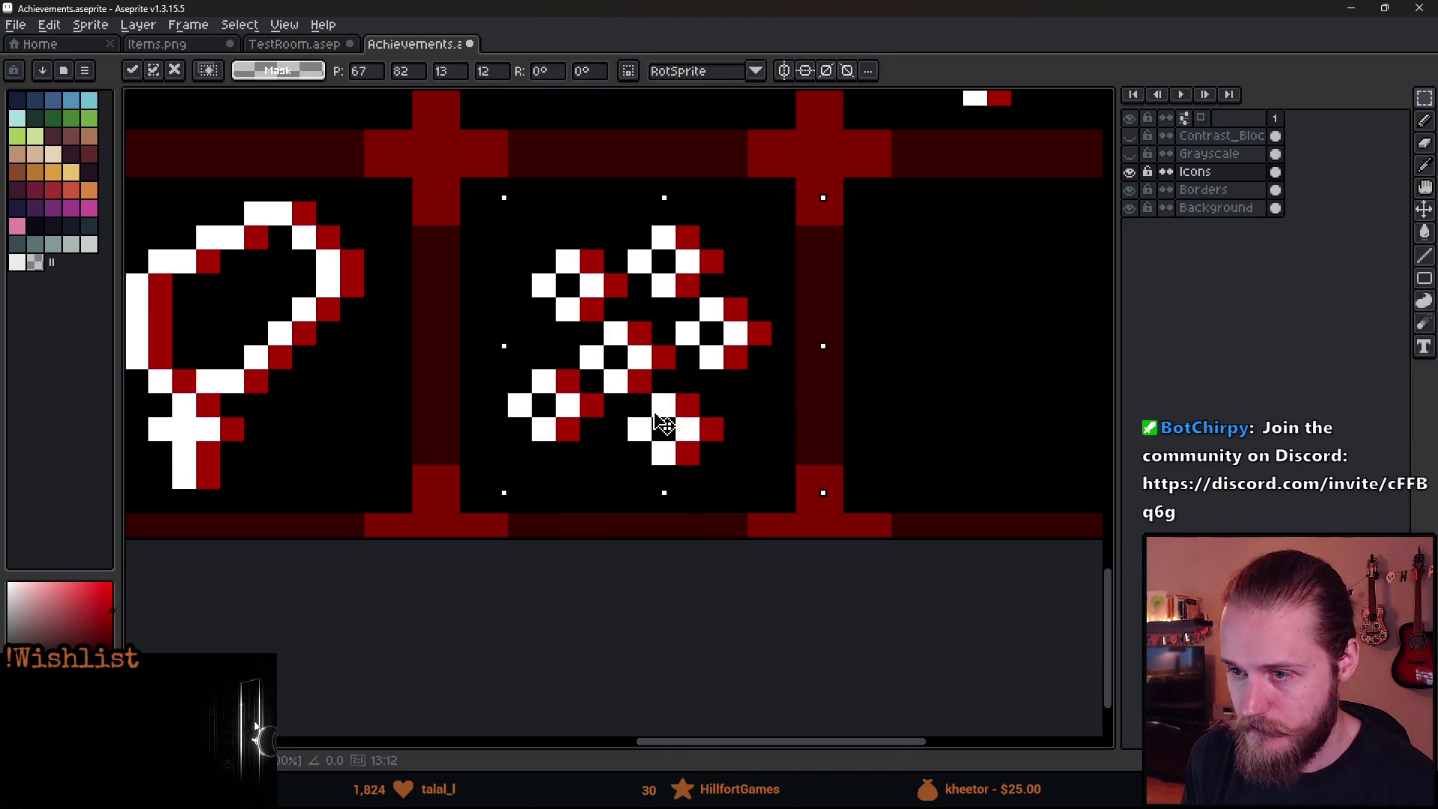
drag(649, 417, 657, 418)
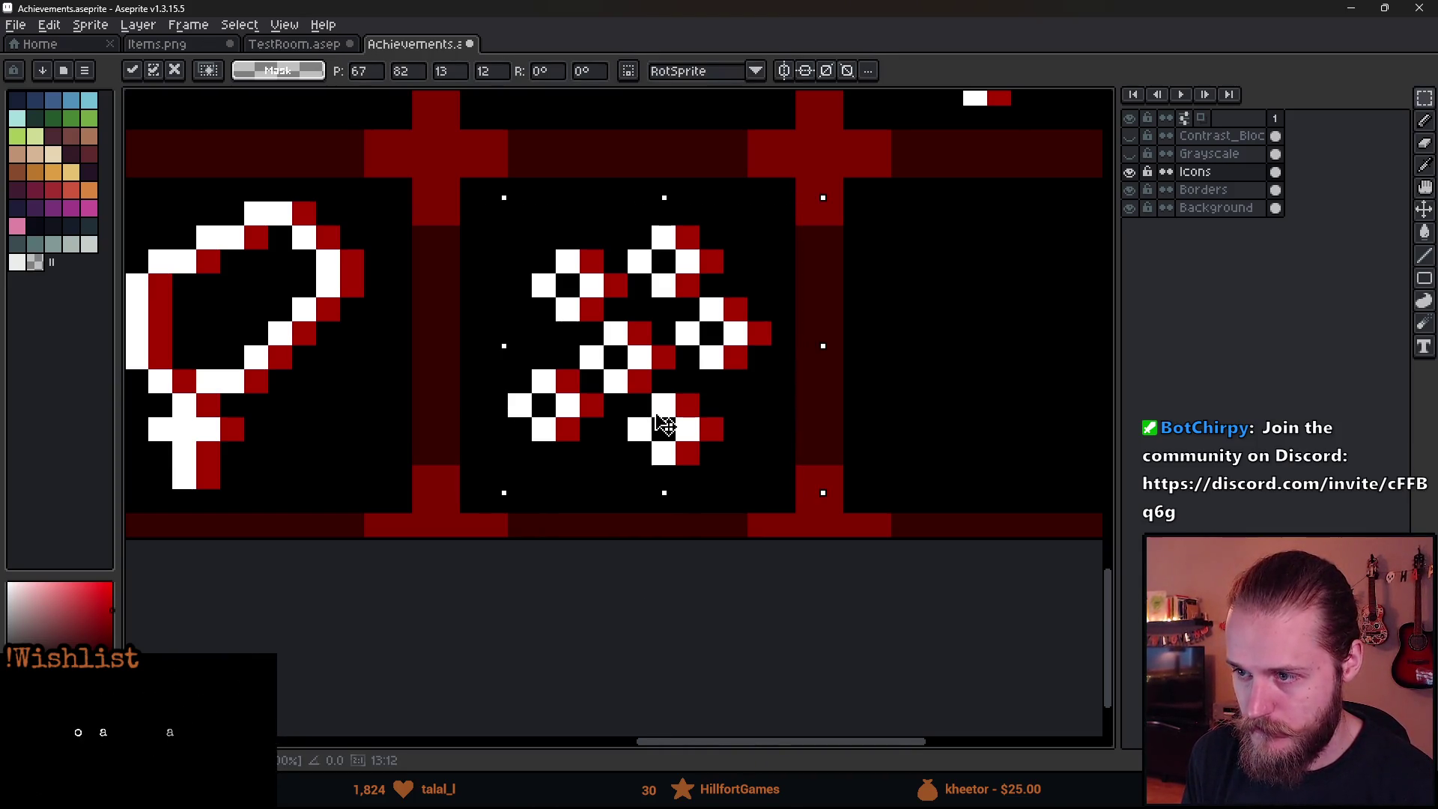
key(ctrl+d)
scroll(642, 552, left, 4)
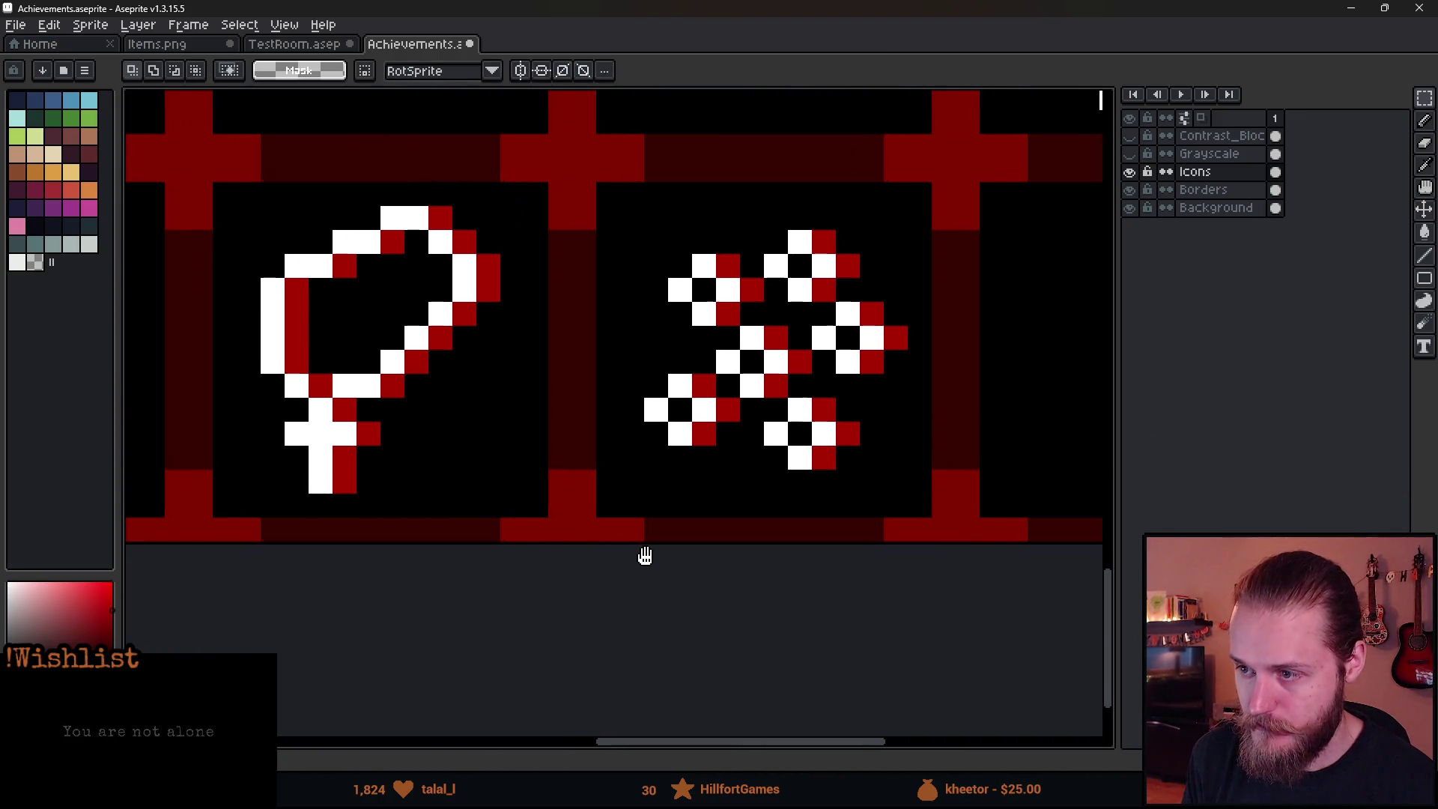
Erase the outlined beads from the right icon cell, then bring up the bead sprites on Items.png.
mouse_move(211, 180)
mouse_down()
mouse_move(411, 433)
mouse_move(552, 521)
mouse_up()
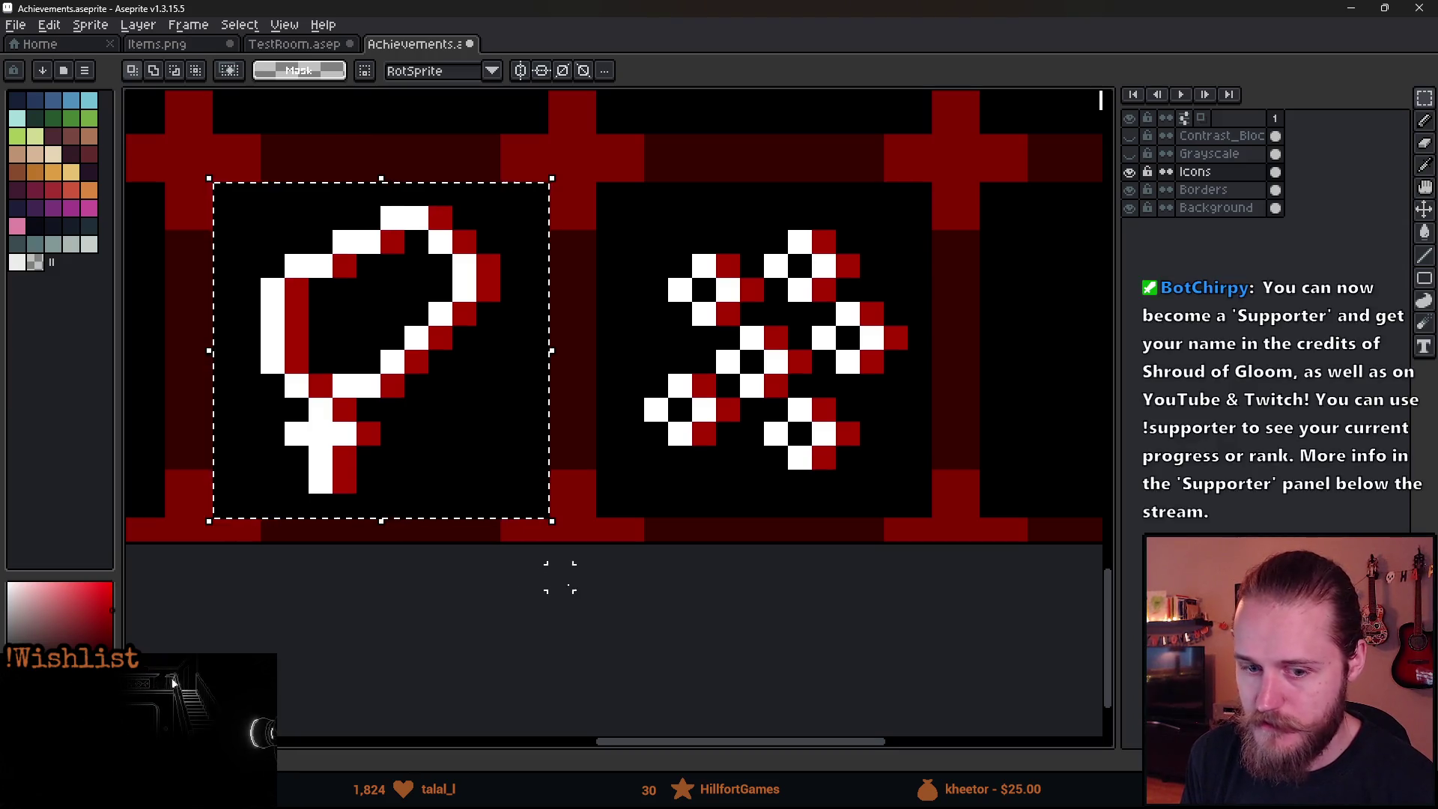
key(ctrl+d)
drag(608, 193, 922, 500)
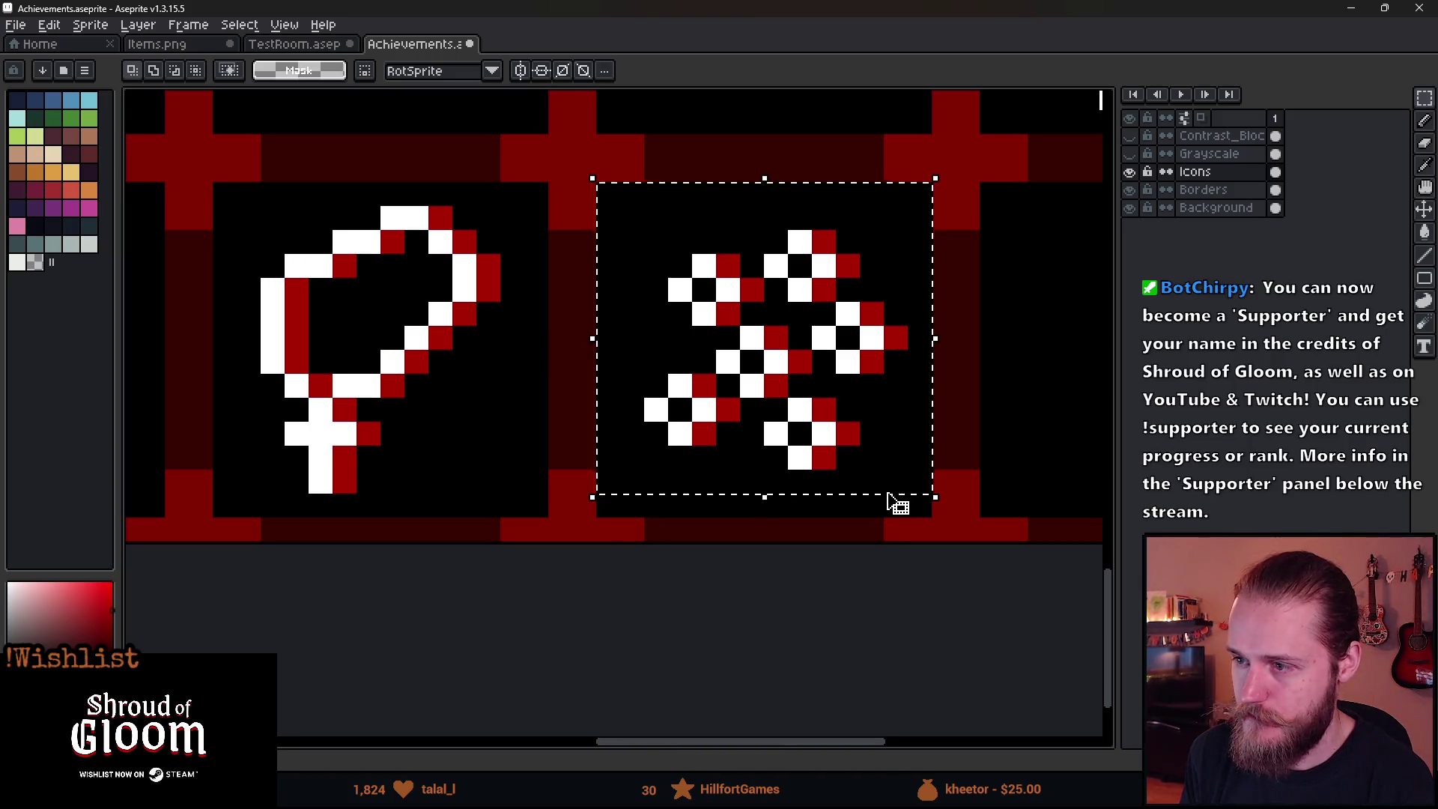
key(Delete)
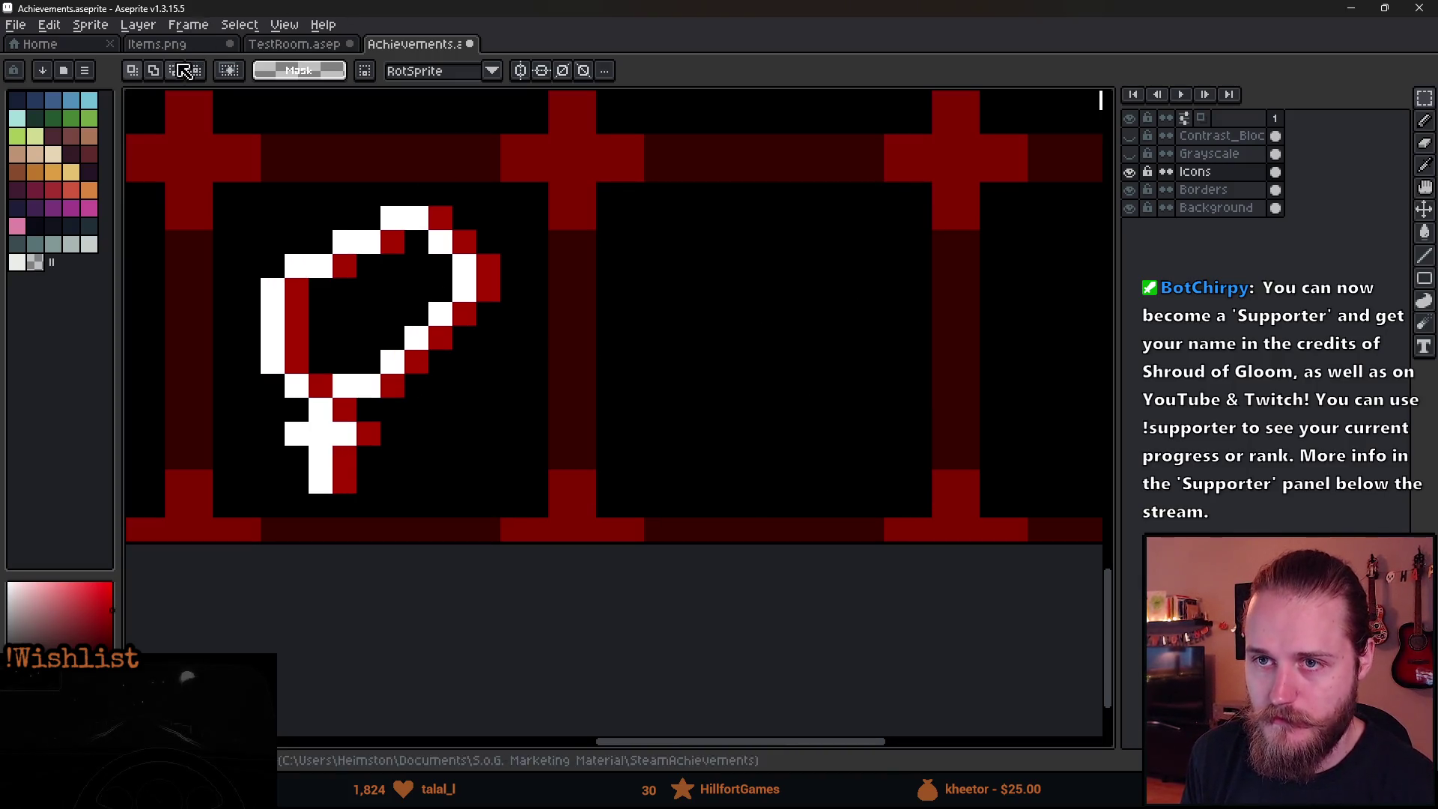
click(177, 54)
drag(498, 378, 642, 353)
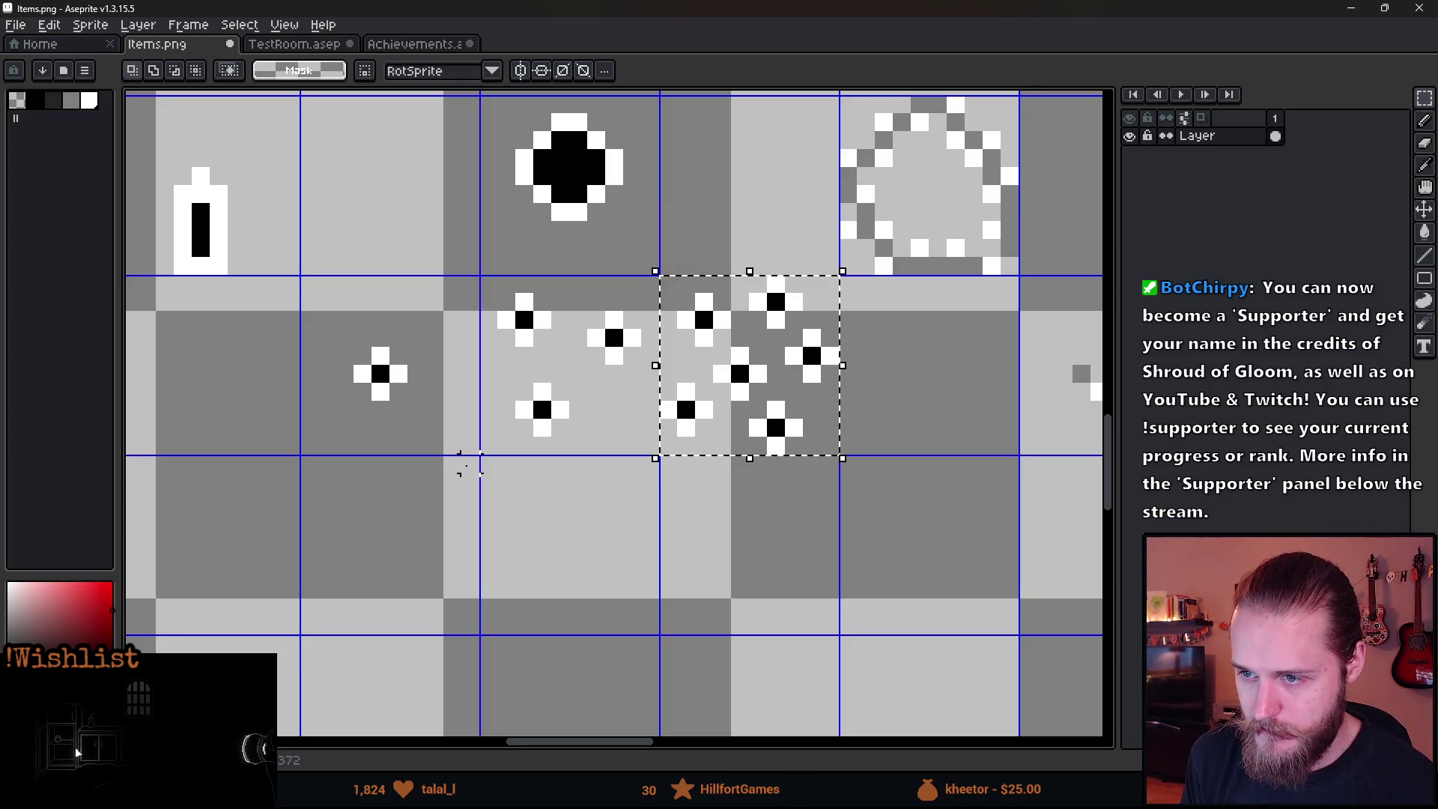
click(471, 463)
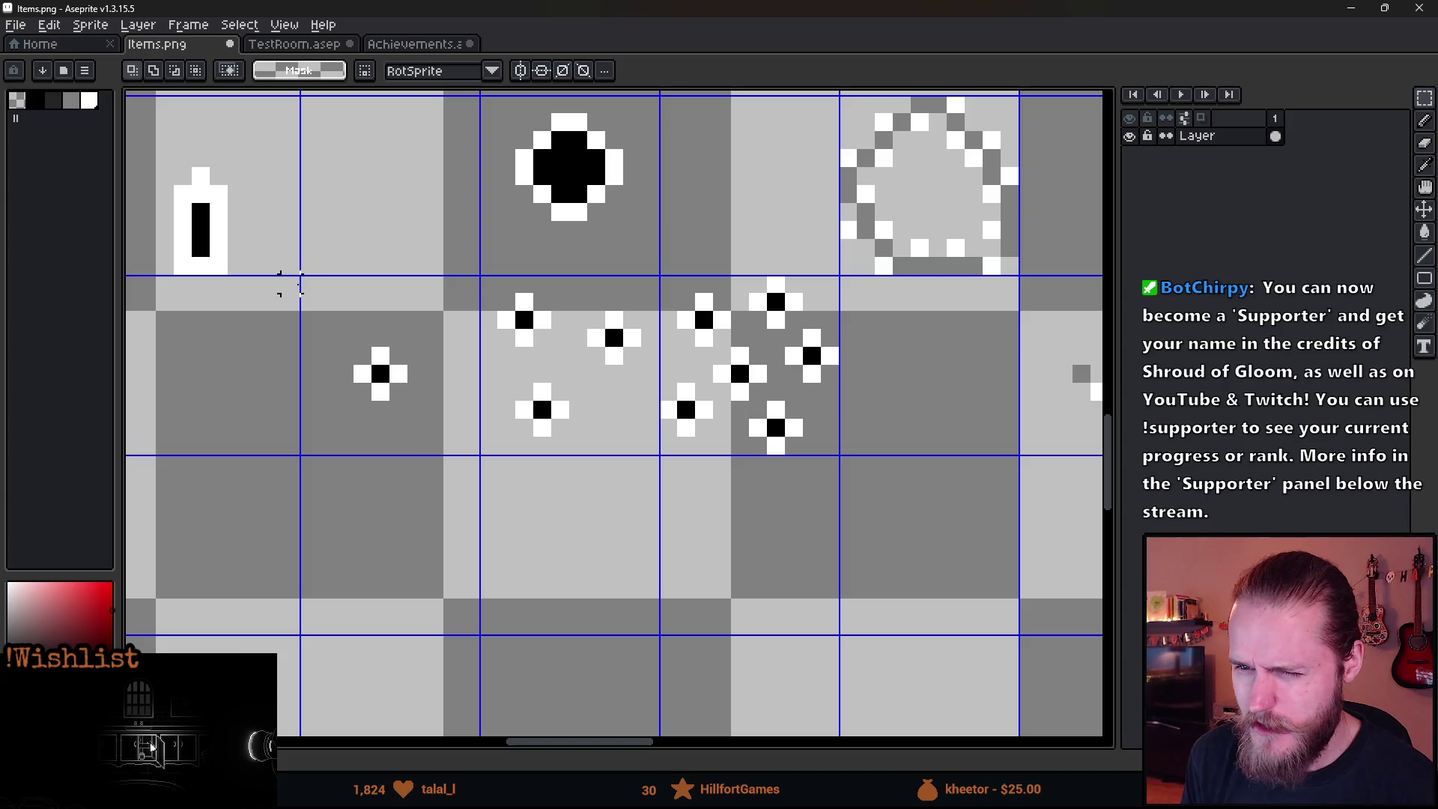
mouse_move(308, 284)
mouse_down()
mouse_move(465, 443)
mouse_move(504, 459)
mouse_up()
click(524, 445)
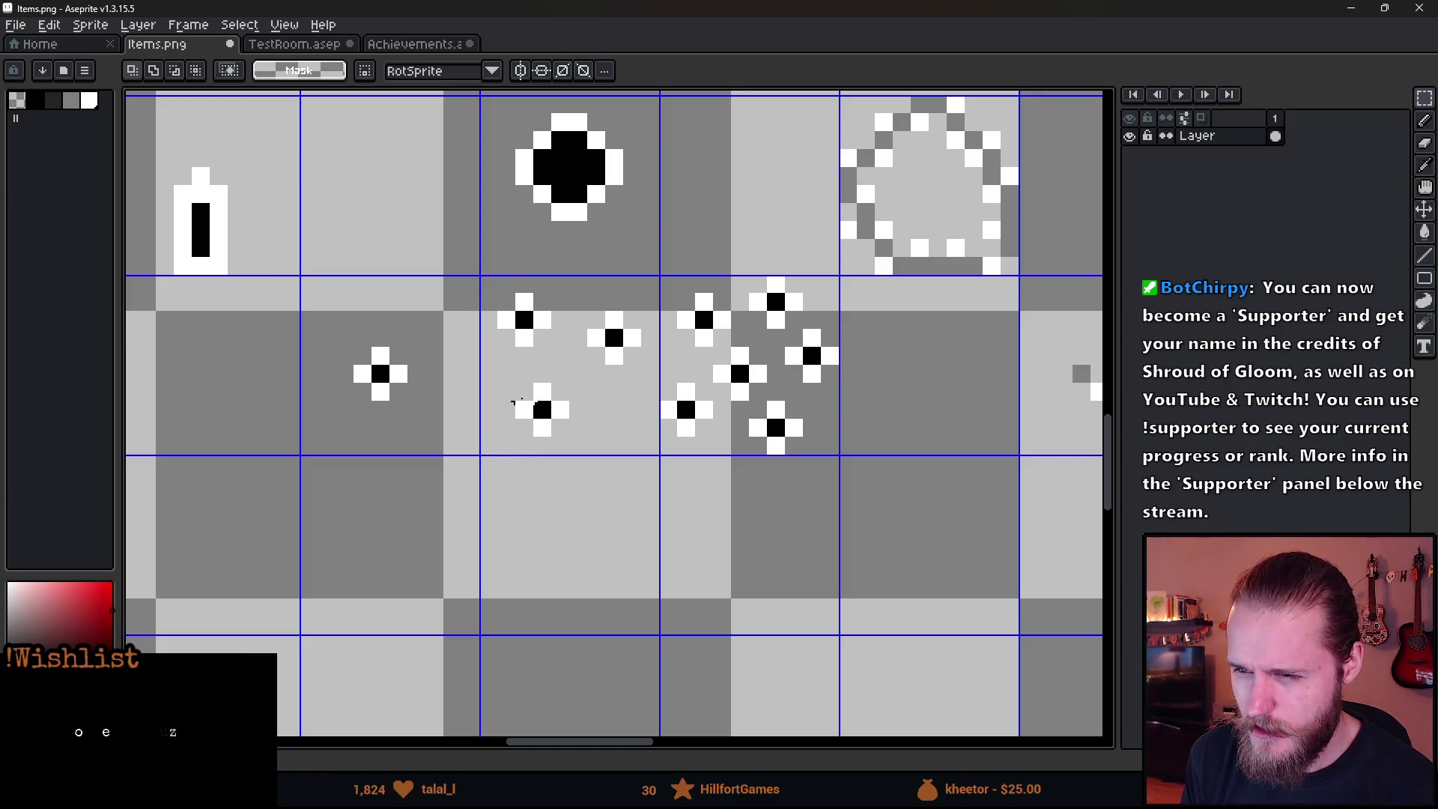
mouse_move(480, 276)
mouse_down()
mouse_move(657, 434)
mouse_move(656, 454)
mouse_up()
click(595, 532)
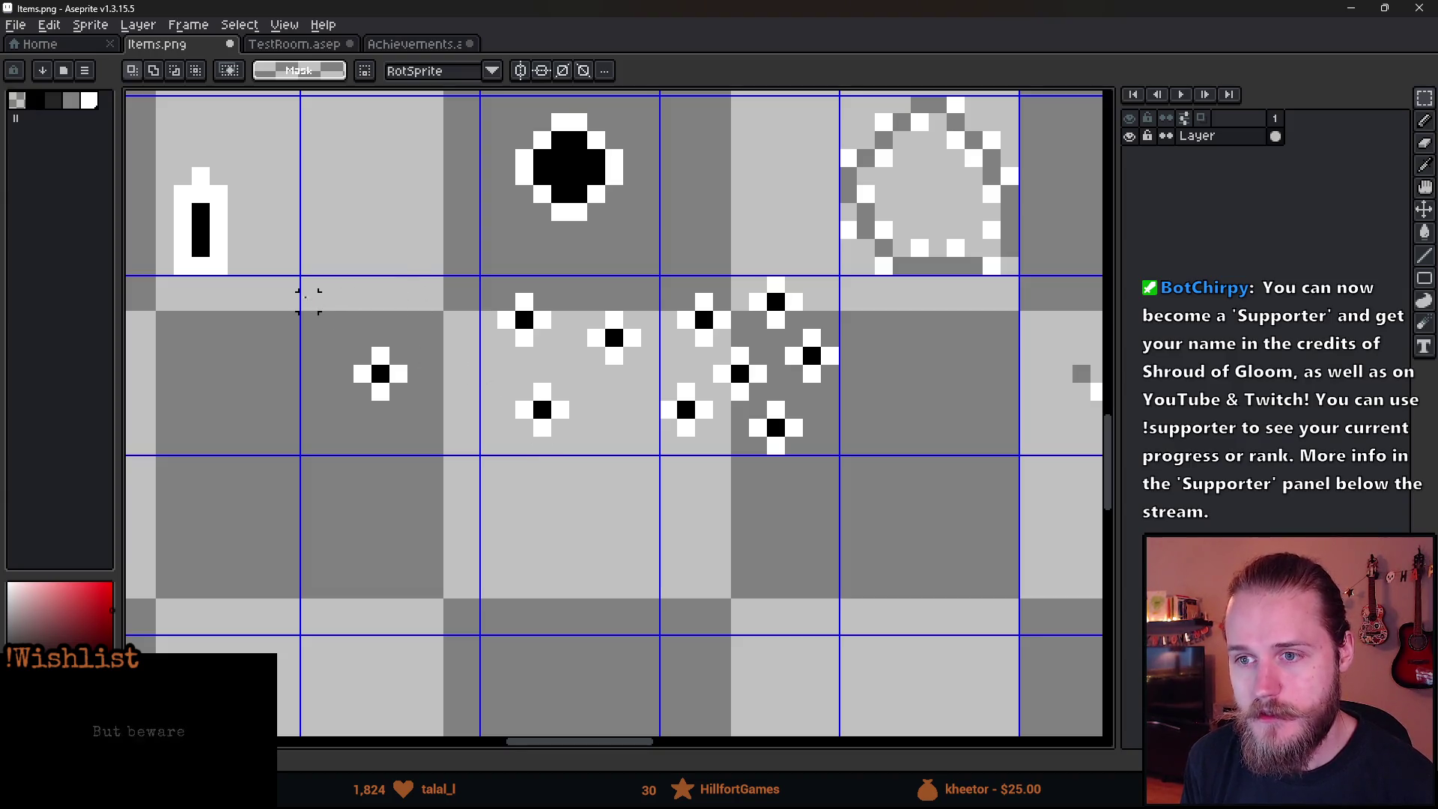
drag(308, 299, 483, 461)
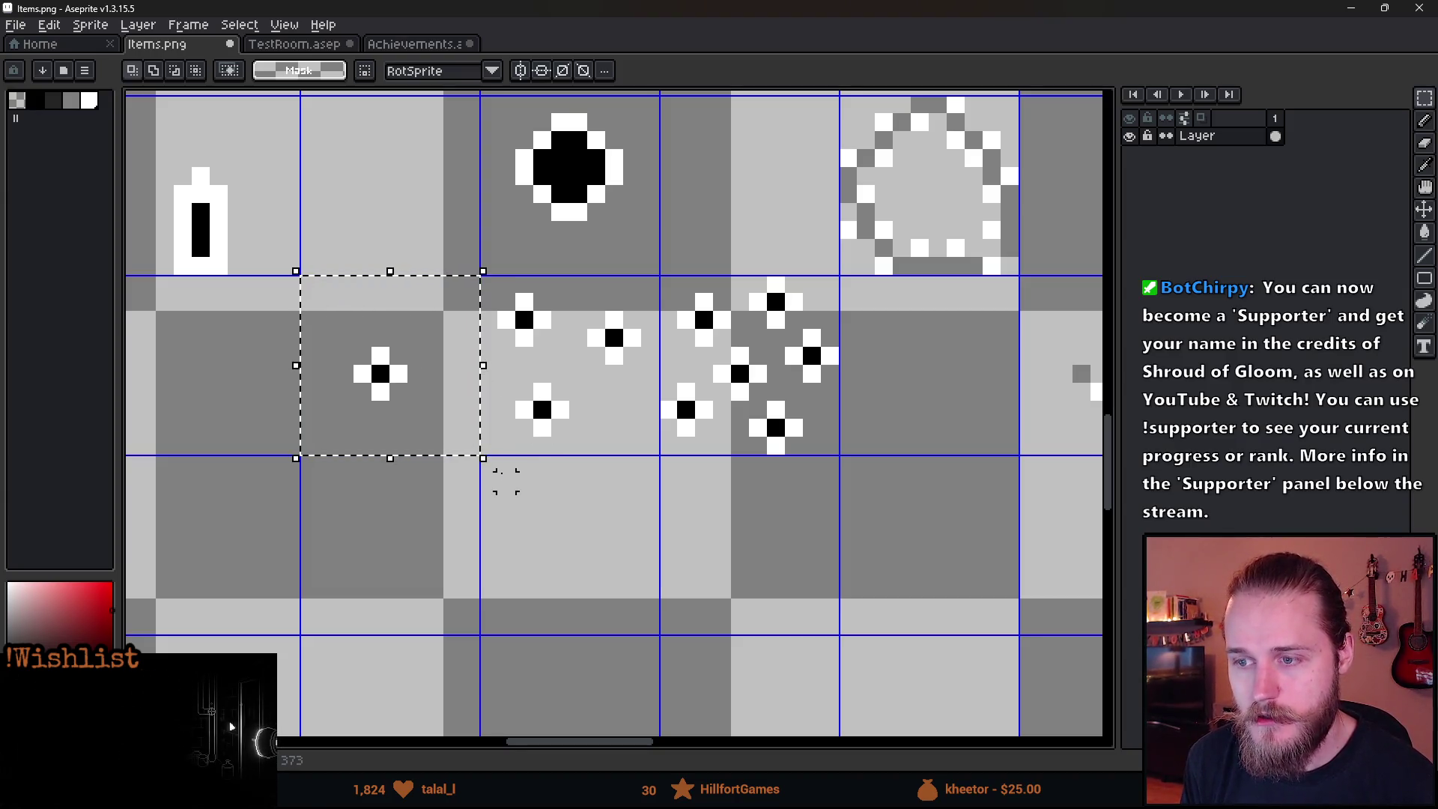
click(506, 500)
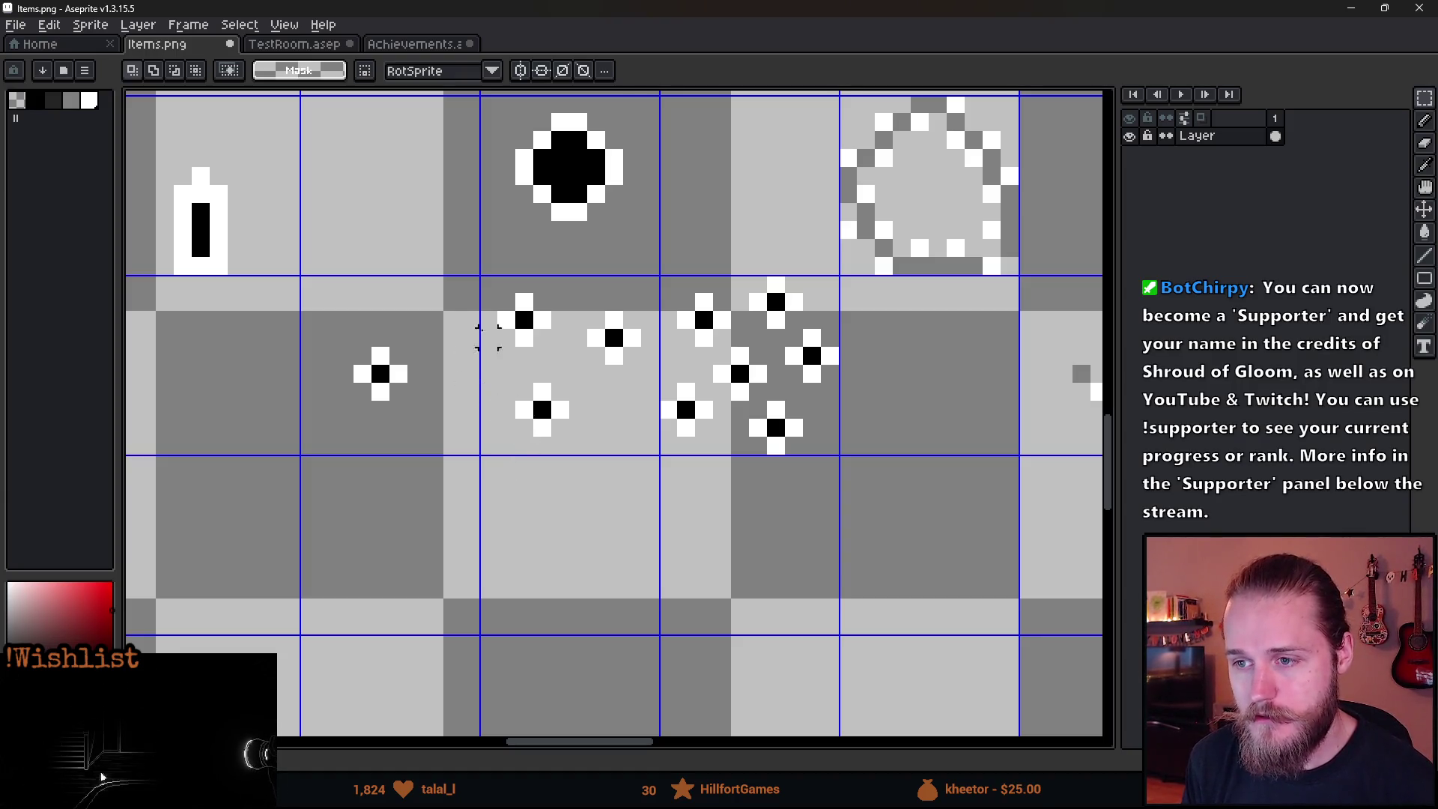
drag(488, 283, 644, 460)
key(ctrl+d)
drag(662, 278, 843, 459)
key(ctrl+d)
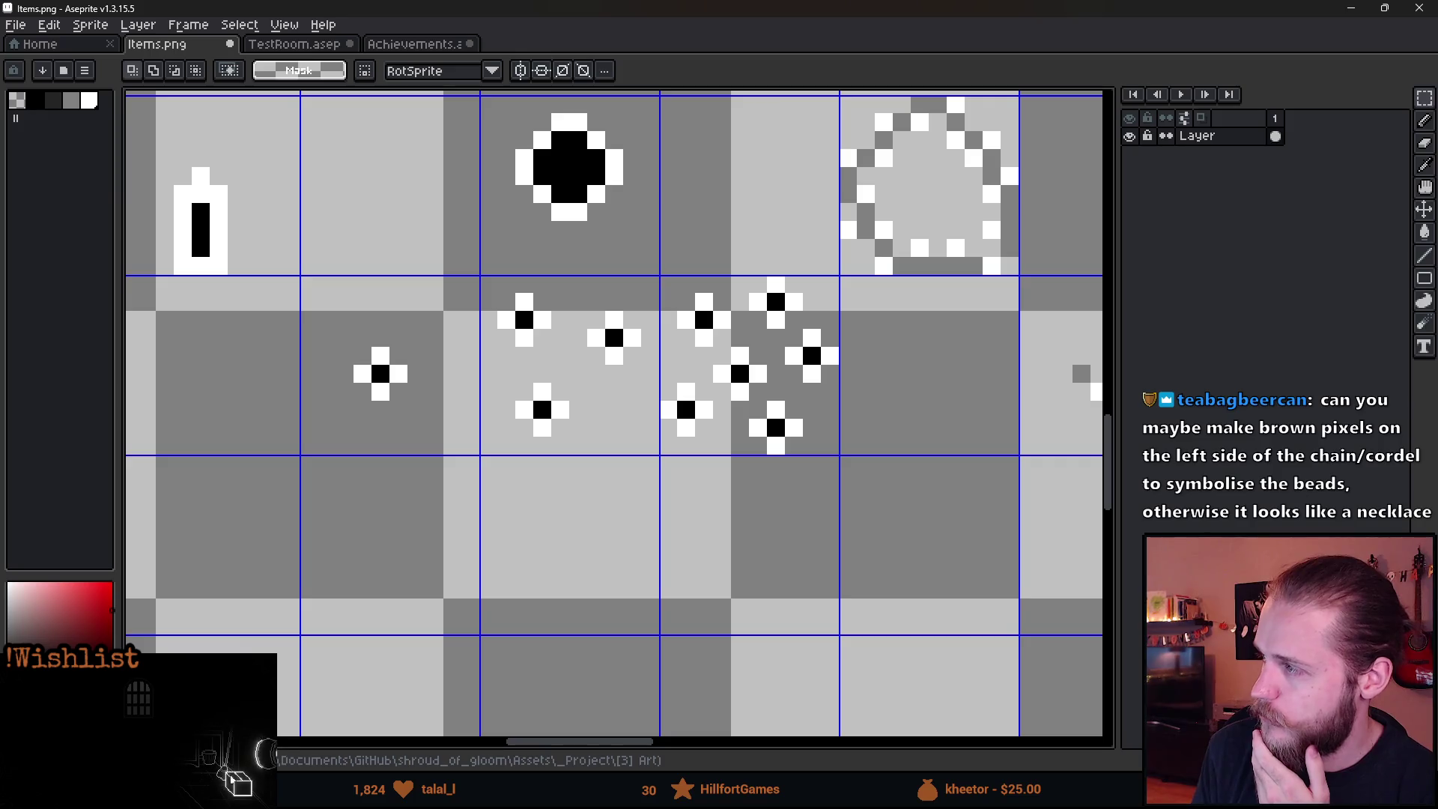
click(218, 779)
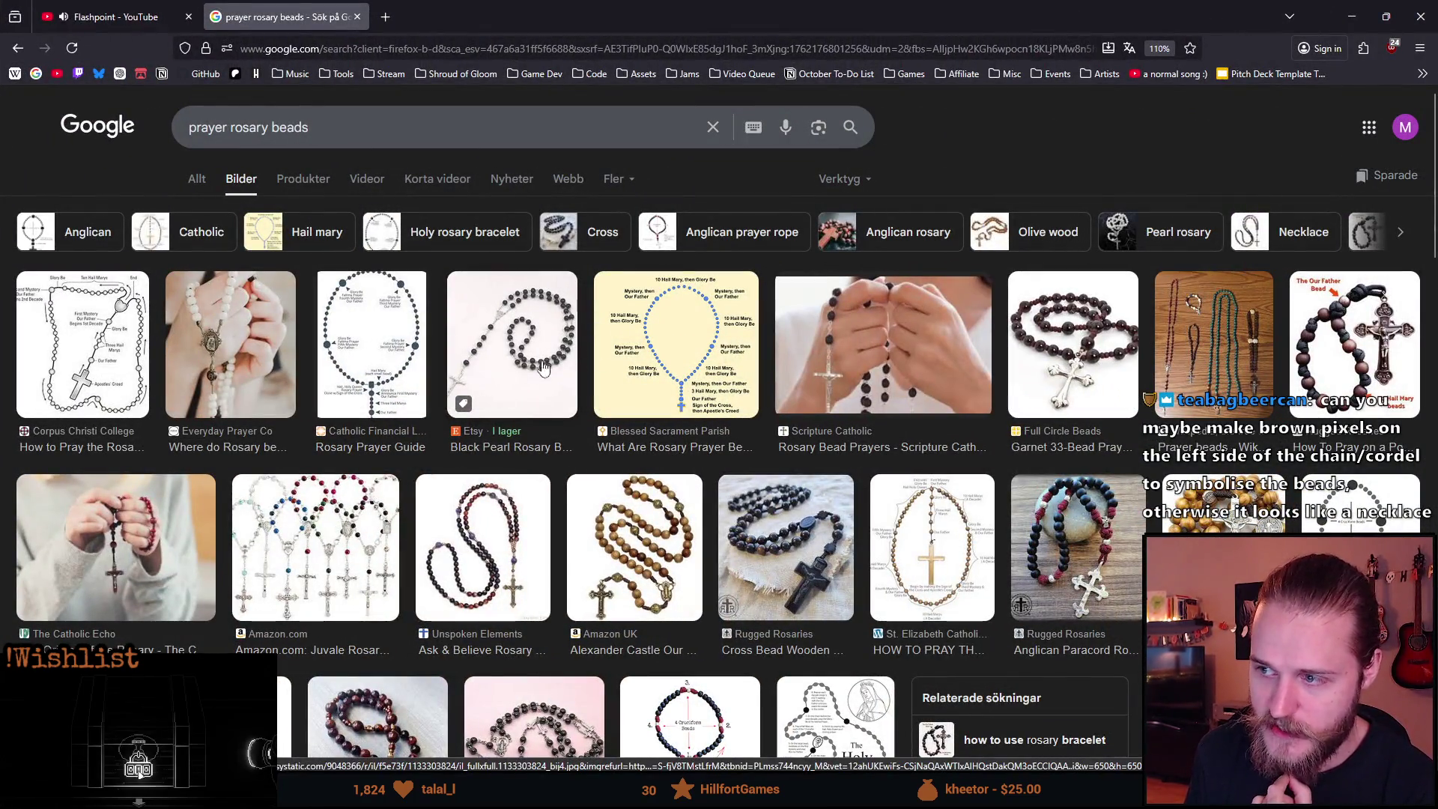
key(alt+Tab)
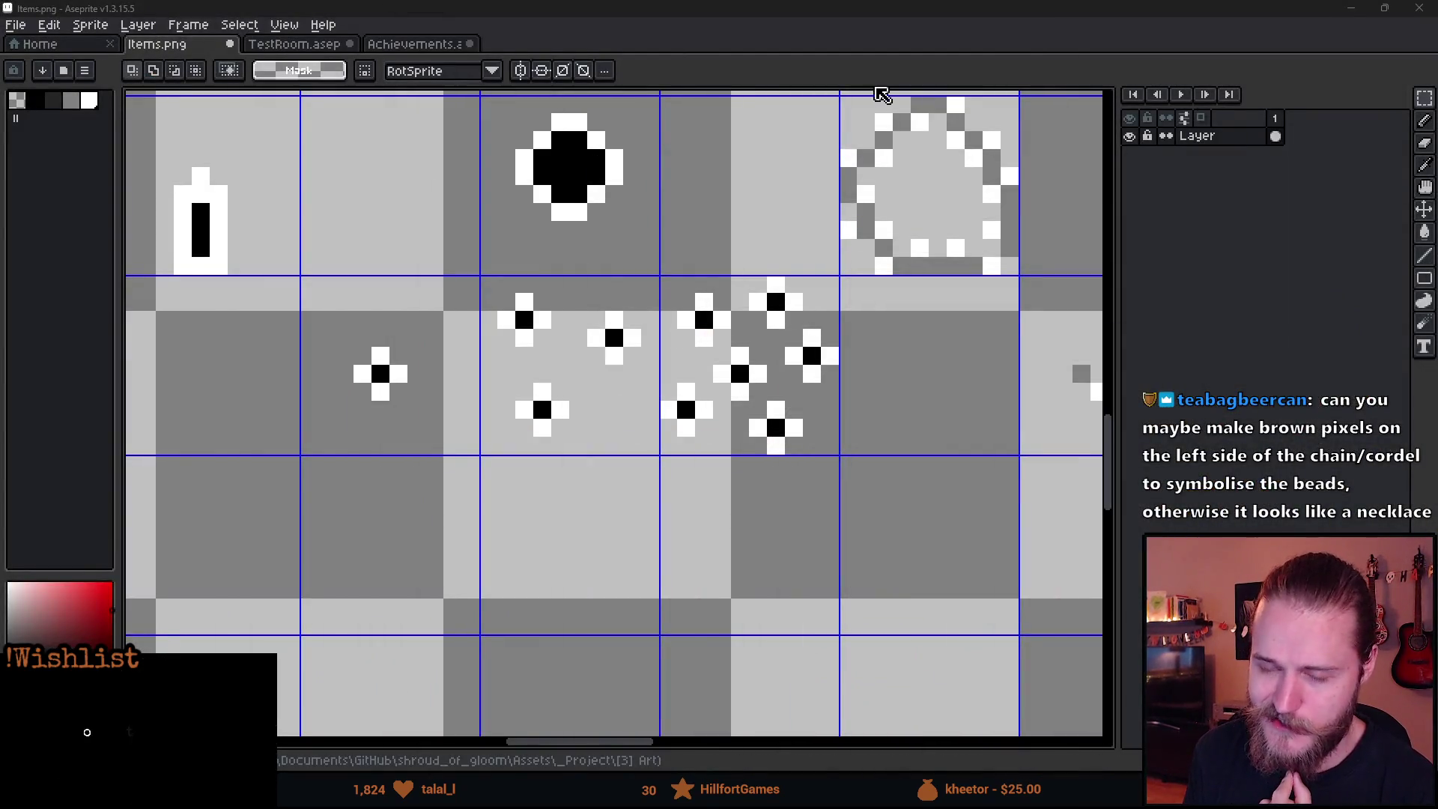
On Items.png, marquee-select the single-bead tile together with the two neighbouring bead tiles.
click(392, 46)
scroll(440, 433, left, 2)
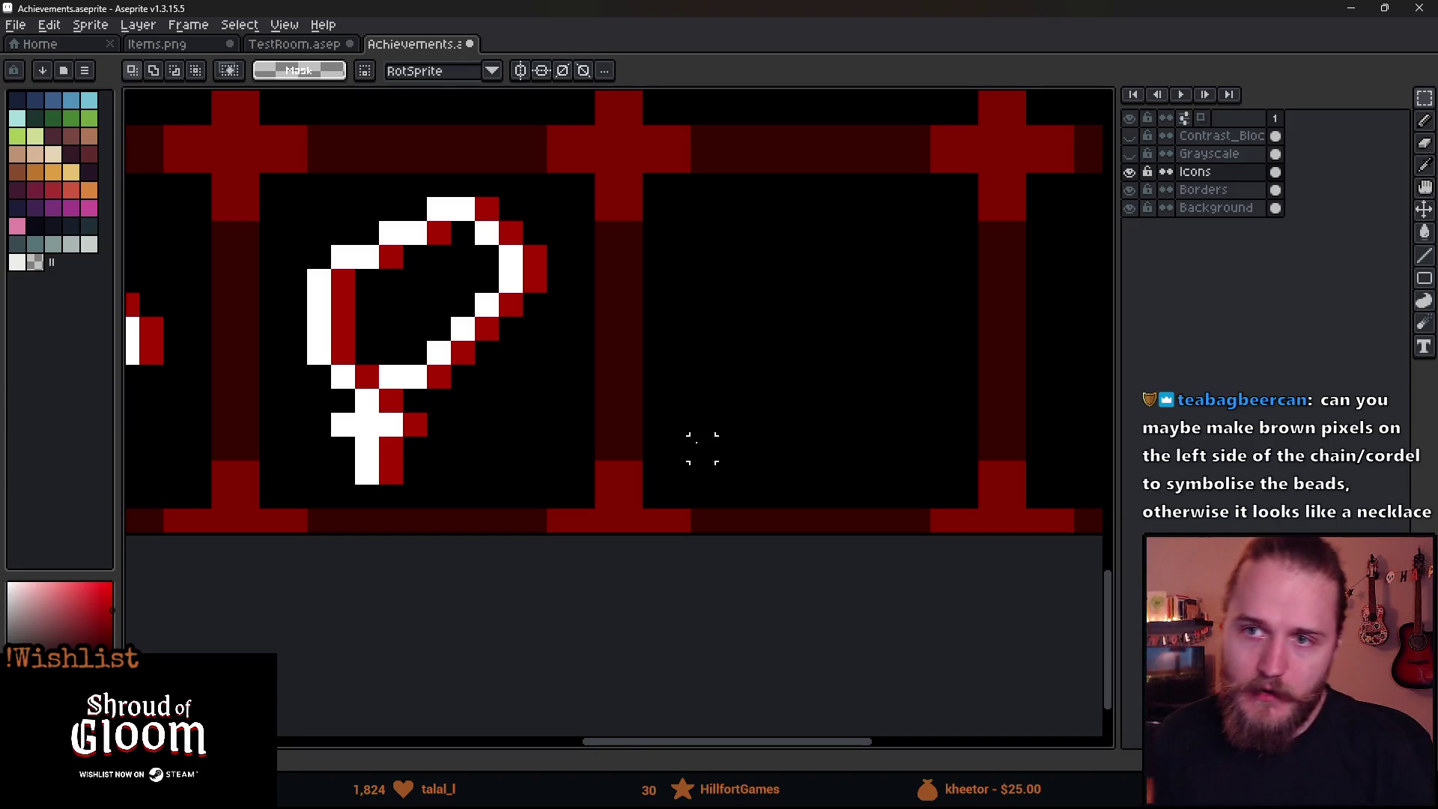
click(189, 47)
drag(318, 330, 474, 452)
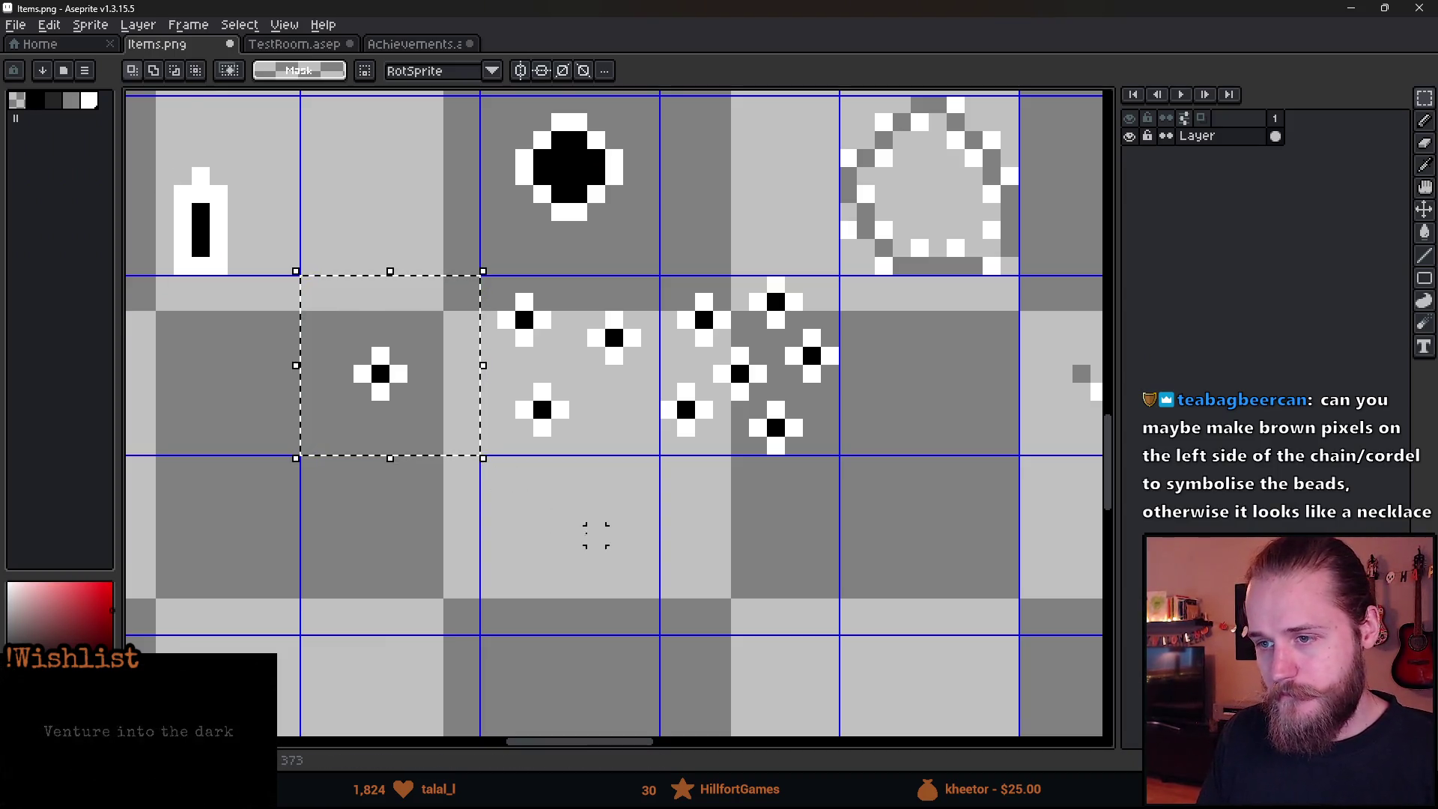
mouse_move(300, 276)
mouse_down()
mouse_move(333, 307)
mouse_move(842, 459)
mouse_up()
scroll(688, 465, down, 2)
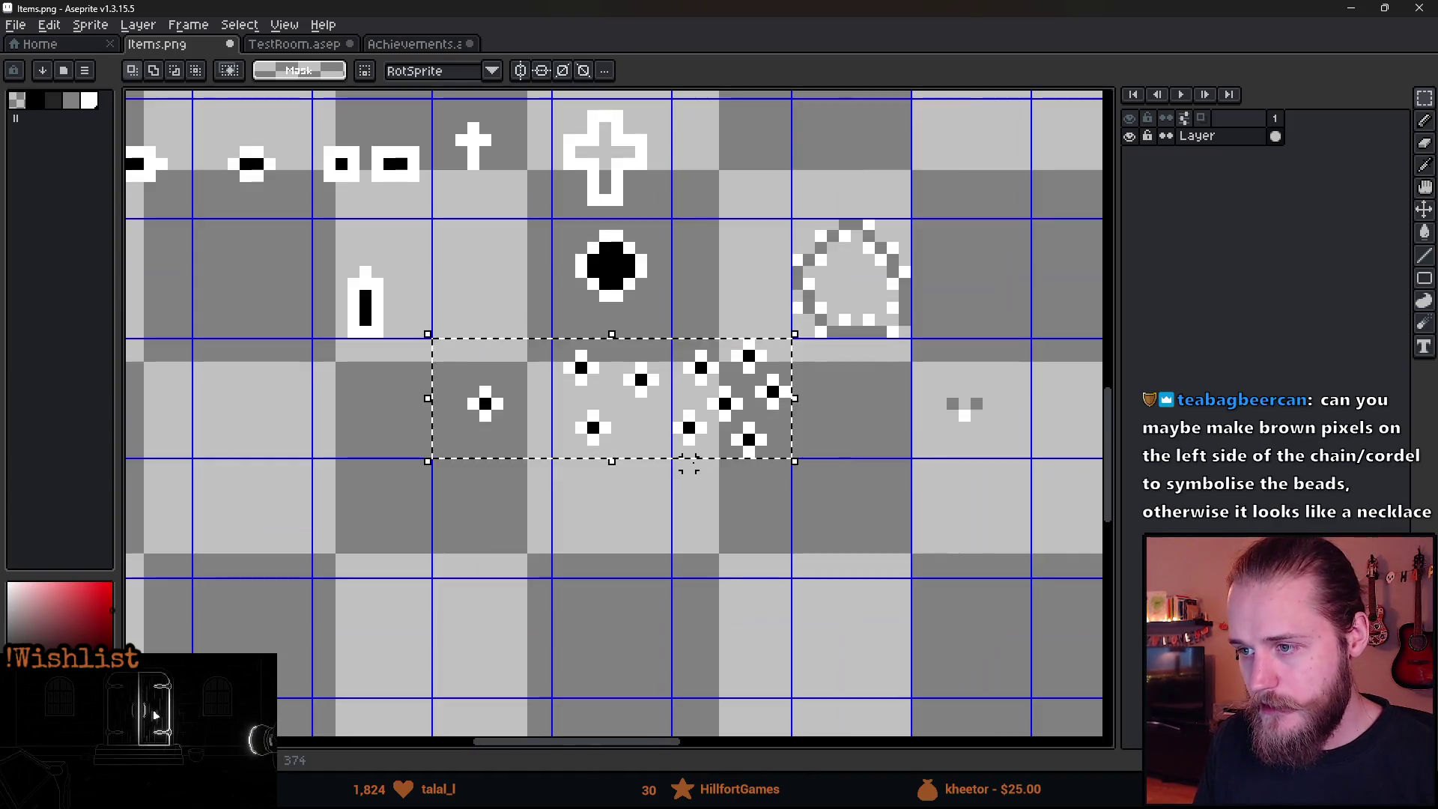
Move the selected bead sprites up beside the third item row.
scroll(688, 465, down, 5)
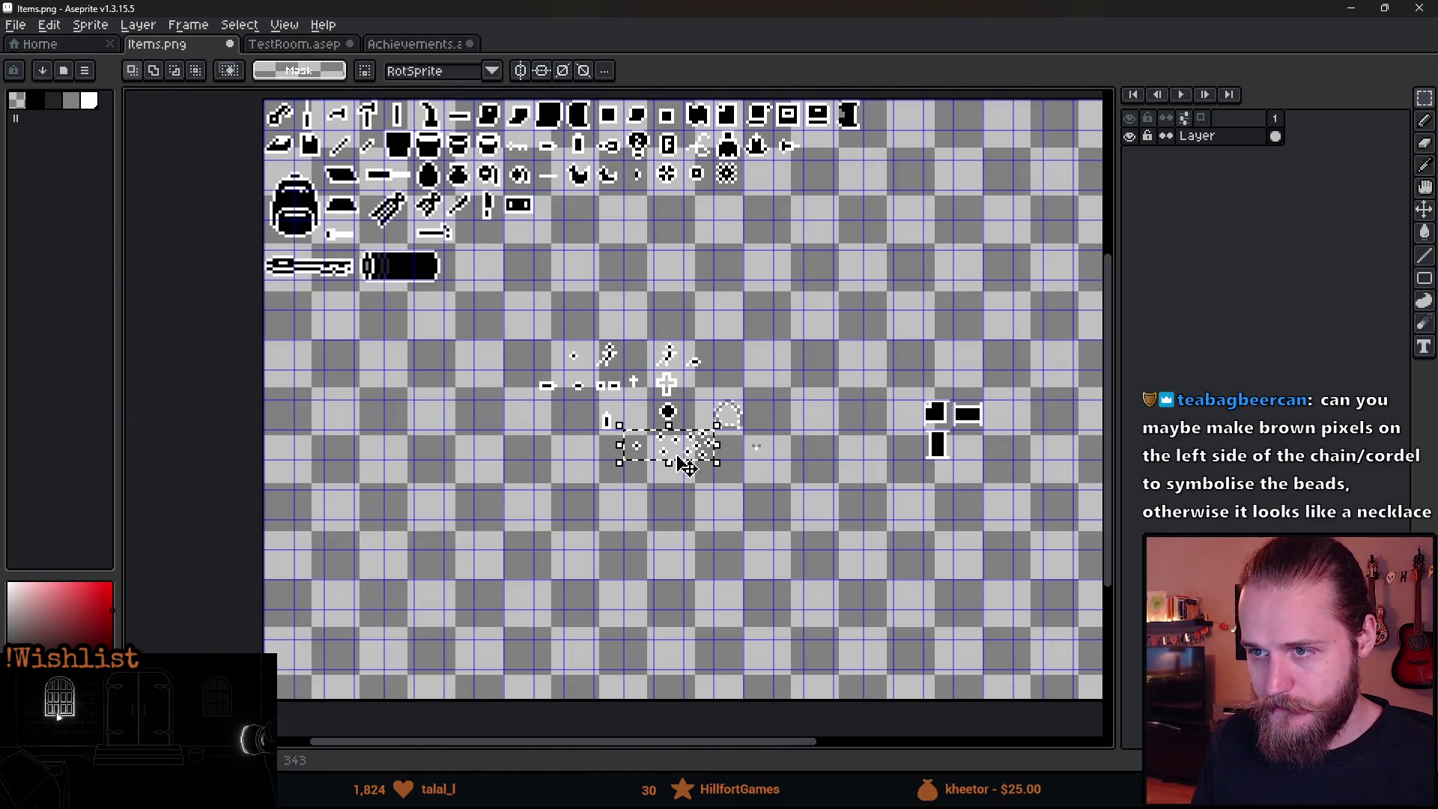
mouse_move(685, 464)
mouse_down()
mouse_move(603, 221)
mouse_move(589, 227)
mouse_up()
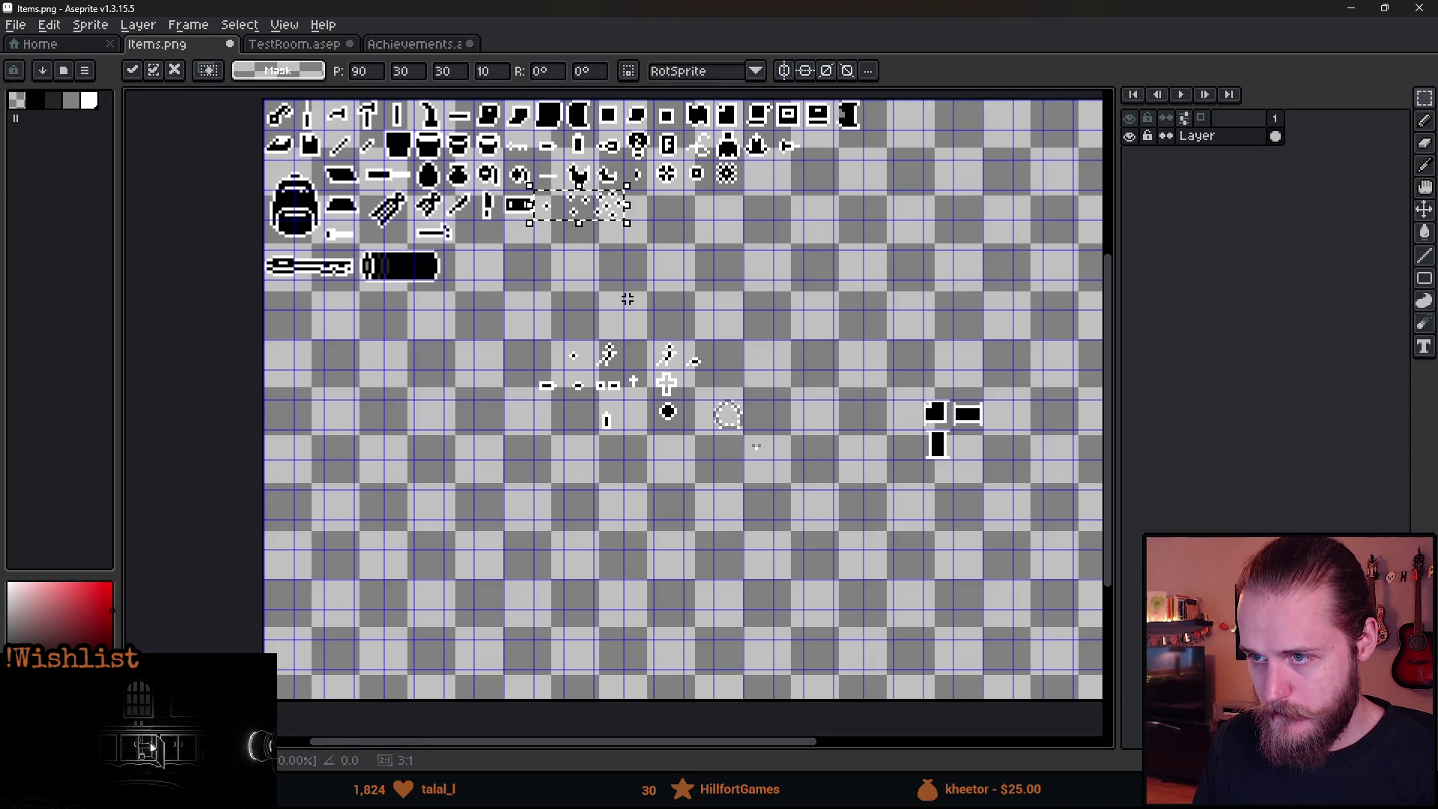
click(628, 299)
scroll(652, 459, up, 3)
mouse_move(653, 459)
mouse_down()
mouse_move(584, 505)
mouse_move(360, 456)
mouse_up()
Erase the black block, cross and bead leftover sprites, then nudge the last sprite left.
drag(742, 297, 1044, 541)
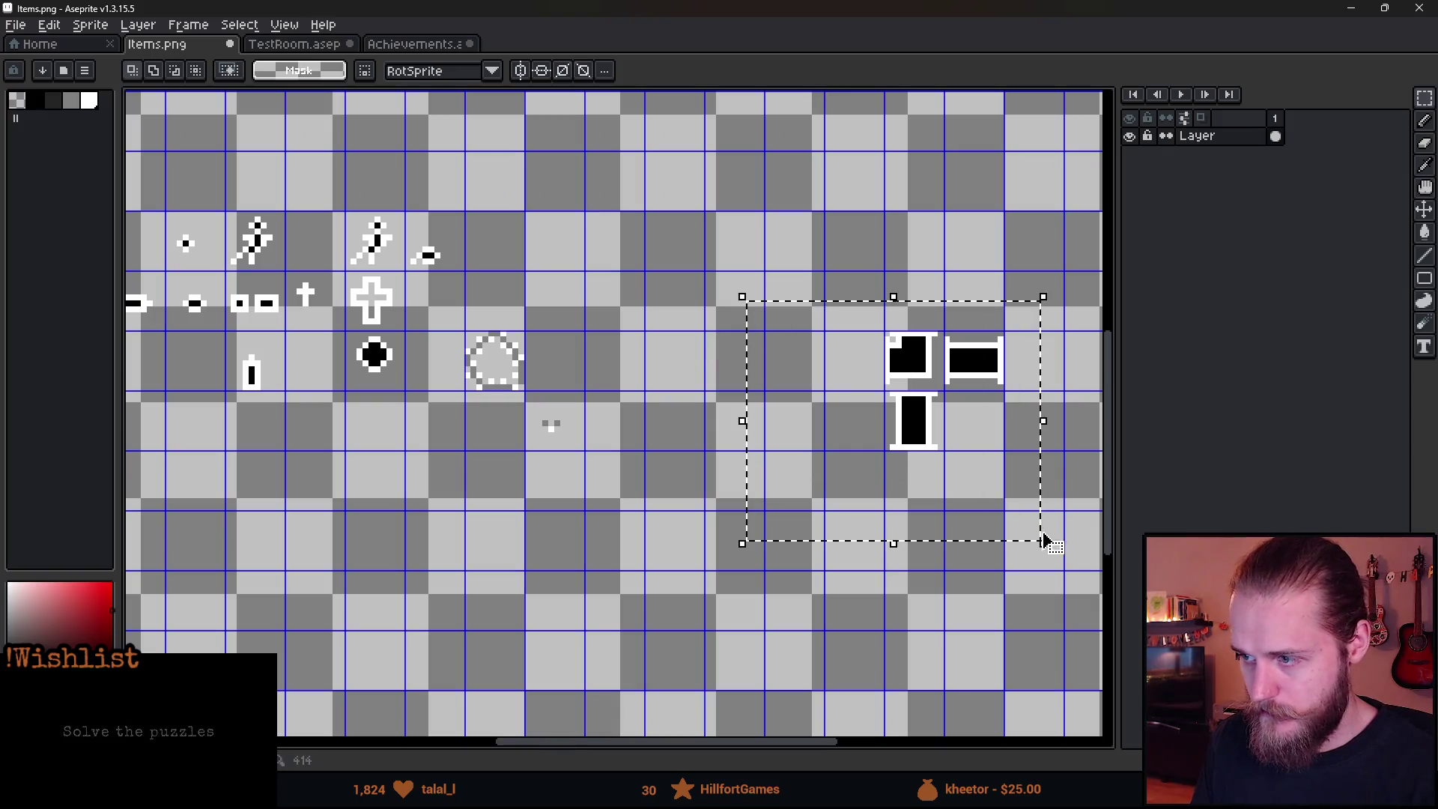
key(Delete)
drag(487, 401, 685, 424)
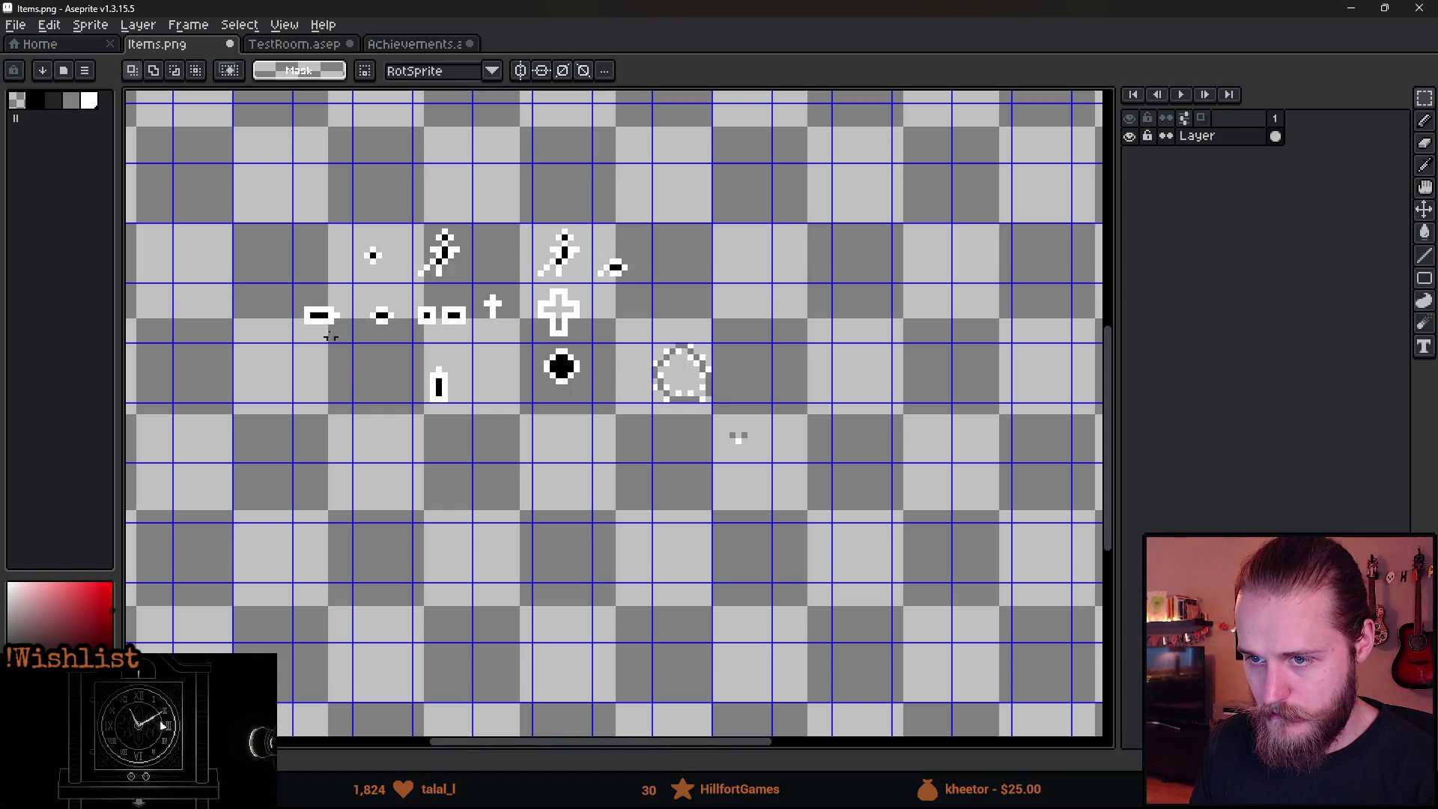
mouse_move(279, 281)
mouse_down()
mouse_move(719, 514)
mouse_move(834, 530)
mouse_up()
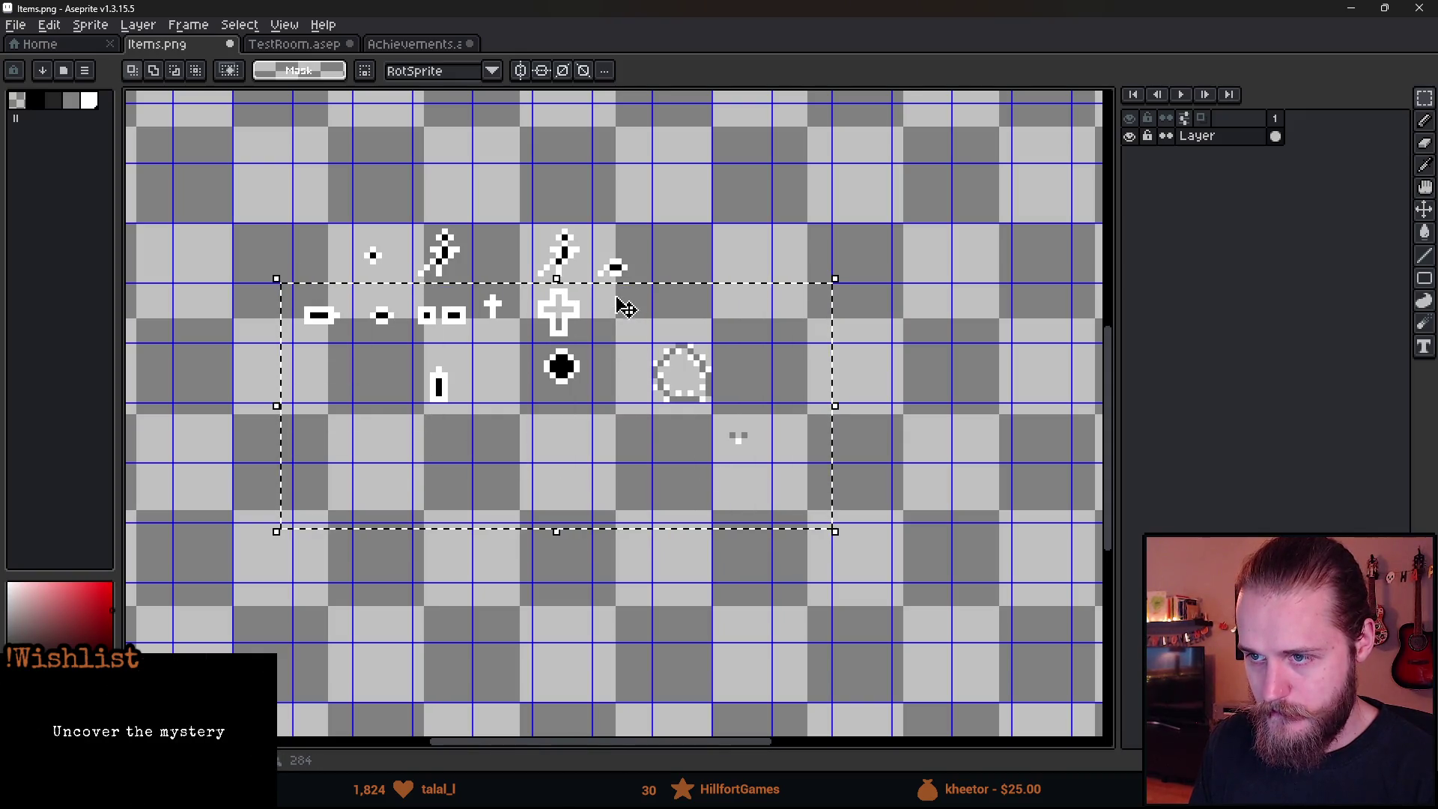
key(Delete)
drag(594, 251, 637, 290)
key(Delete)
drag(318, 201, 485, 353)
key(Delete)
mouse_move(515, 184)
mouse_down()
mouse_move(609, 312)
mouse_move(536, 285)
mouse_up()
click(450, 340)
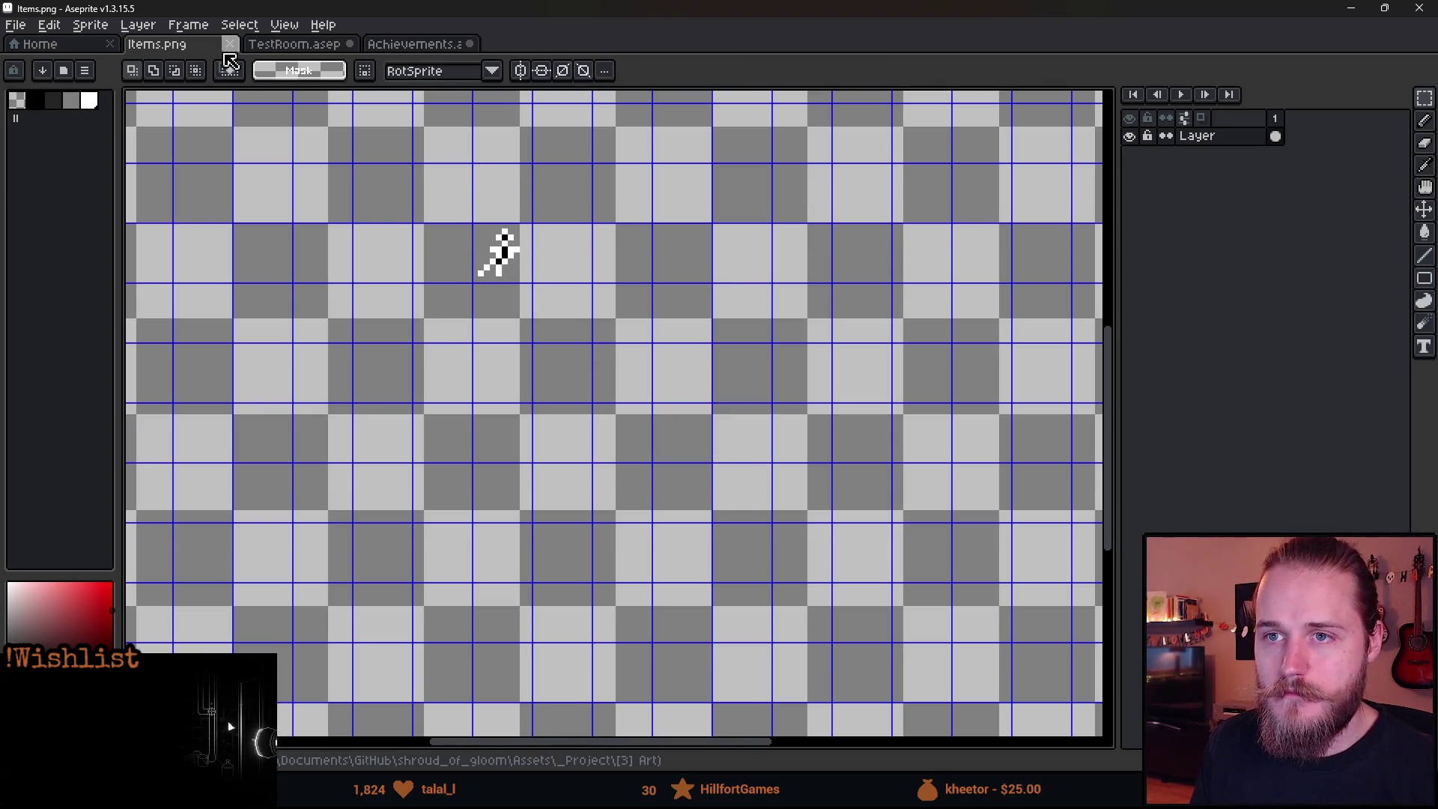
Close the Items sheet and the TestRoom file without saving, then save the Achievements file.
click(229, 50)
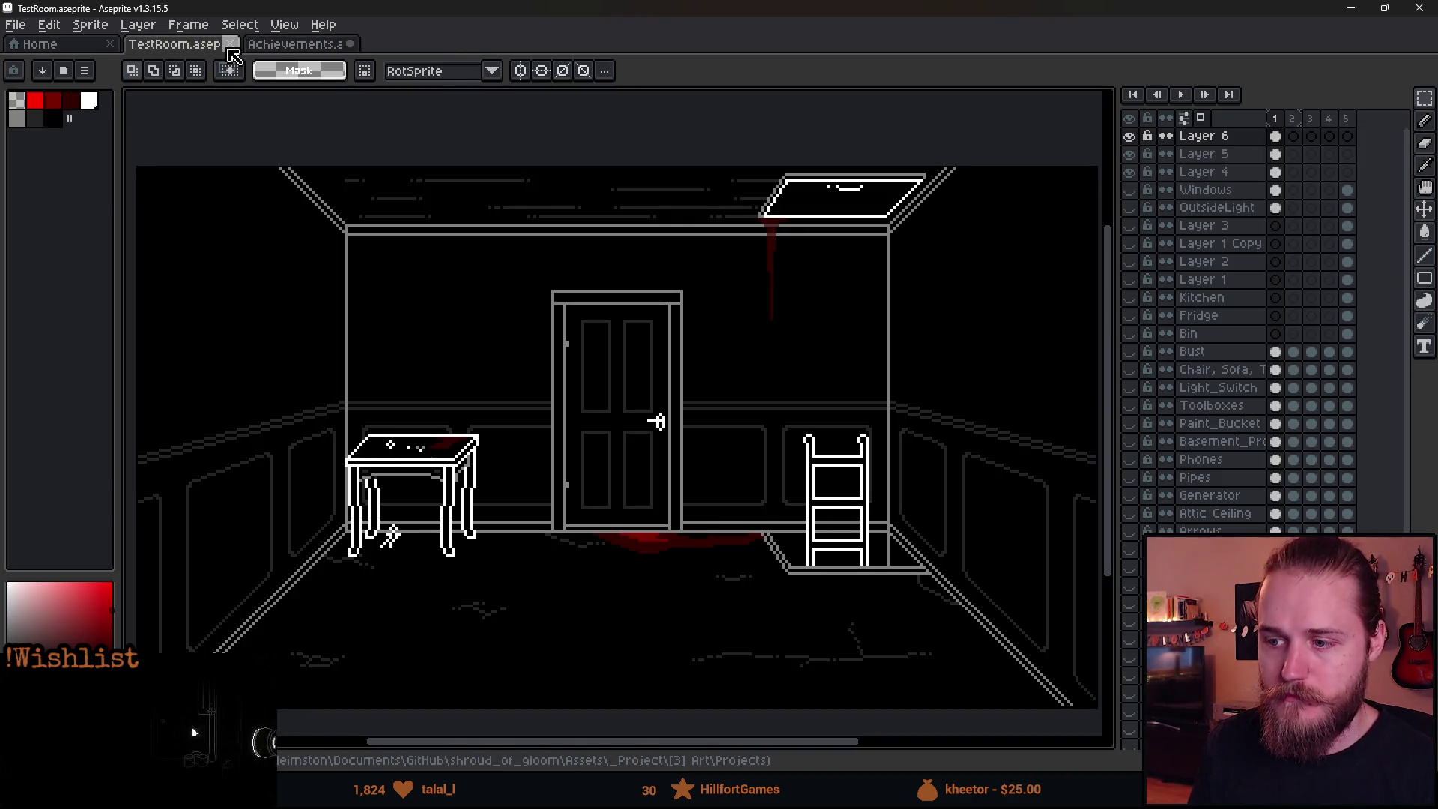
click(230, 48)
click(704, 427)
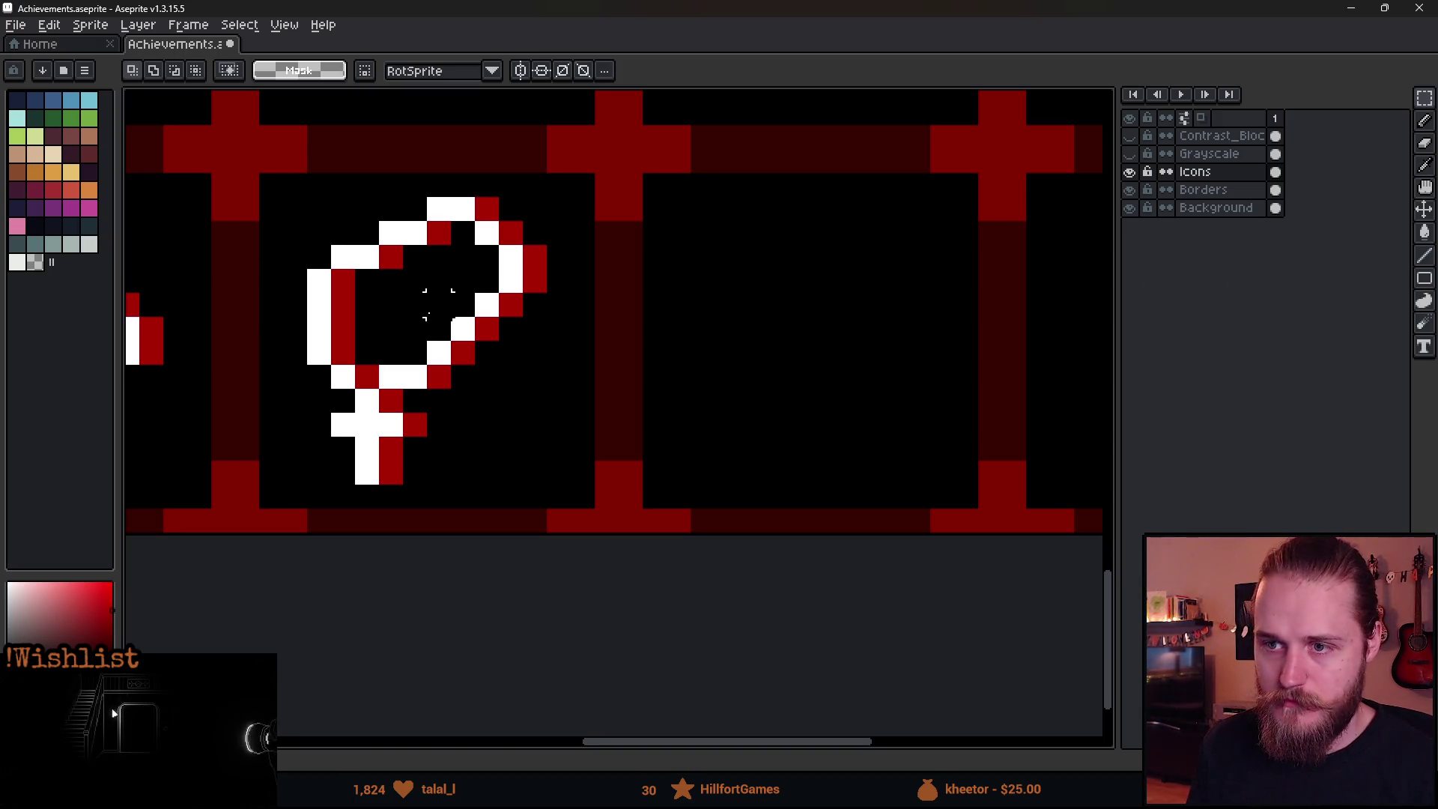
key(ctrl+s)
Open Sprite > Canvas Size and enter a negative Left border, settling near -48 px.
click(90, 25)
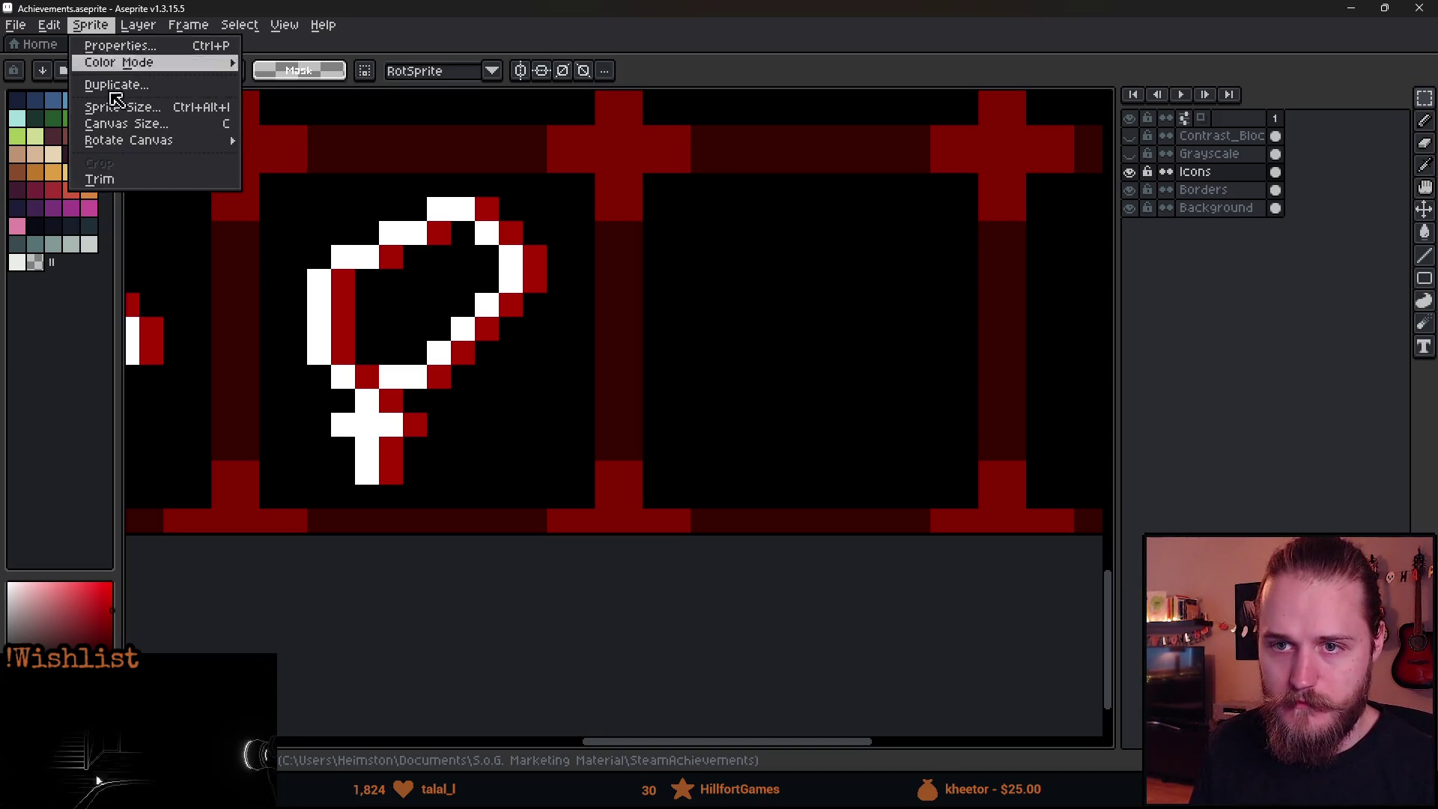
click(128, 128)
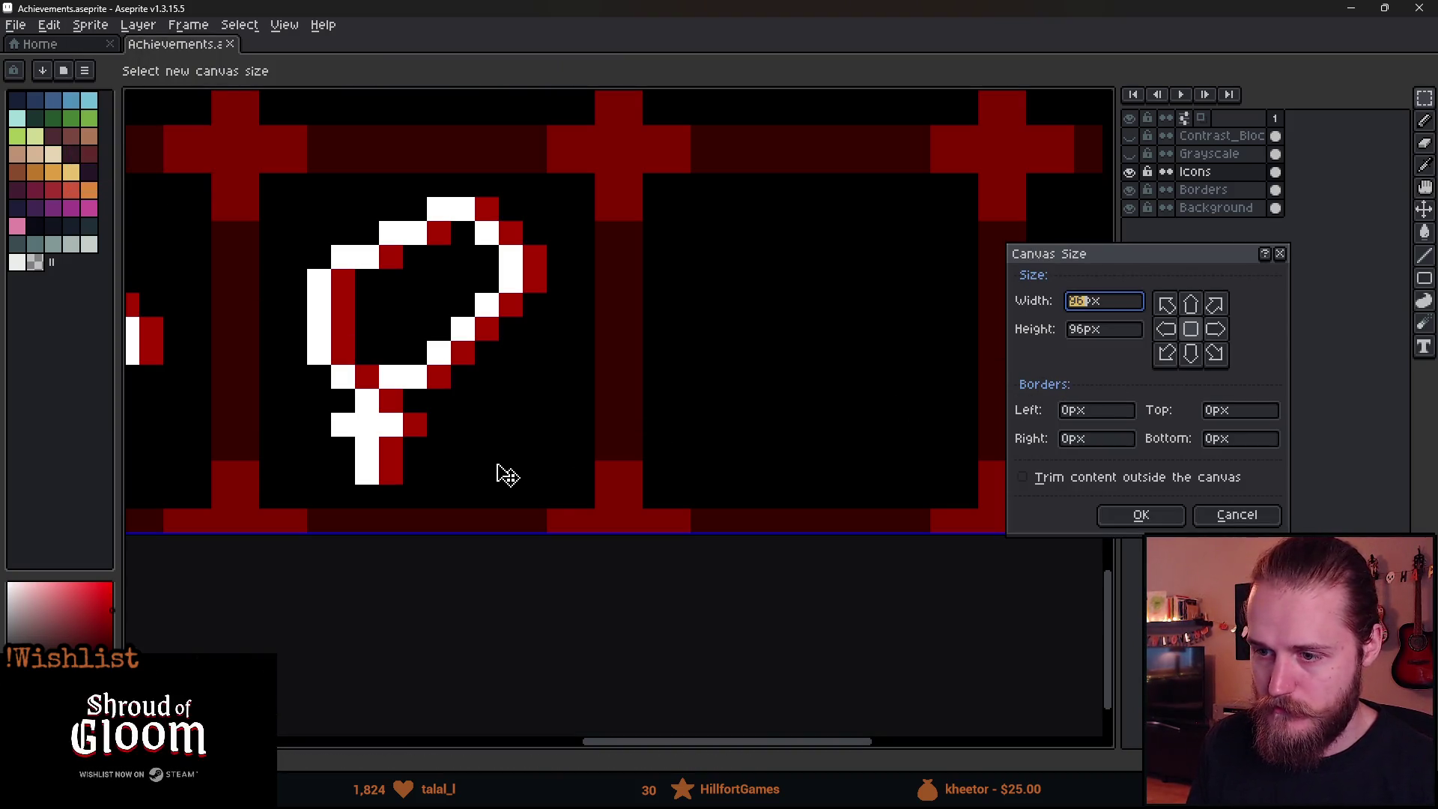
click(1070, 414)
text(20)
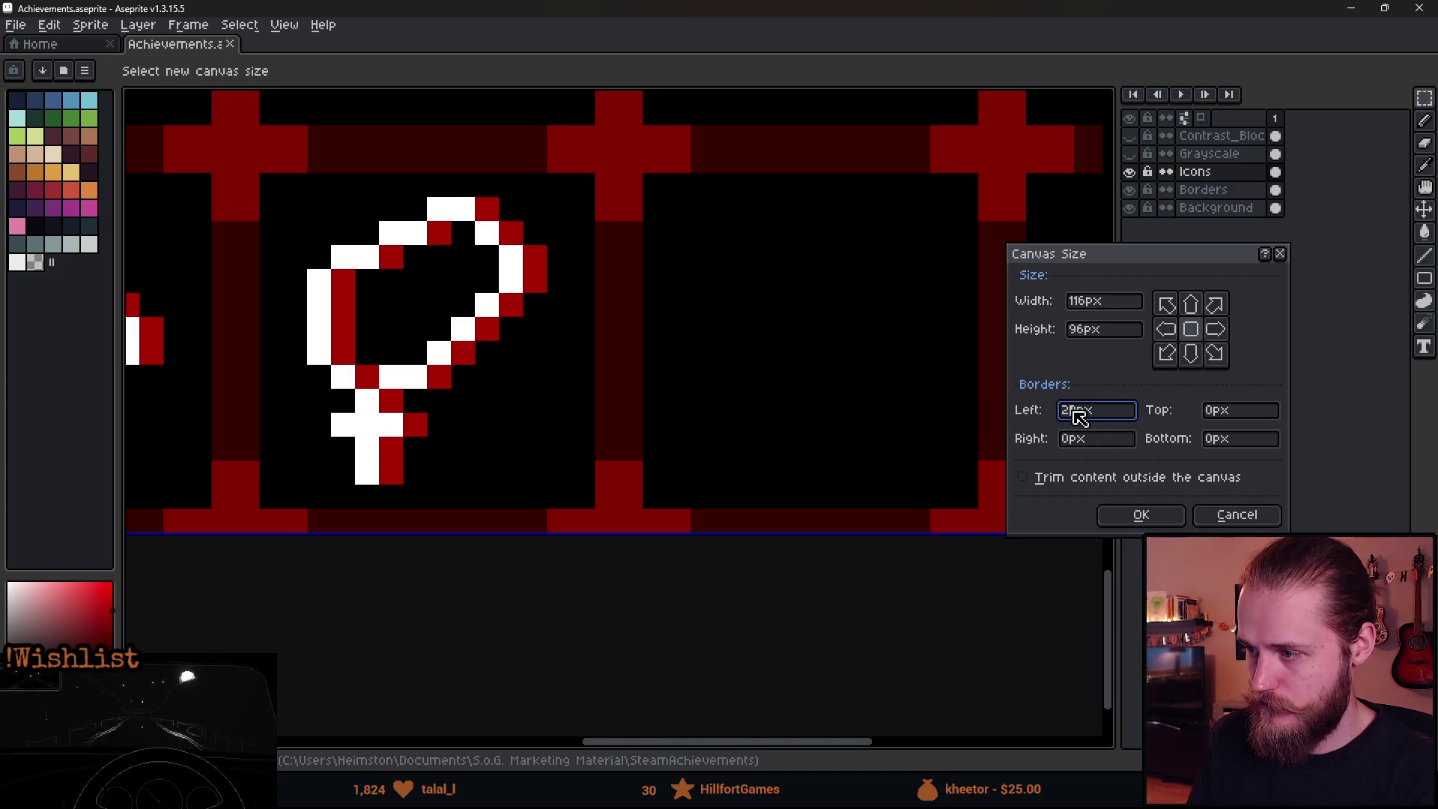
key(BackSpace)
key(BackSpace)
text(30)
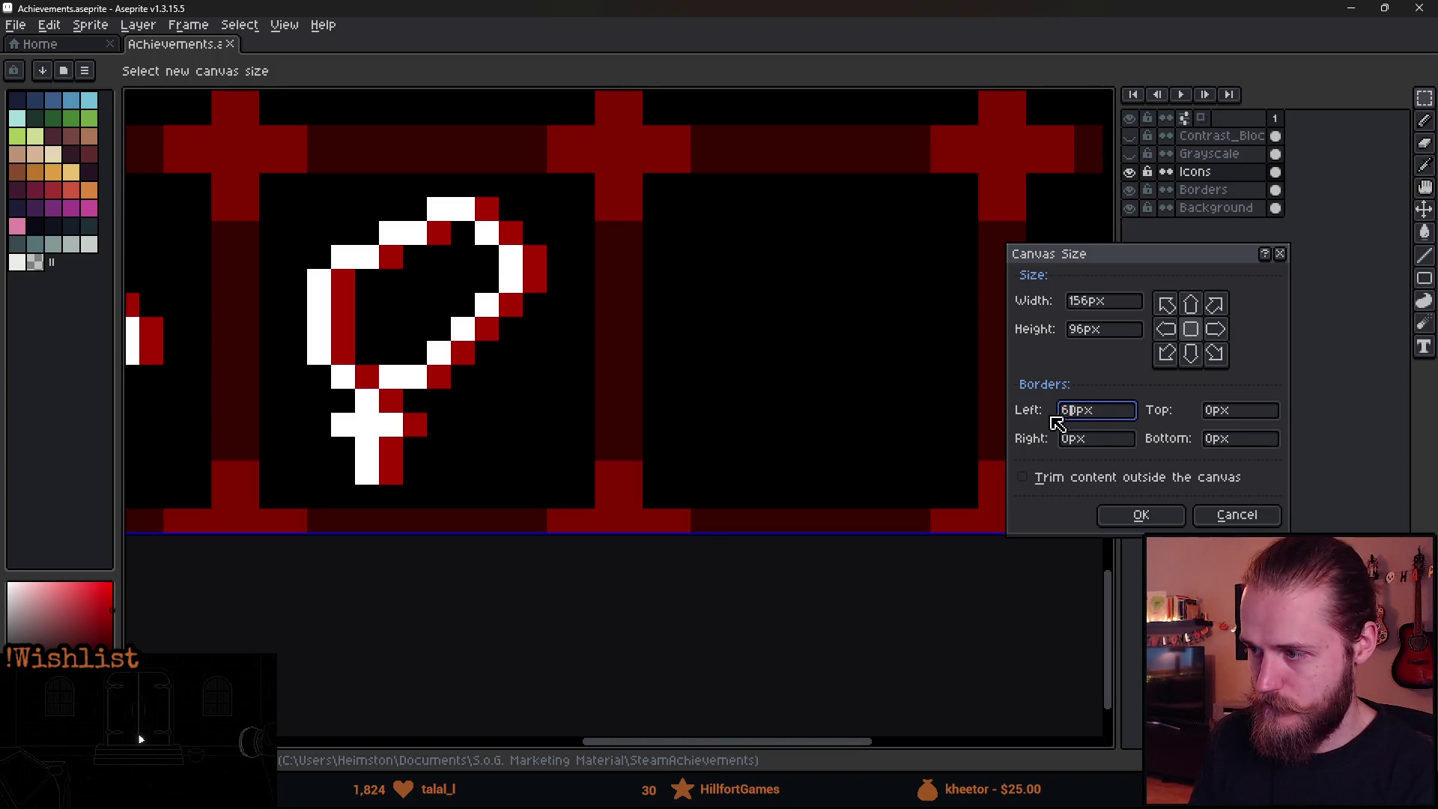
double_click(1077, 418)
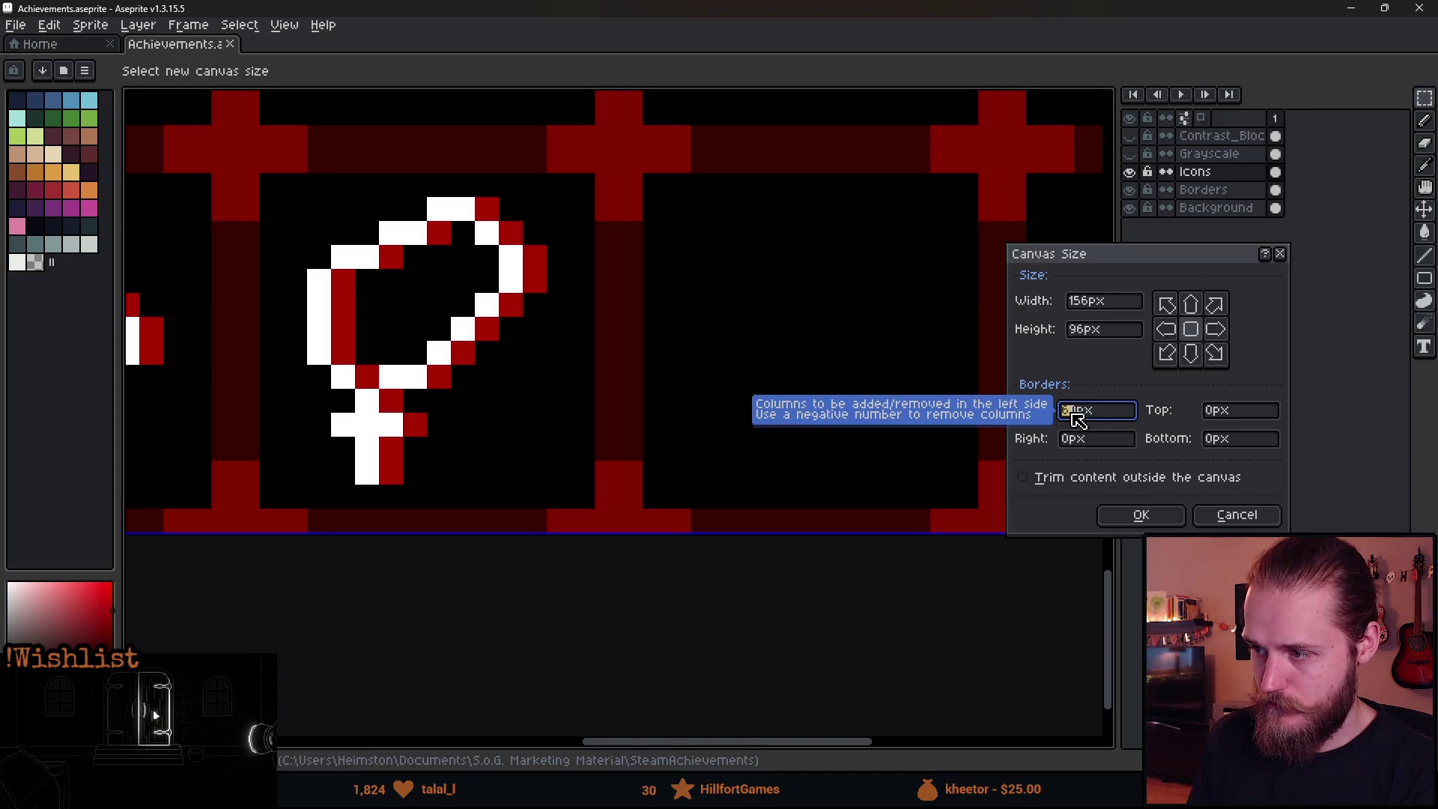
text(80)
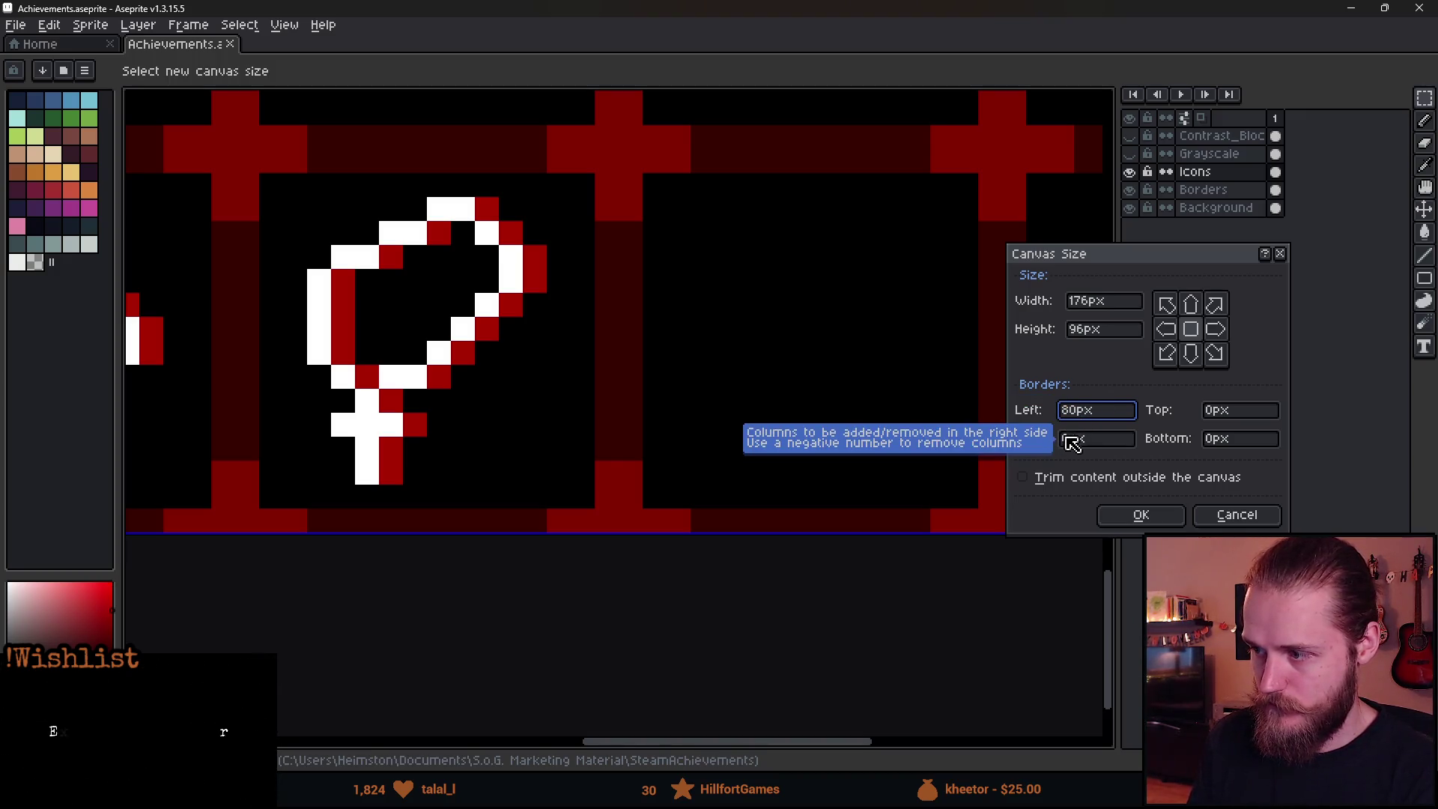
text(10)
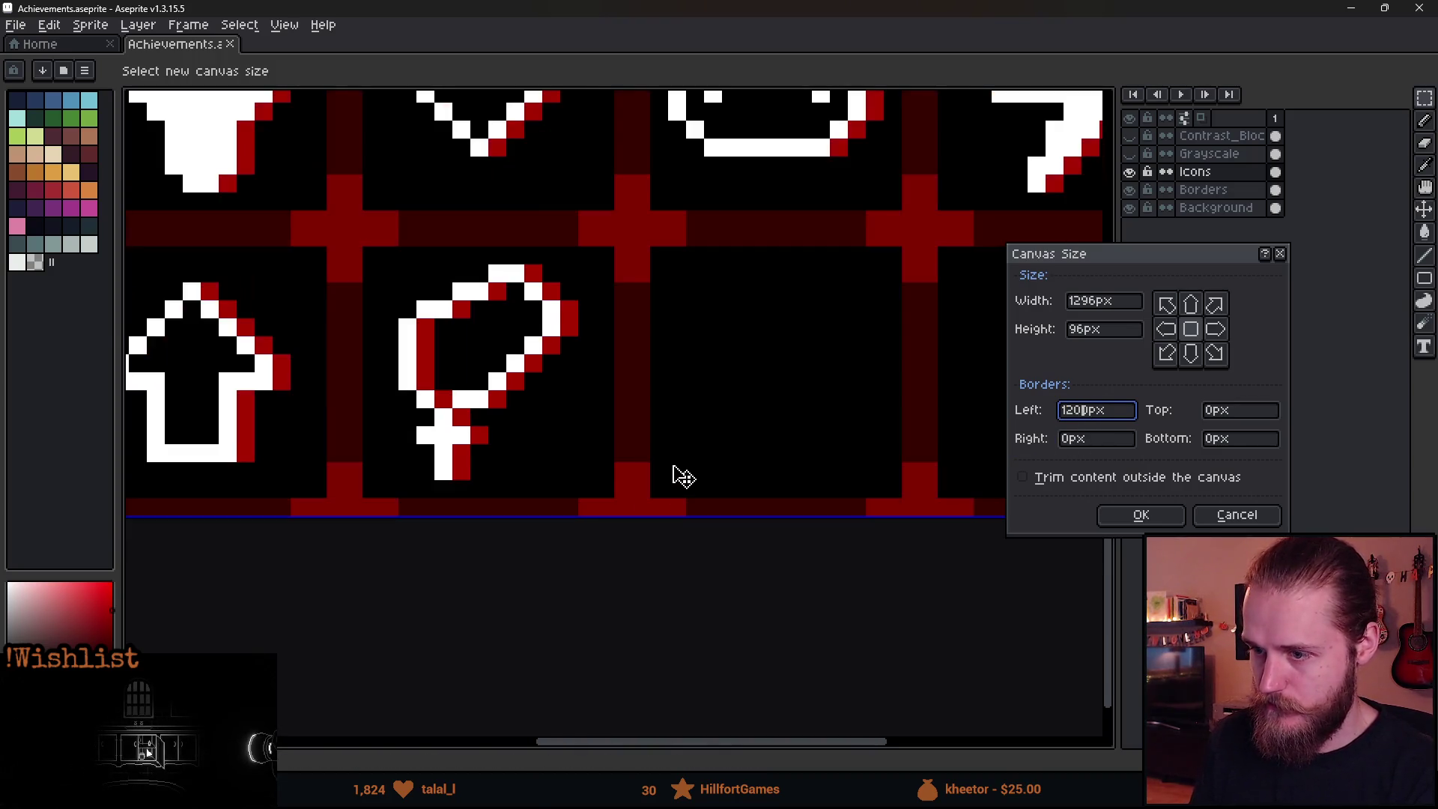
drag(1112, 411, 989, 420)
key(BackSpace)
text(50)
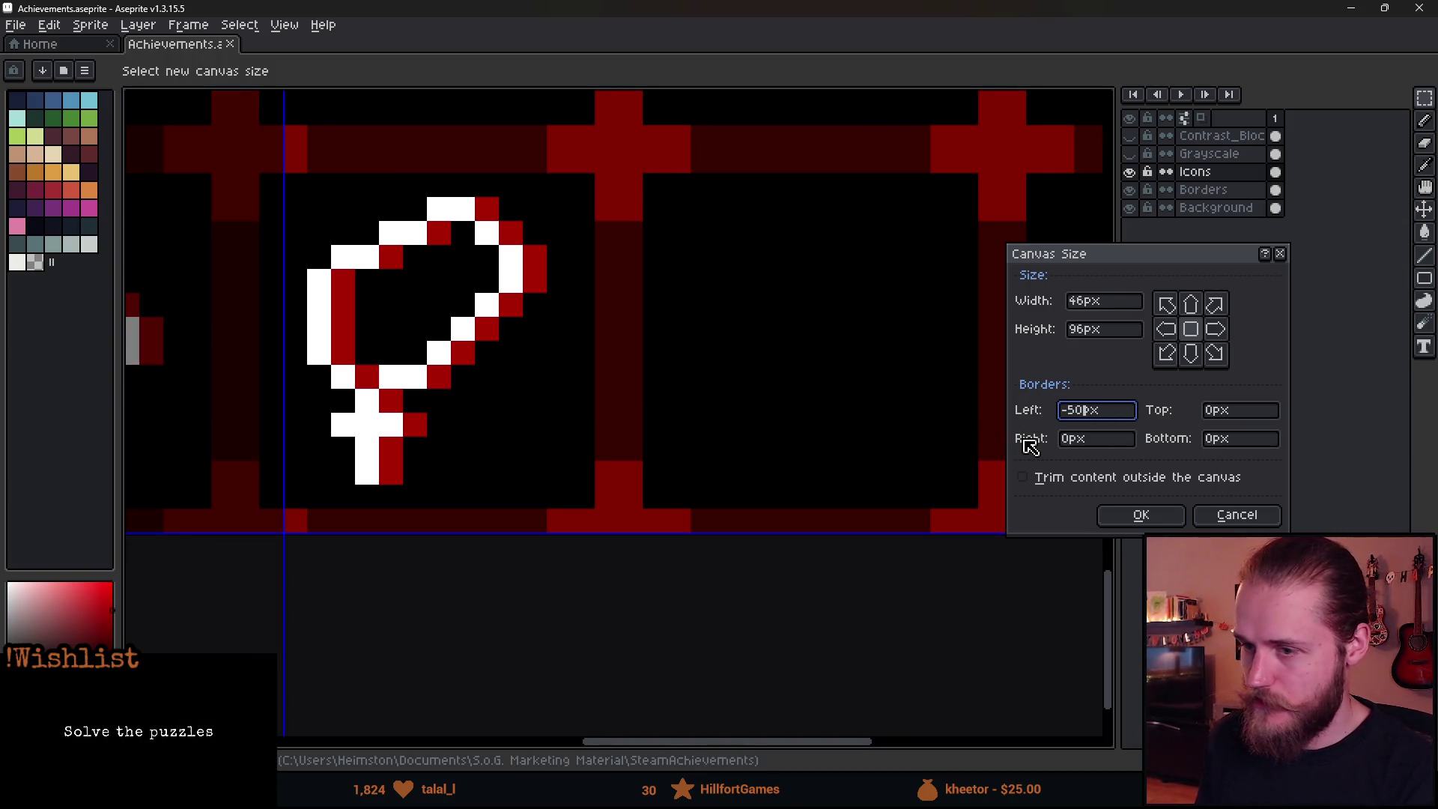
key(BackSpace)
key(BackSpace)
text(48)
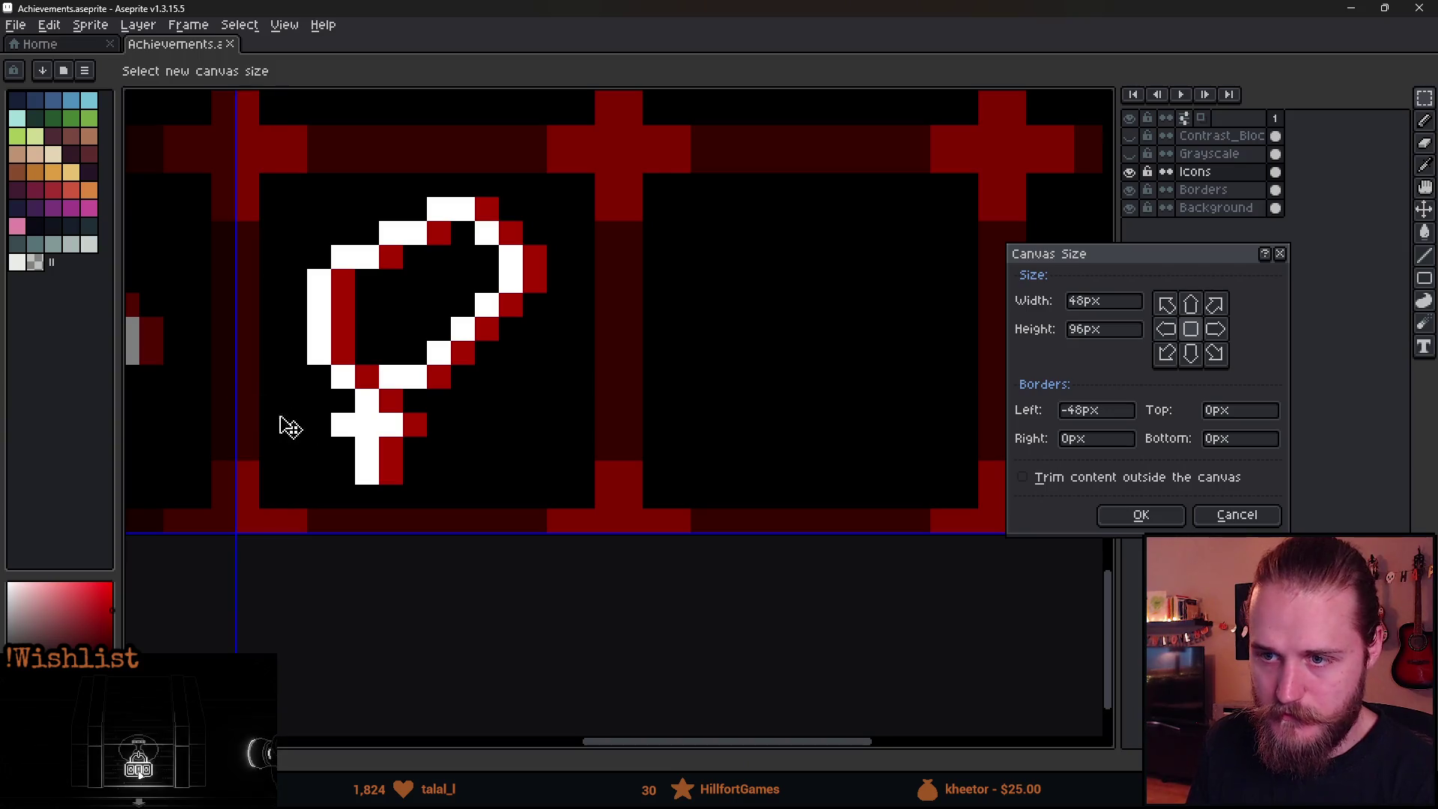
Set a negative Bottom trim and drag the left crop edge to the tile, leaving a -50 px Left border.
double_click(1238, 440)
text(-)
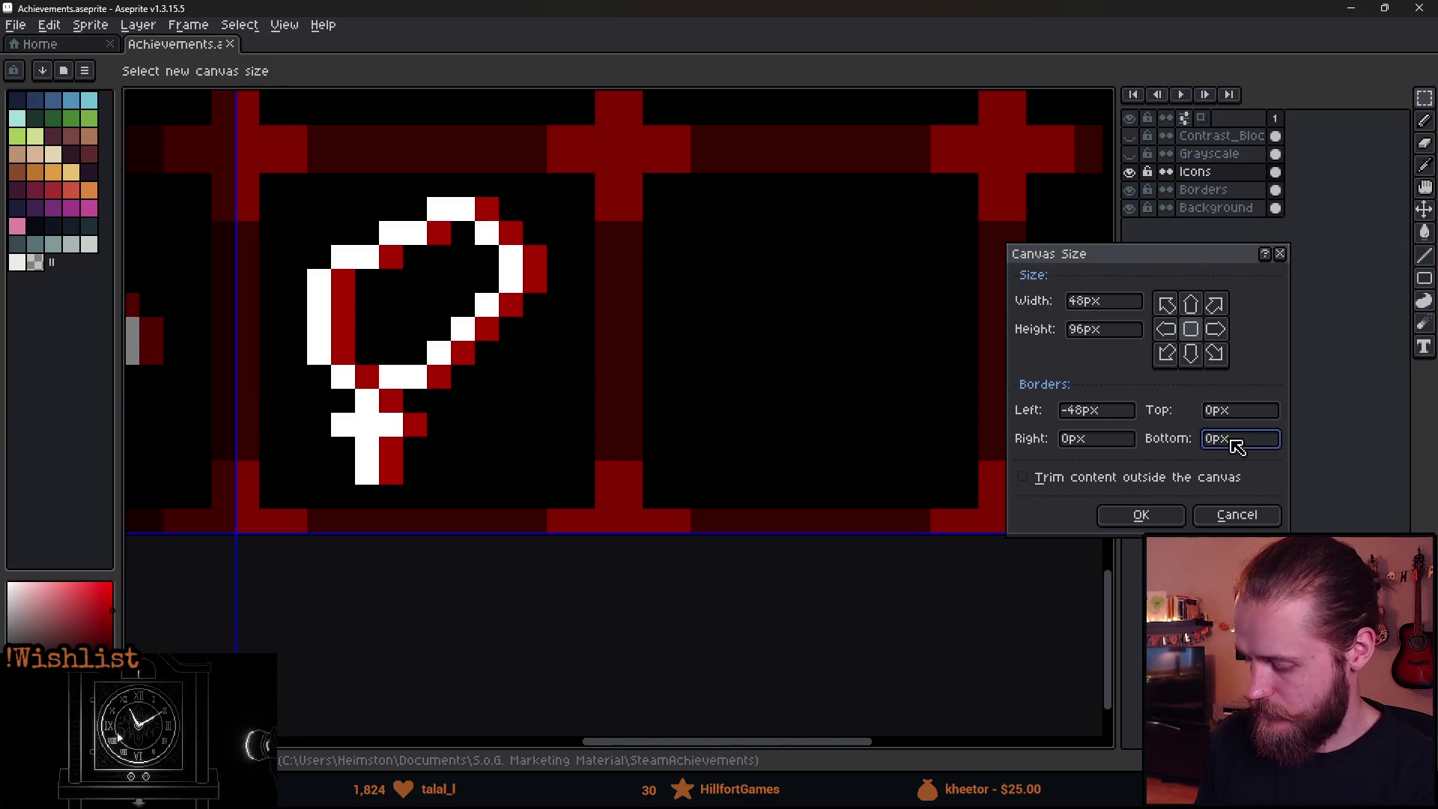
text(50)
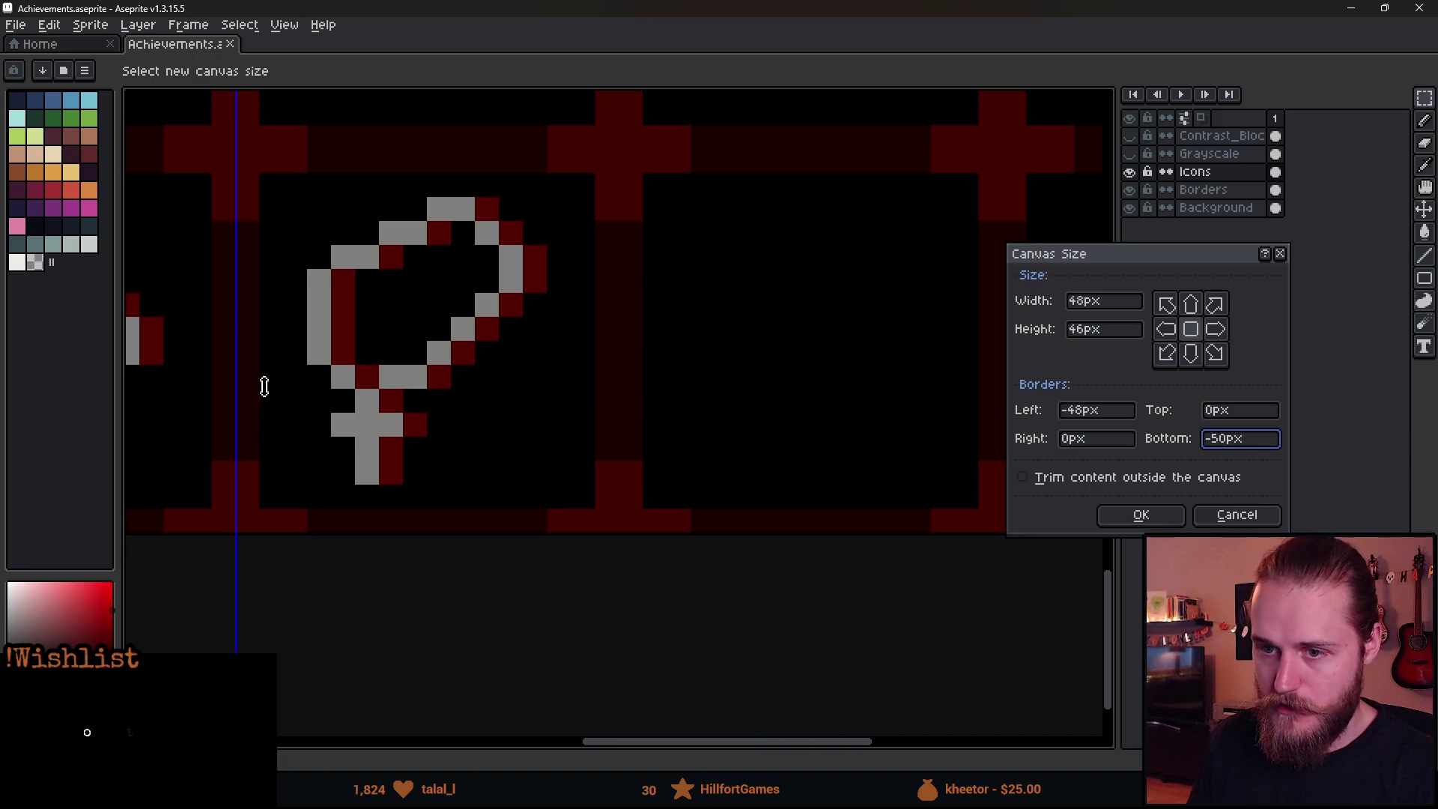
drag(236, 413, 321, 417)
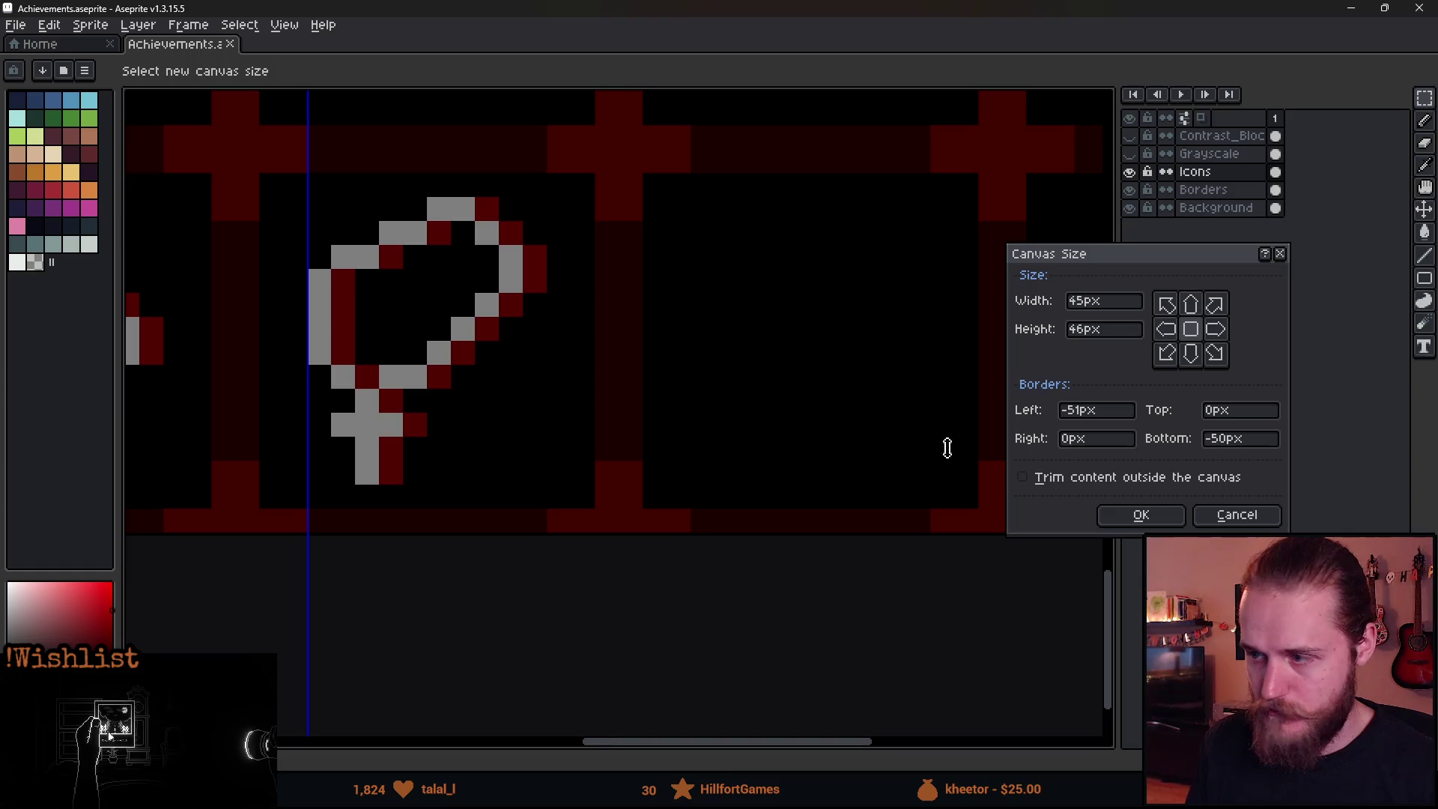
click(1086, 415)
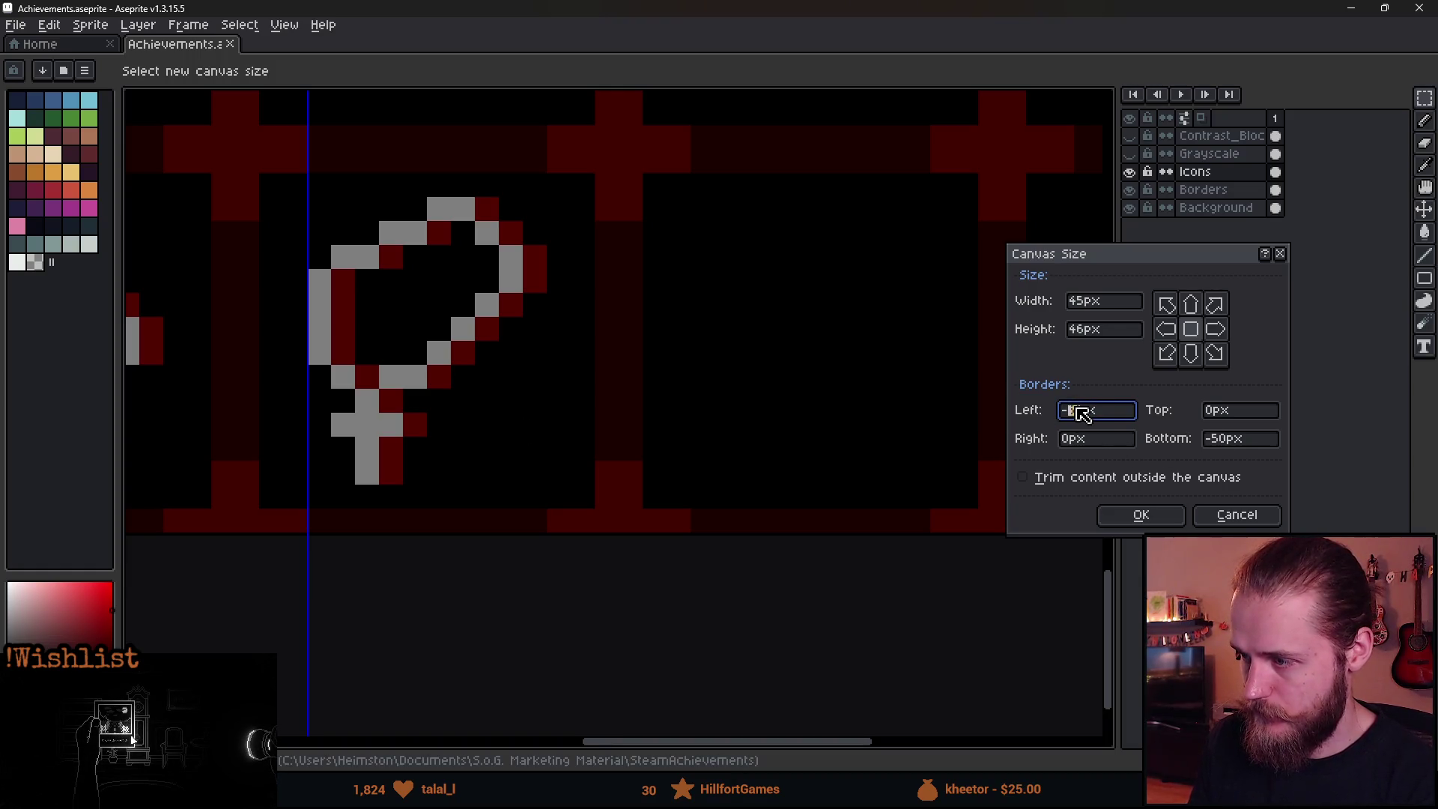
click(1232, 443)
text(4)
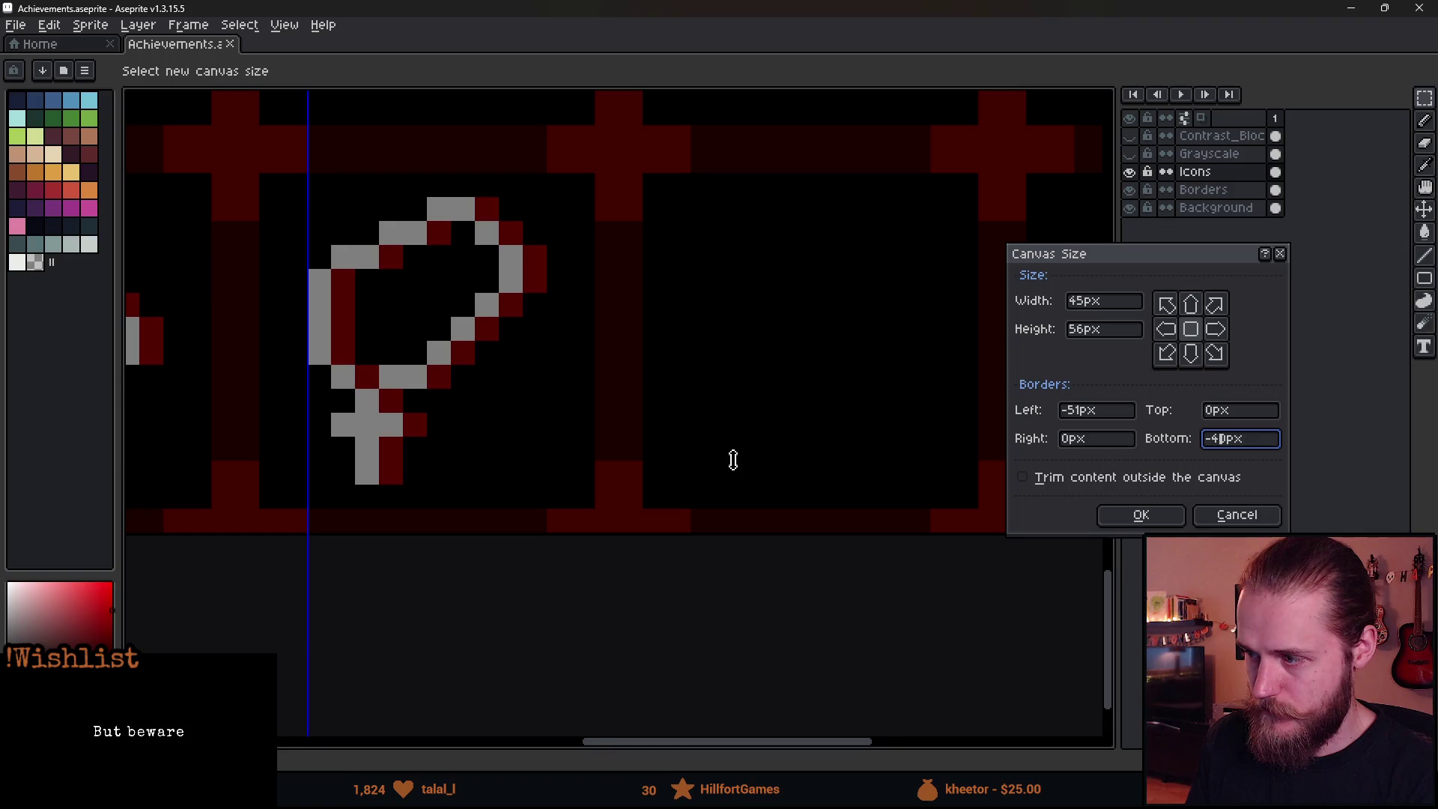
click(1073, 412)
text(4)
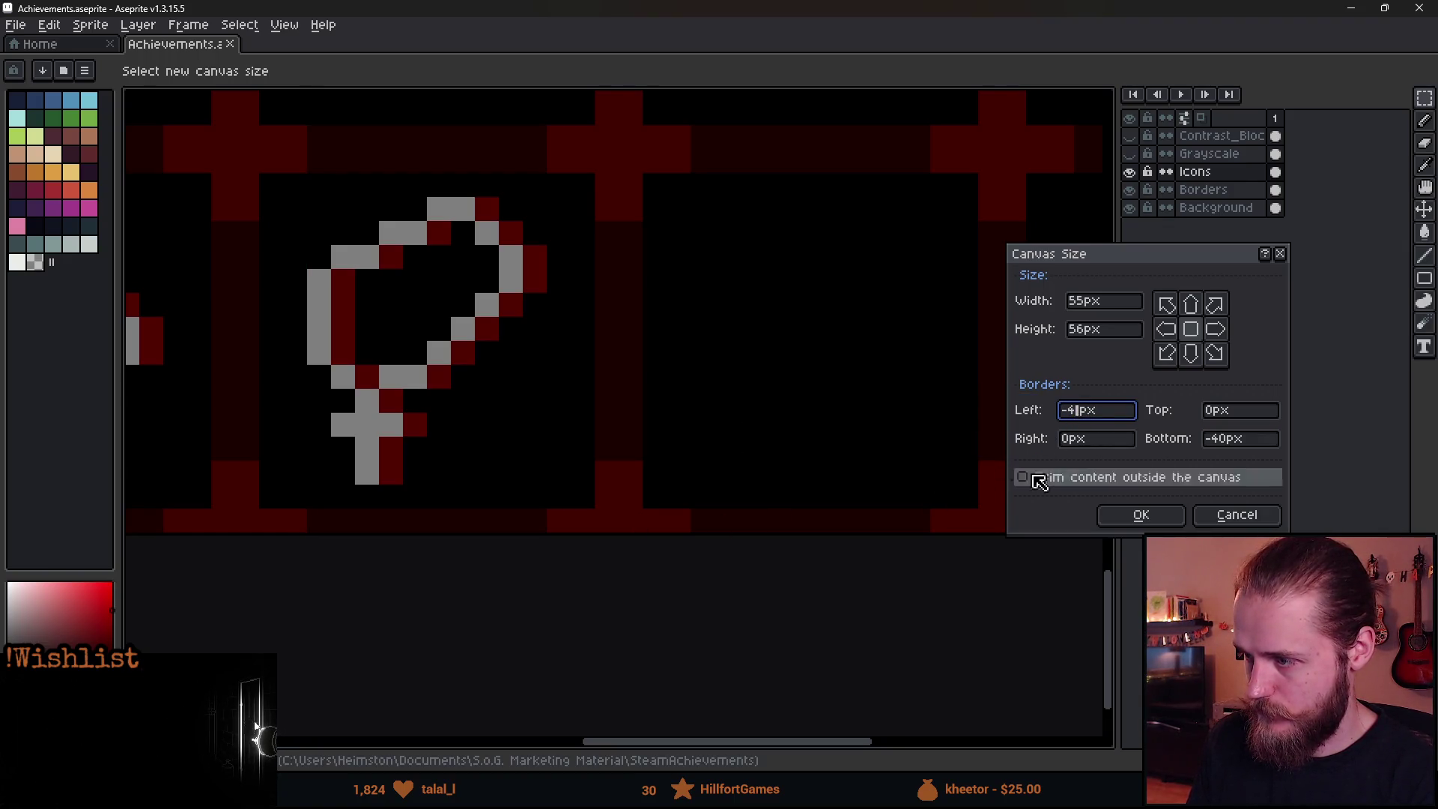
mouse_move(563, 491)
mouse_down()
mouse_move(350, 488)
mouse_move(684, 469)
mouse_up()
mouse_move(182, 436)
mouse_down()
mouse_move(495, 450)
mouse_move(396, 458)
mouse_up()
click(1244, 442)
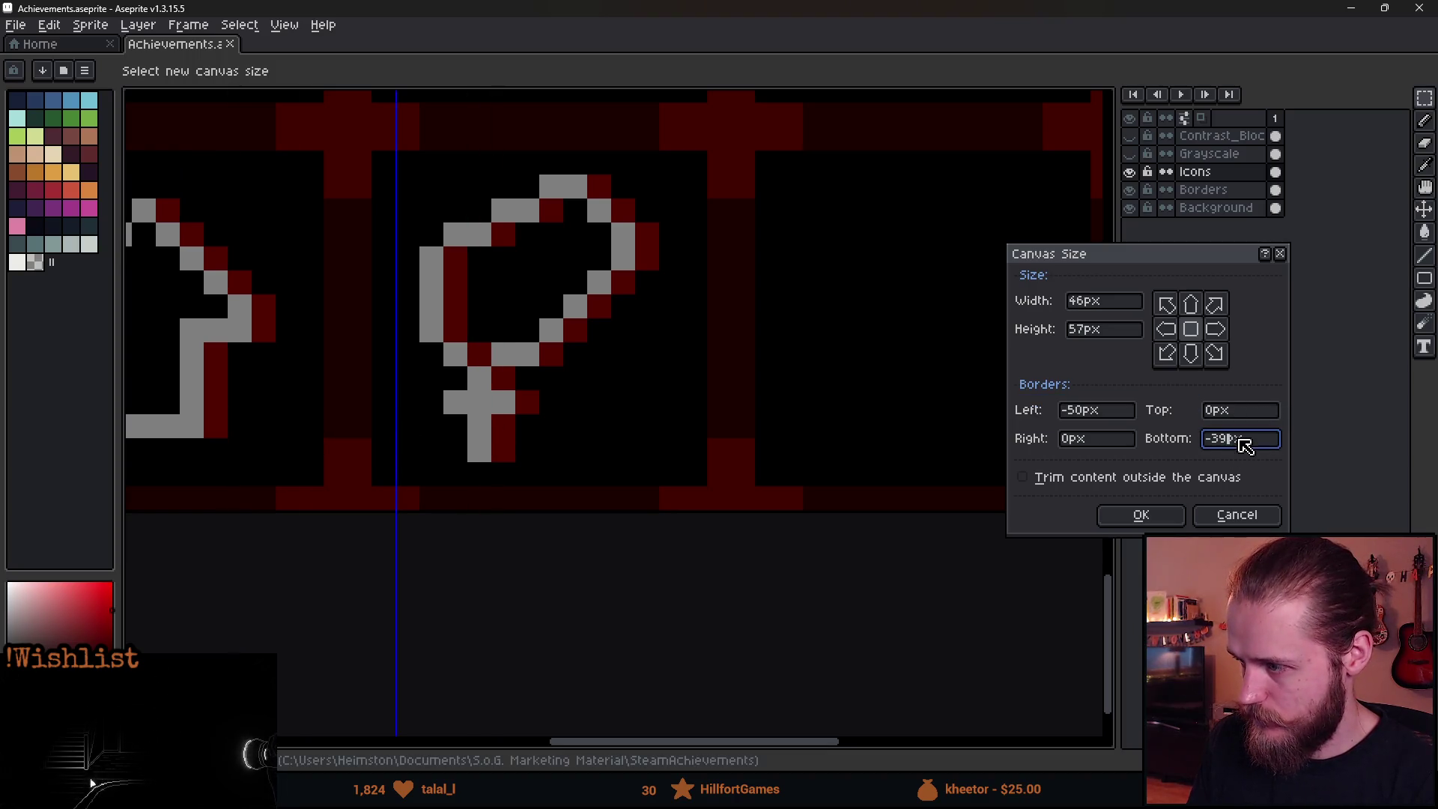
Set crop borders to Left -48, Right -32, Top -80 and Bottom 0 px for a 16×16 canvas.
text(0)
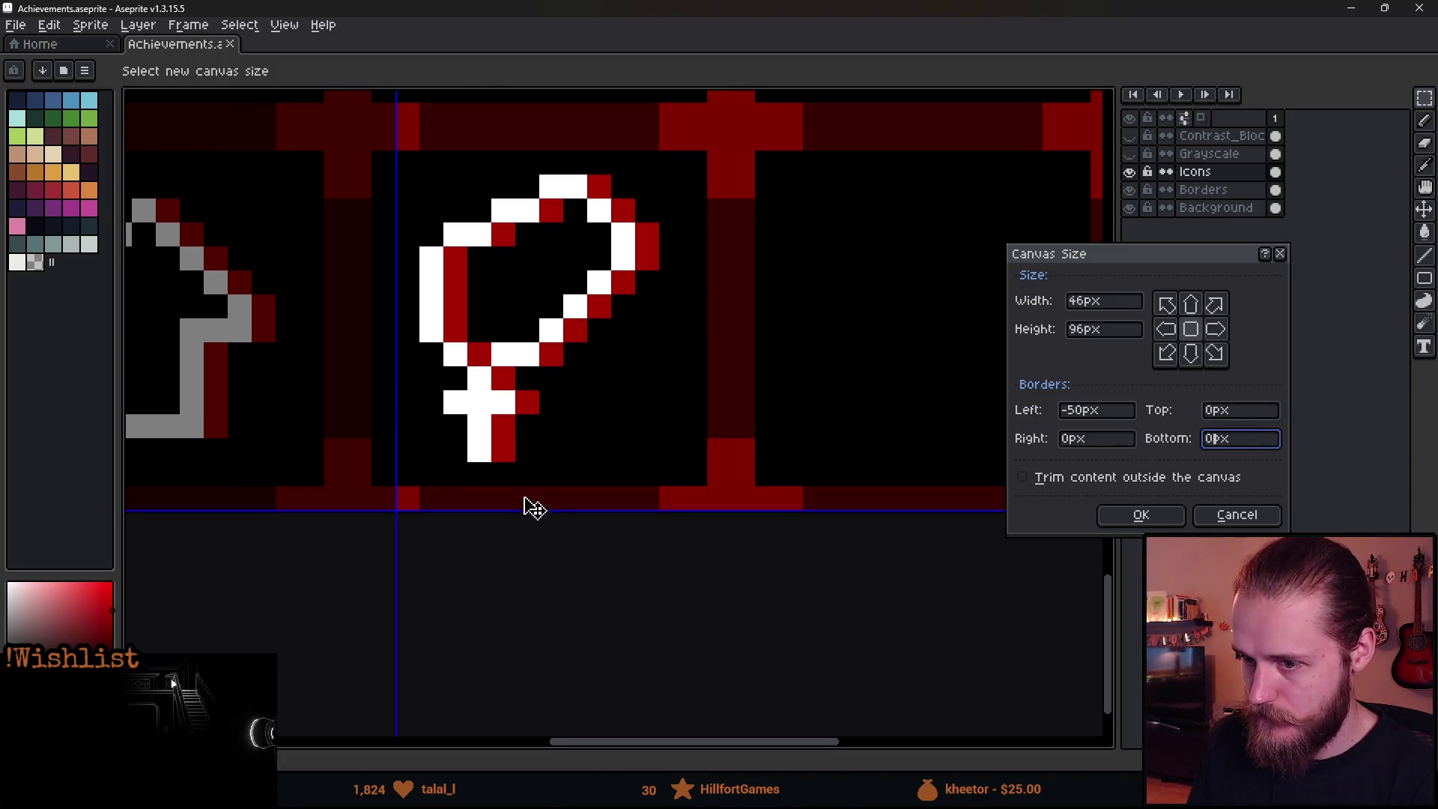
drag(403, 347, 350, 340)
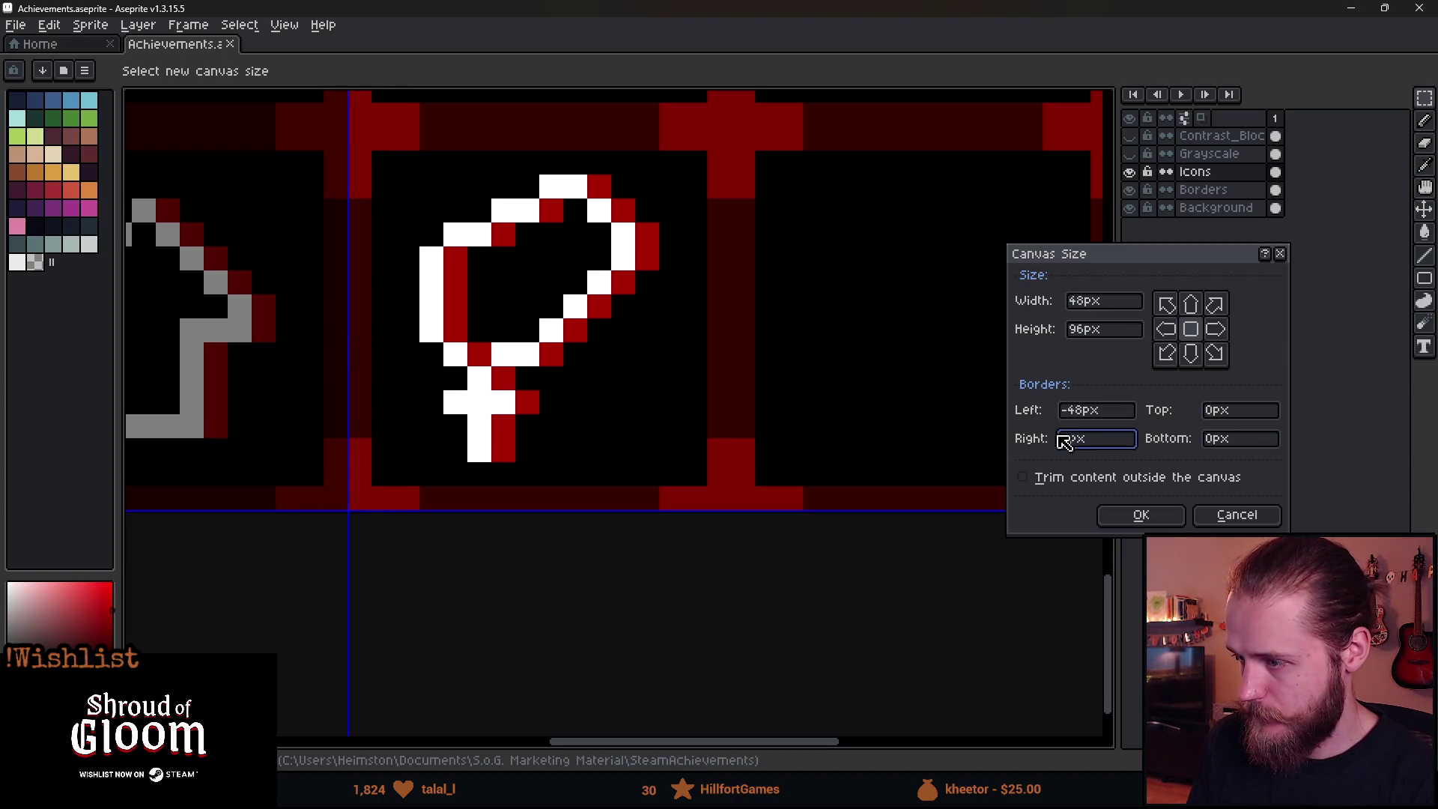
text(-40)
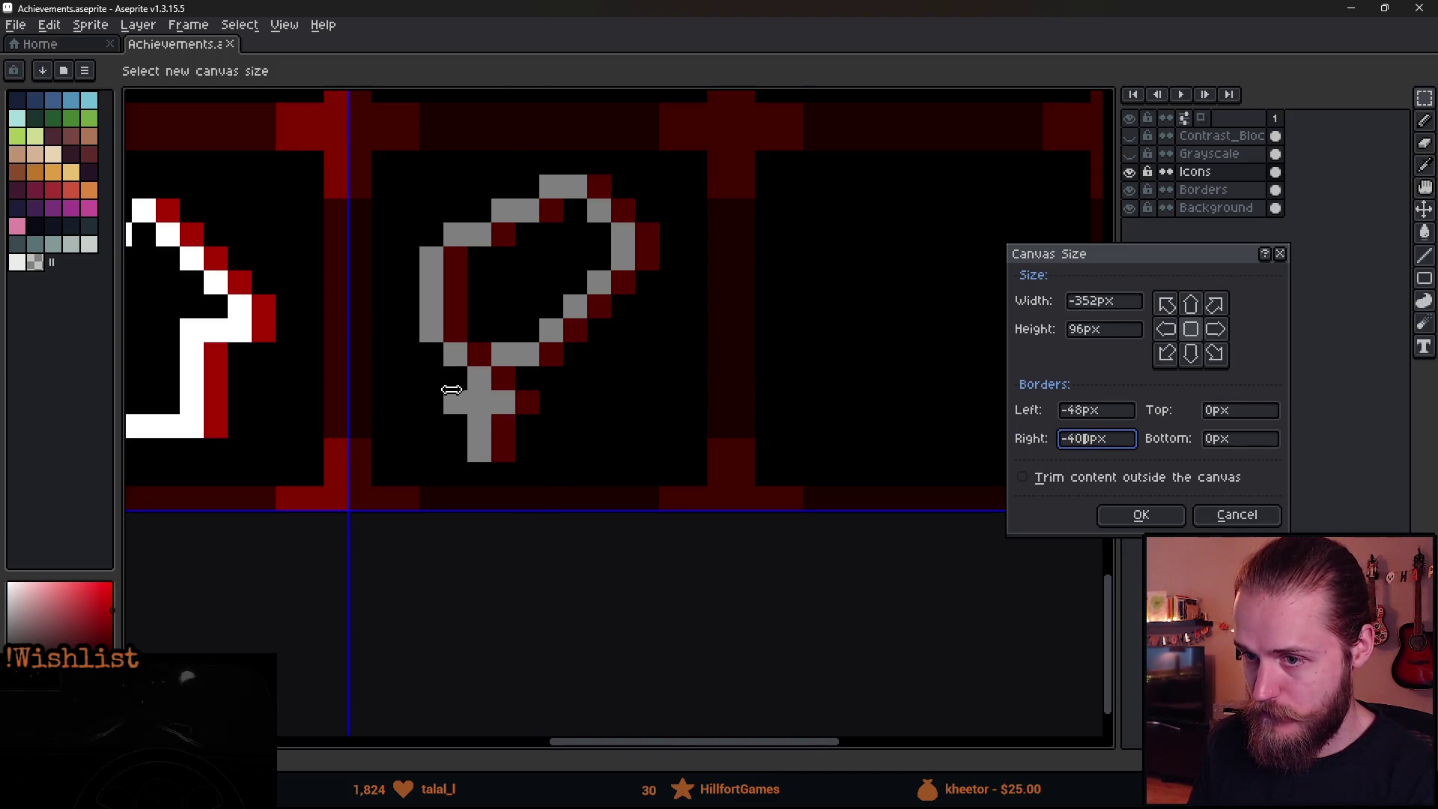
key(BackSpace)
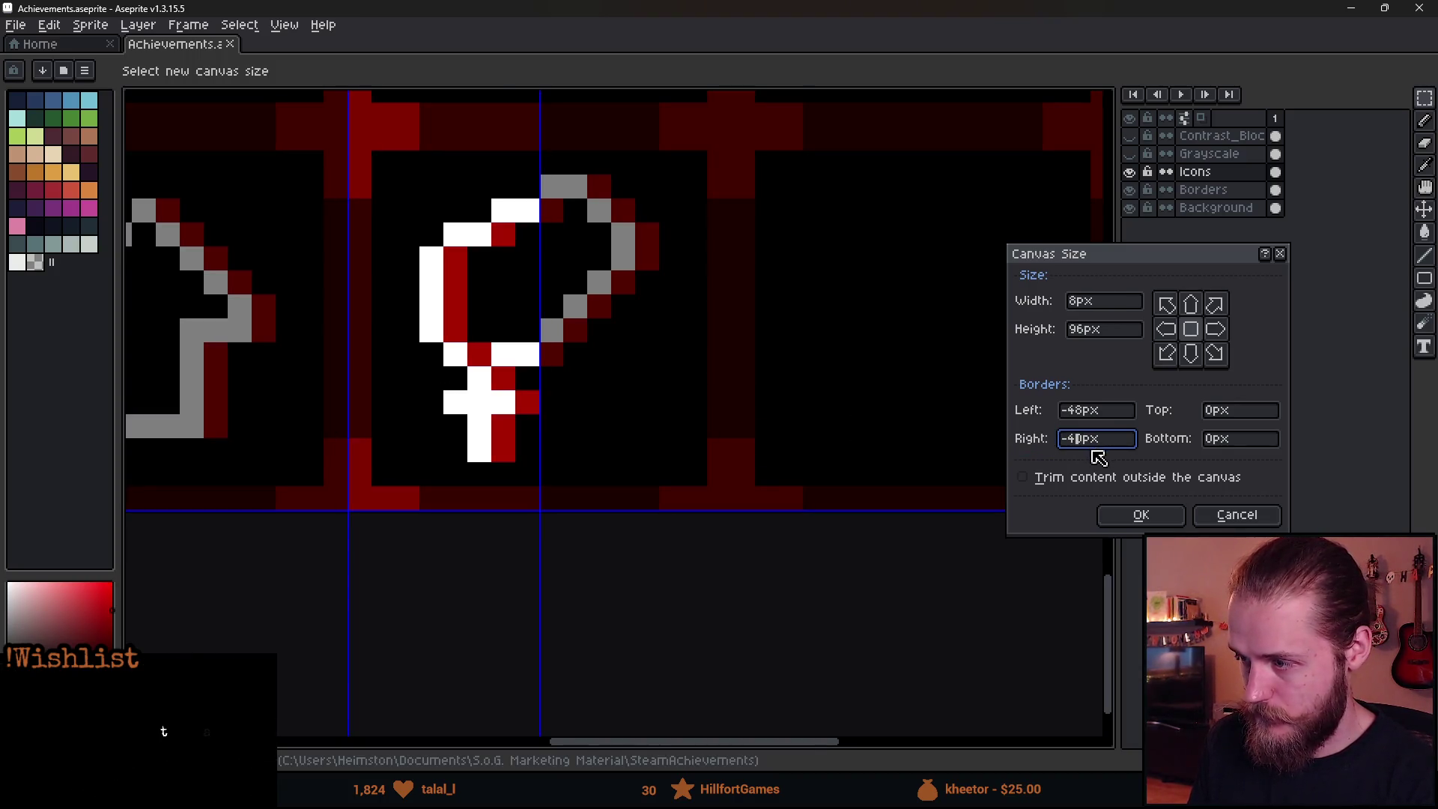
drag(540, 387, 730, 388)
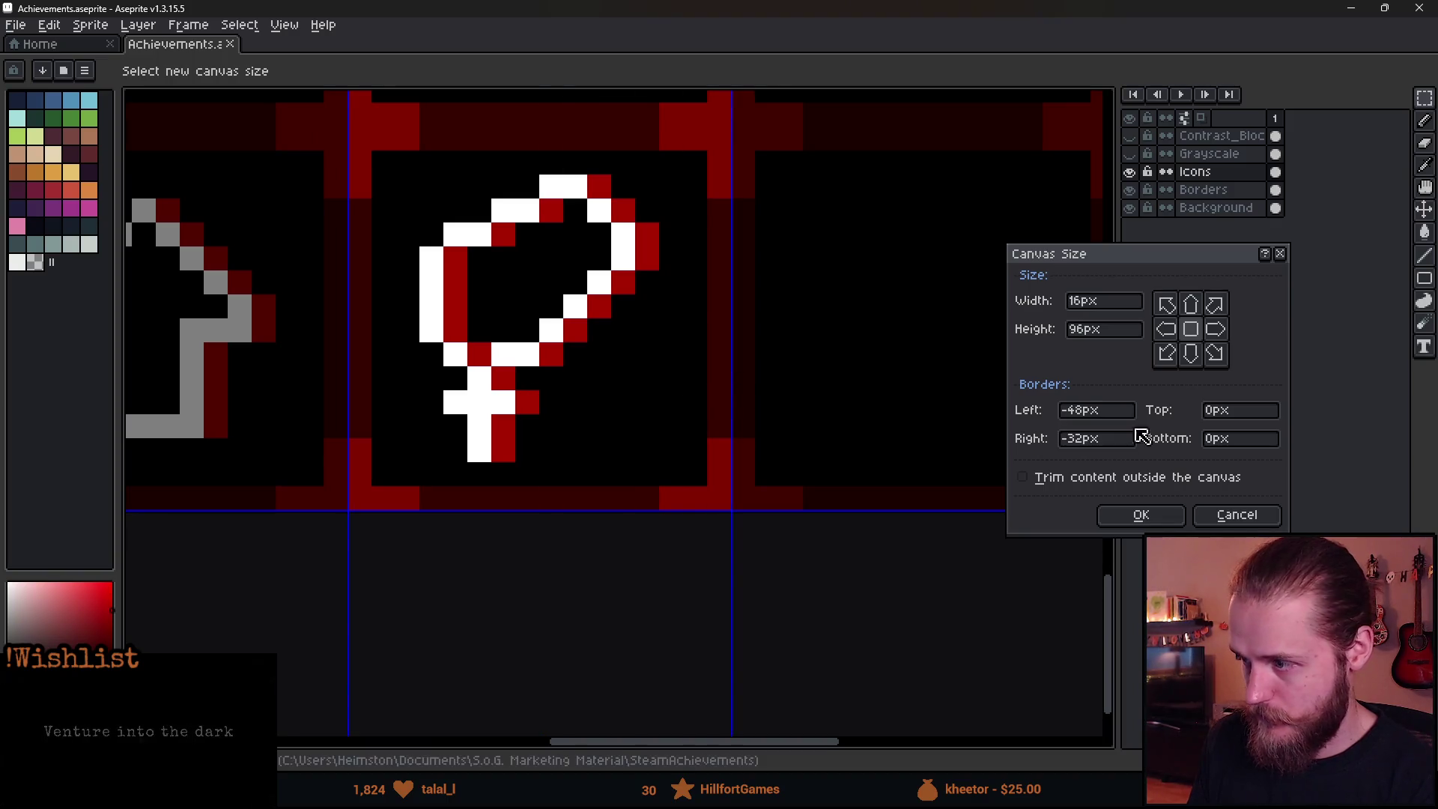
click(1230, 416)
text(-)
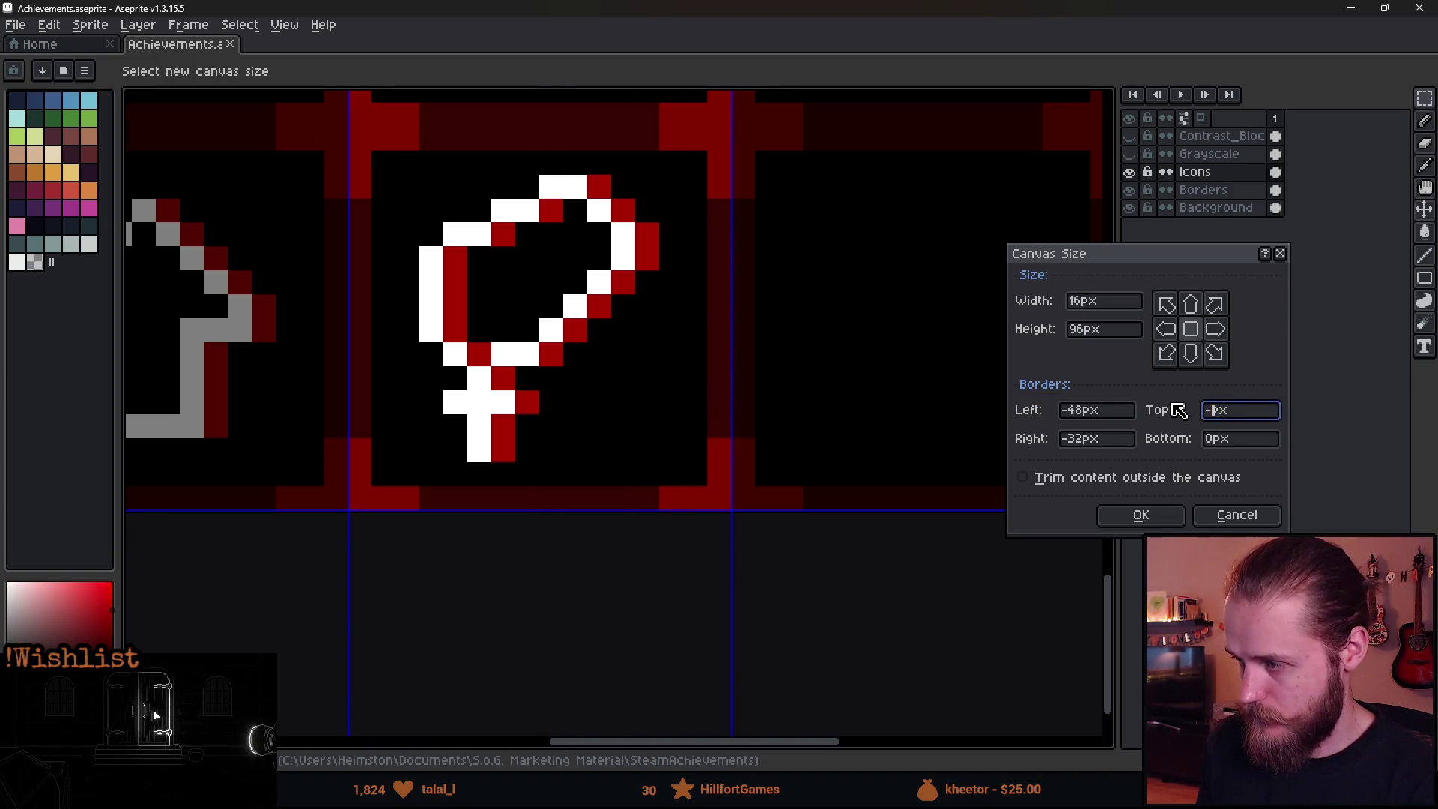
key(BackSpace)
key(BackSpace)
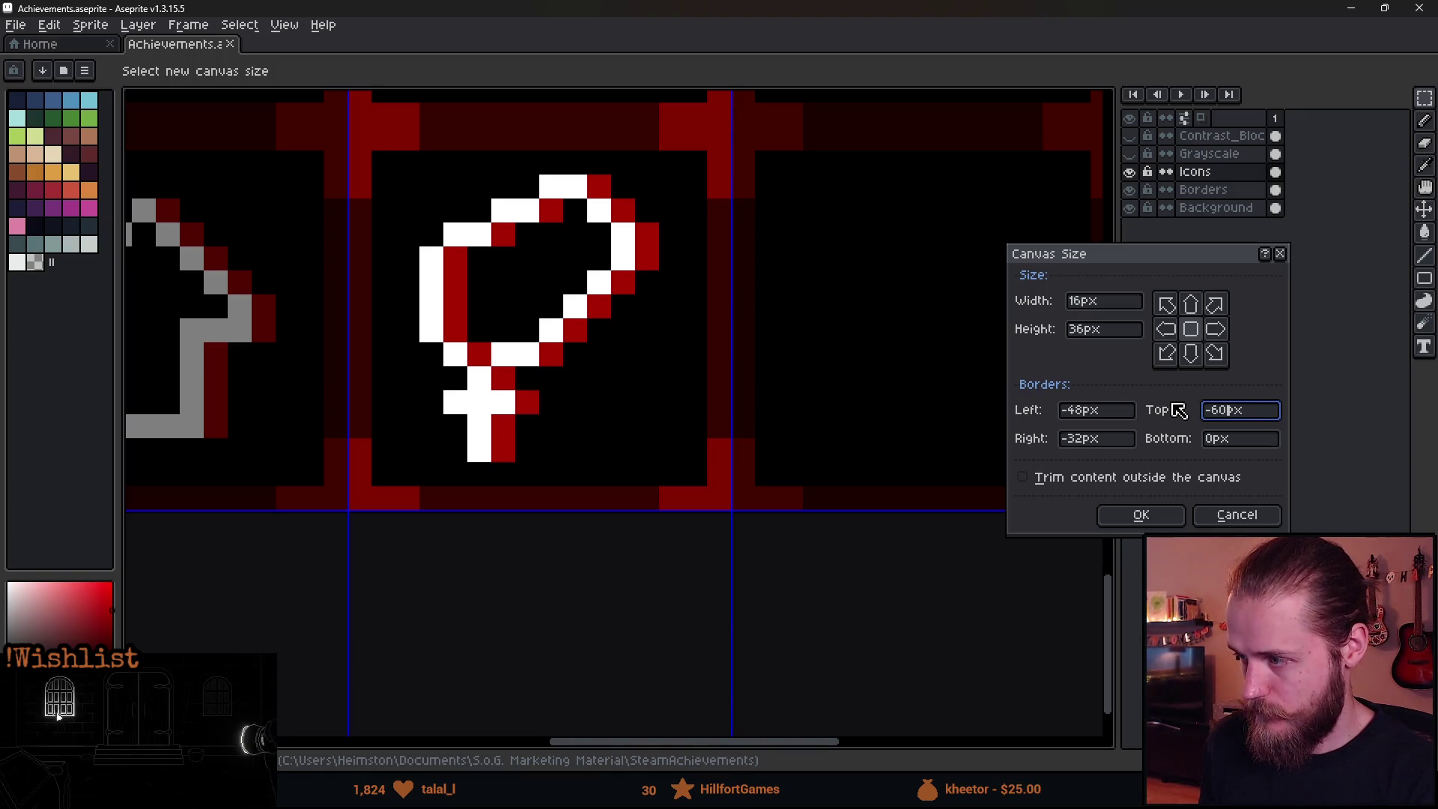
text(80)
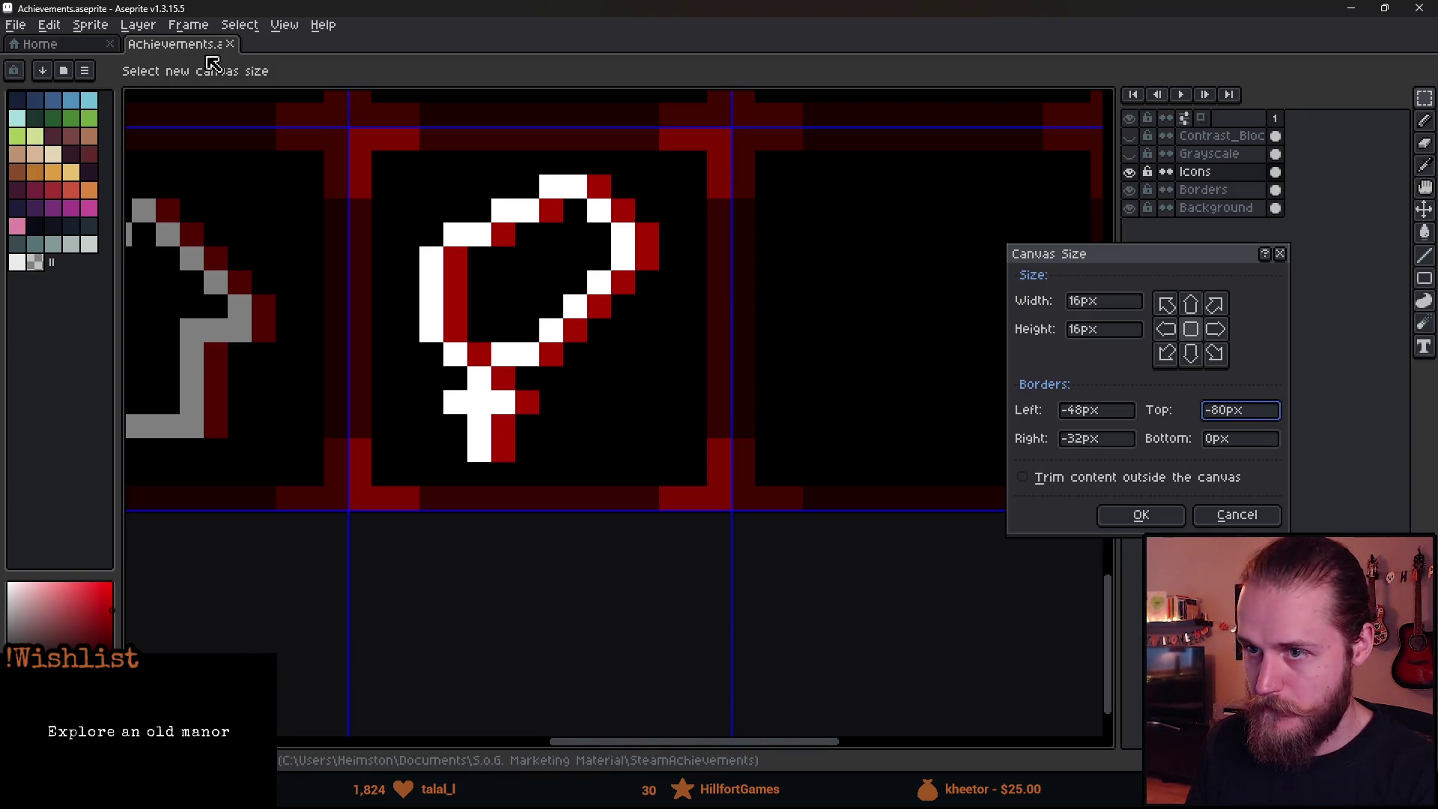
Apply the crop and bring the resulting 16×16 icon tile into view.
click(1166, 519)
scroll(660, 433, down, 4)
mouse_move(660, 433)
mouse_down()
mouse_move(730, 446)
mouse_move(722, 424)
mouse_up()
scroll(697, 419, up, 2)
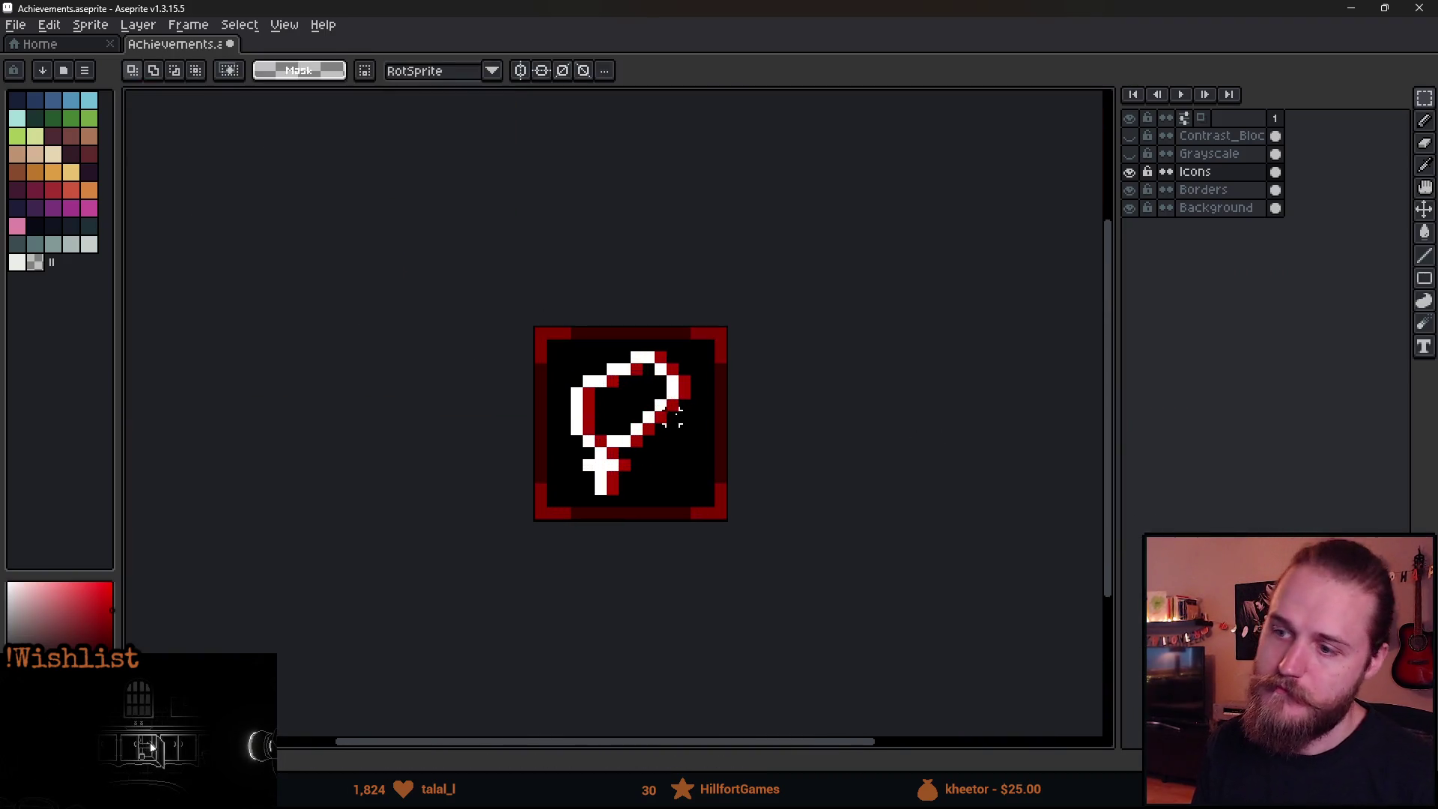
scroll(672, 416, down, 4)
scroll(700, 442, up, 2)
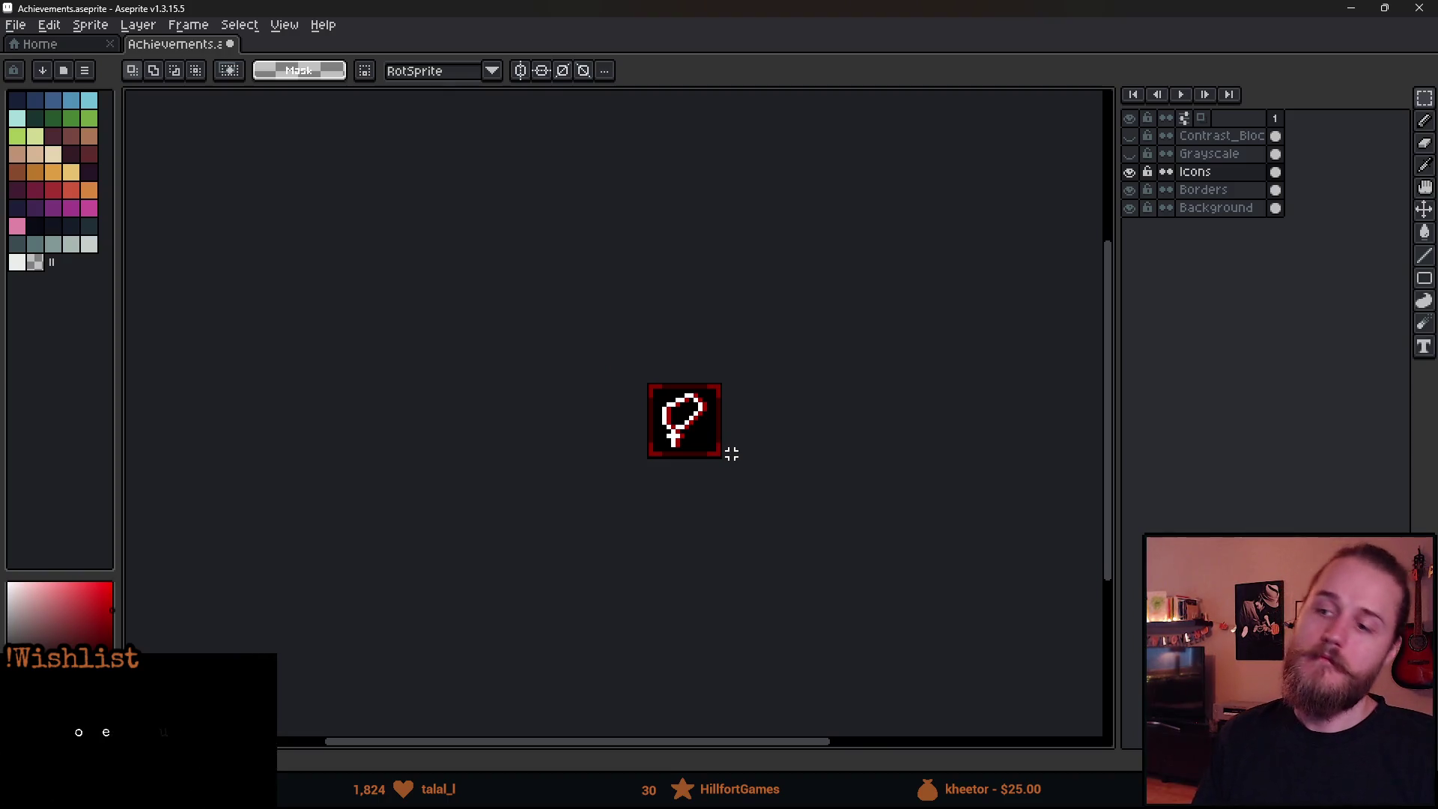
Select the lower half of the rosary, nudge it one pixel right, commit, then undo it.
scroll(701, 441, up, 4)
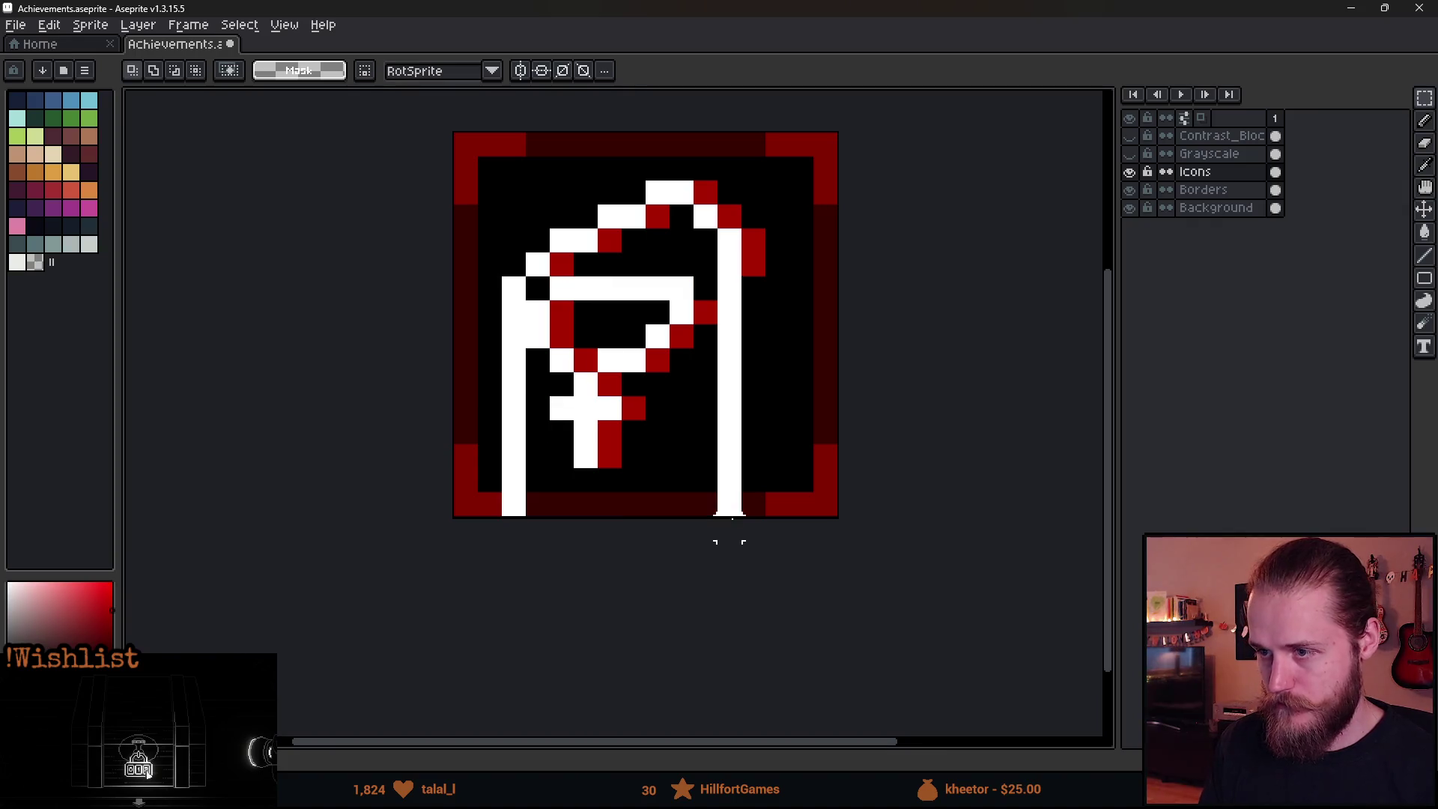
drag(488, 311, 825, 600)
key(Right)
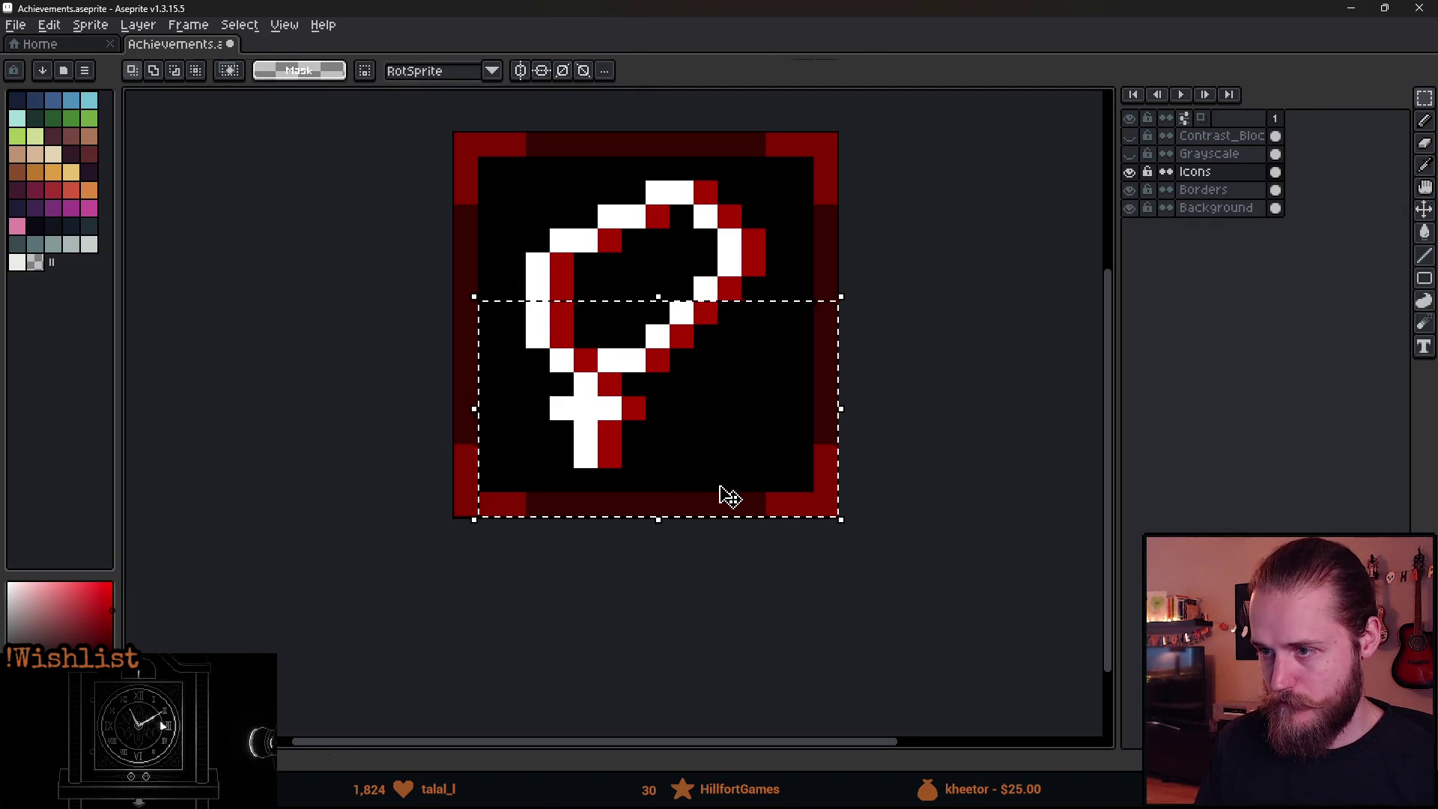
key(Return)
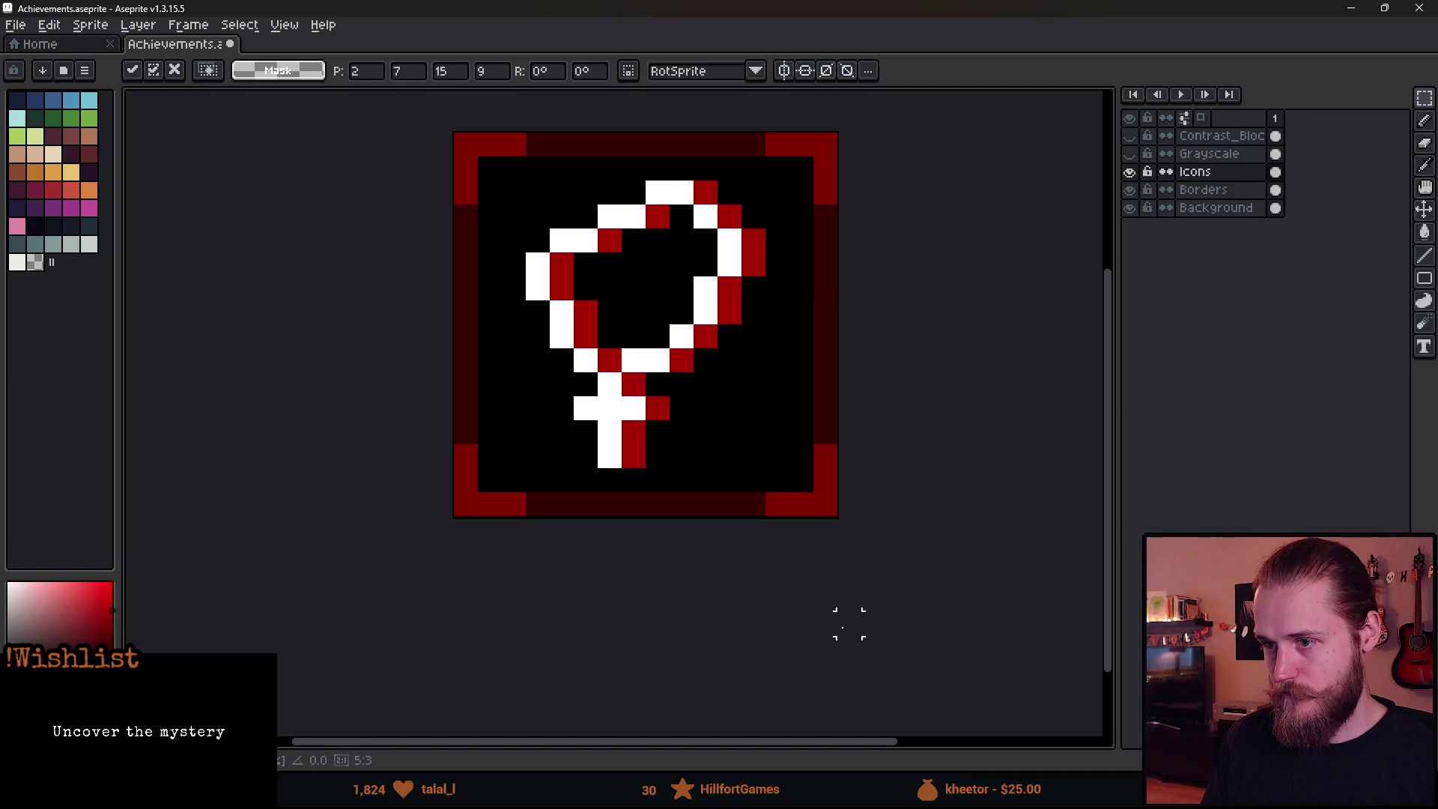
scroll(832, 611, down, 5)
key(ctrl+z)
key(ctrl+z)
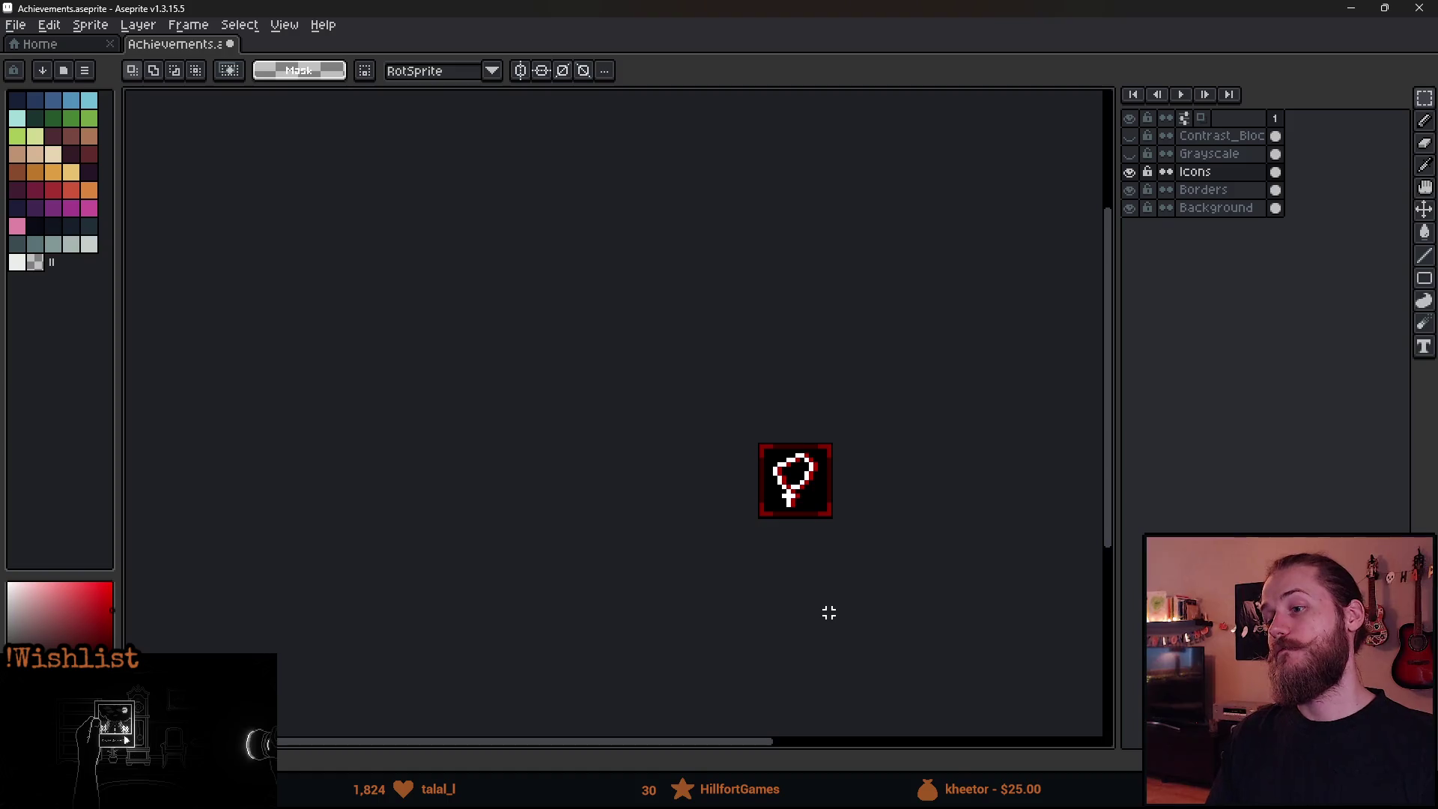
Switch to the Pencil tool and sample white from the icon.
scroll(829, 504, up, 4)
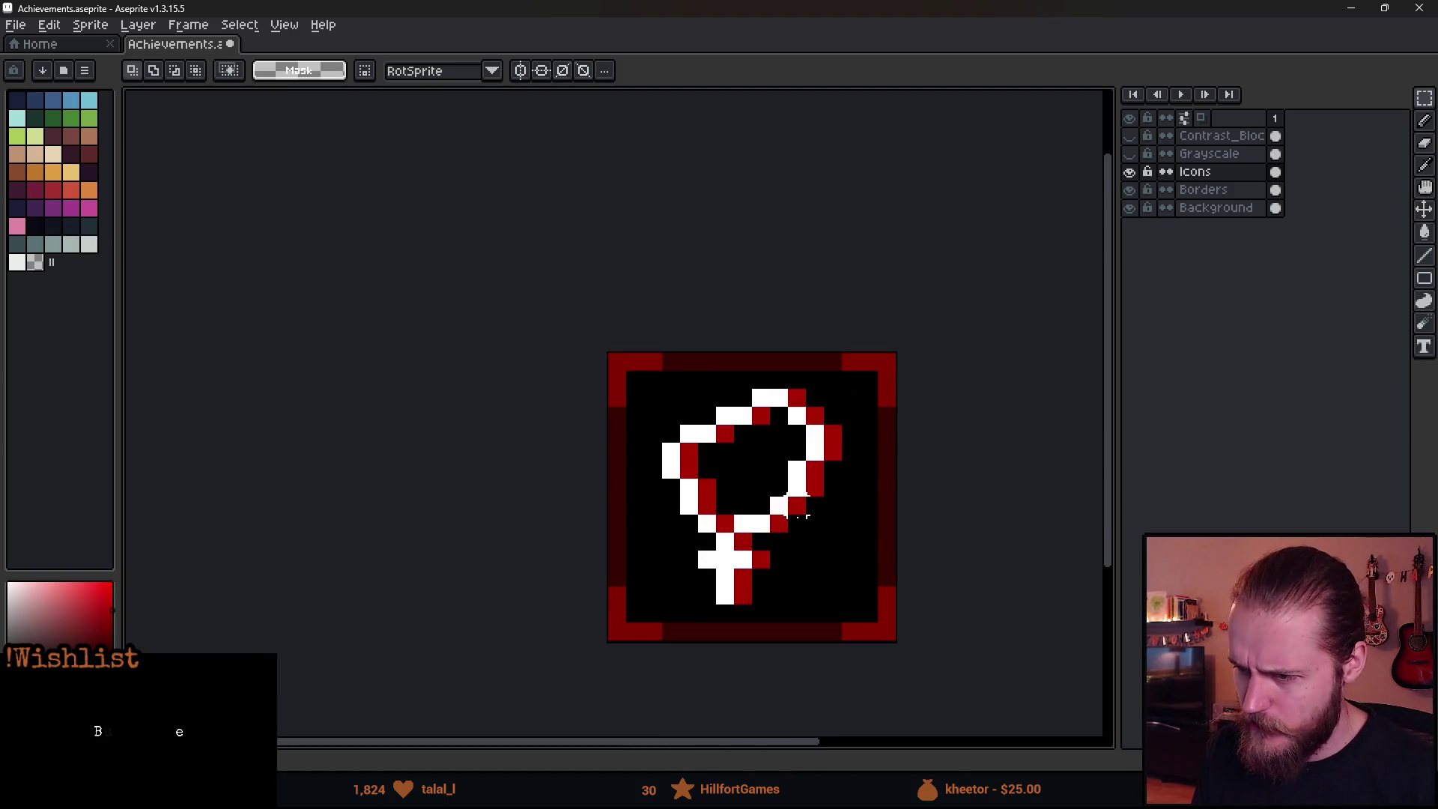
scroll(833, 541, down, 3)
scroll(841, 540, up, 3)
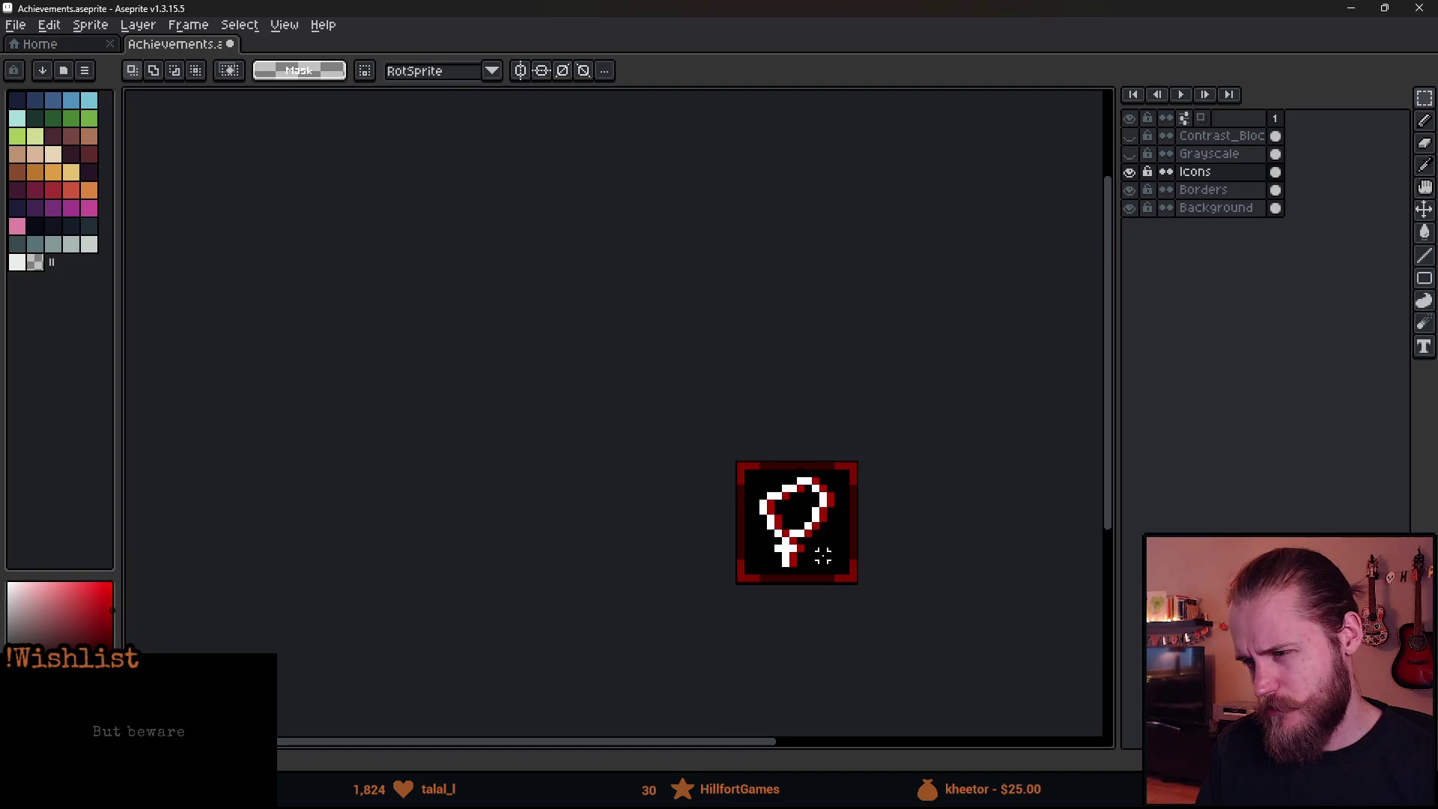
drag(894, 574, 851, 553)
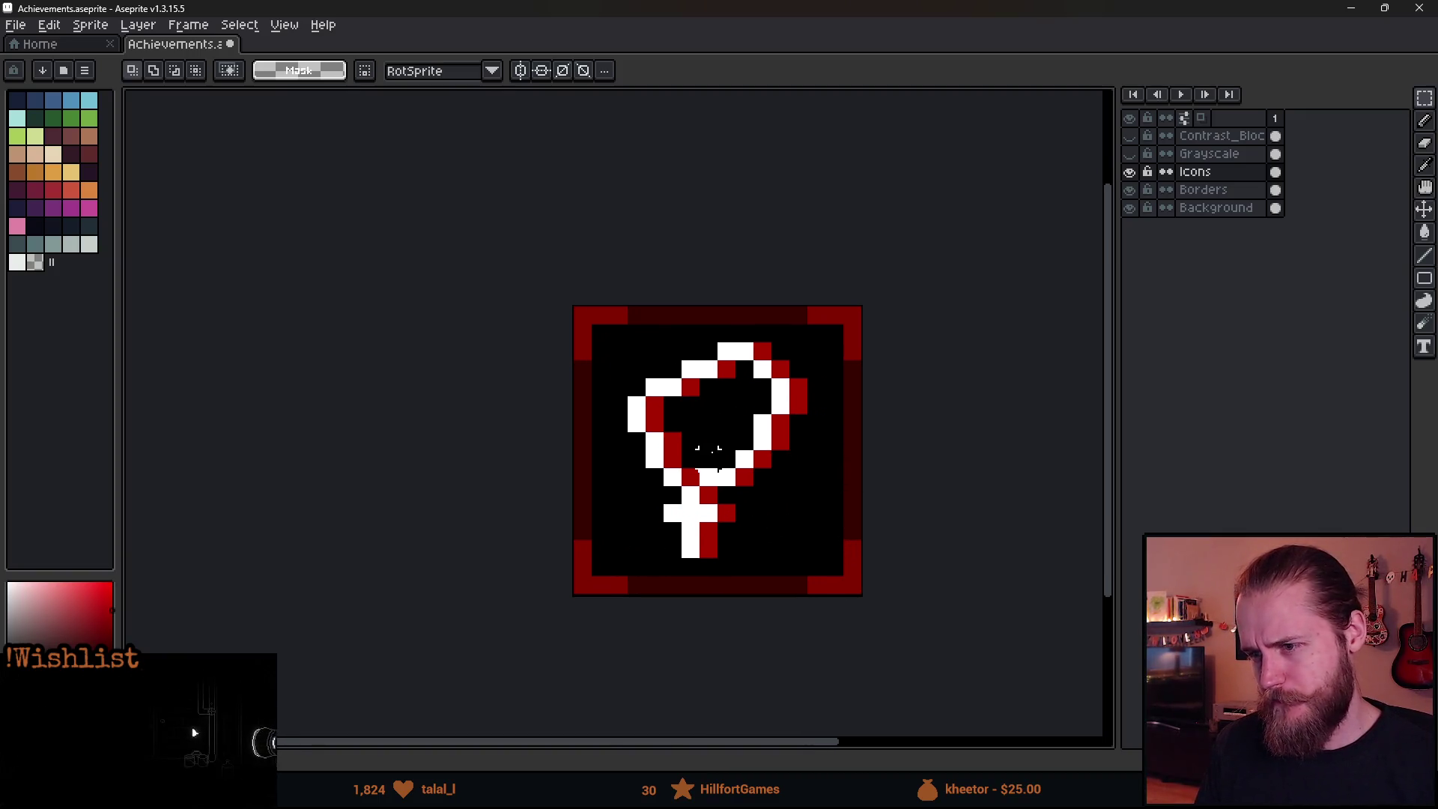
key(b)
alt+click(636, 421)
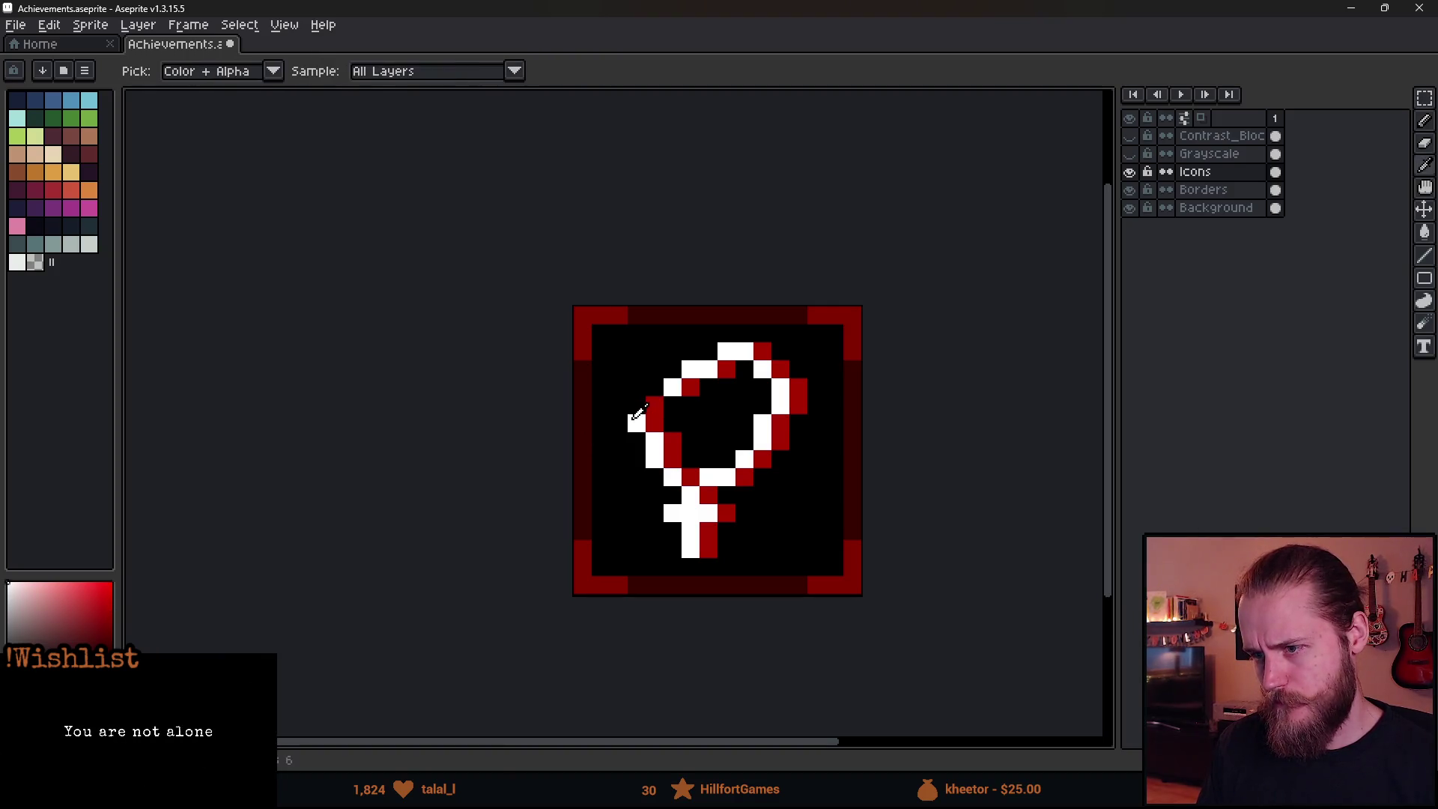
Sample red from the icon and paint two pixels of the rosary loop red.
scroll(728, 474, down, 4)
scroll(708, 431, up, 5)
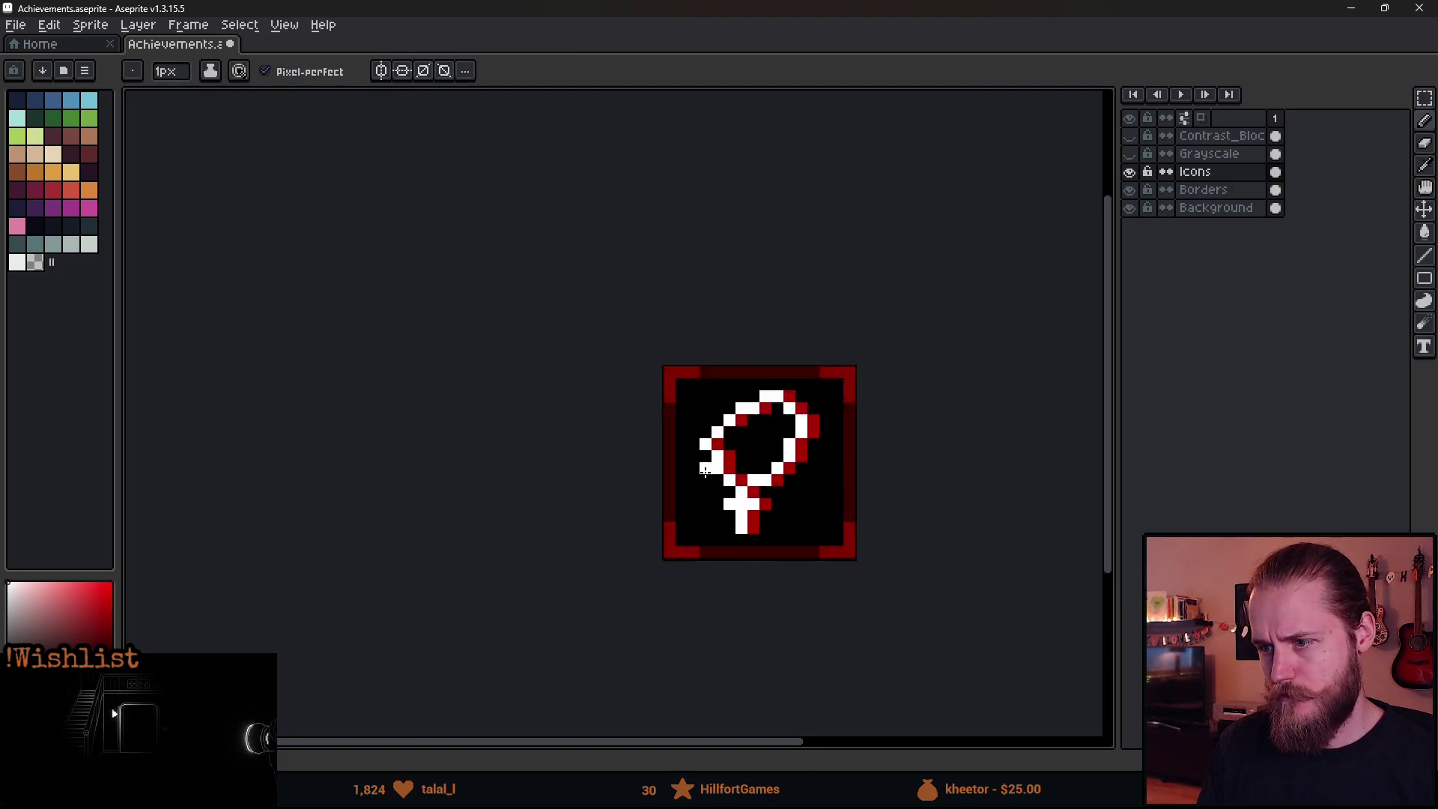
alt+click(758, 441)
click(753, 393)
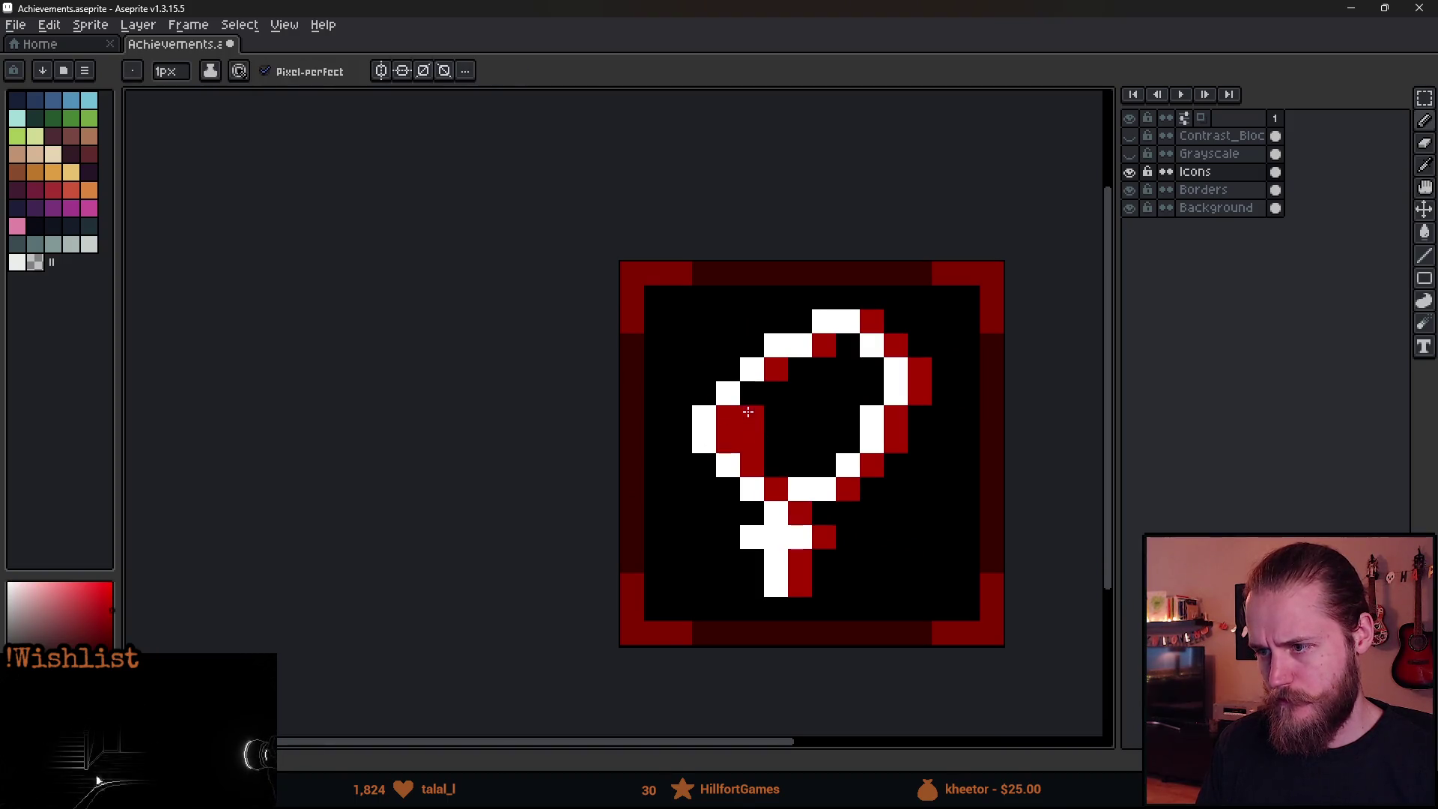
click(728, 441)
Recentre the zoomed view on the icon and open the File menu toward Import Sprite Sheet.
scroll(870, 510, down, 6)
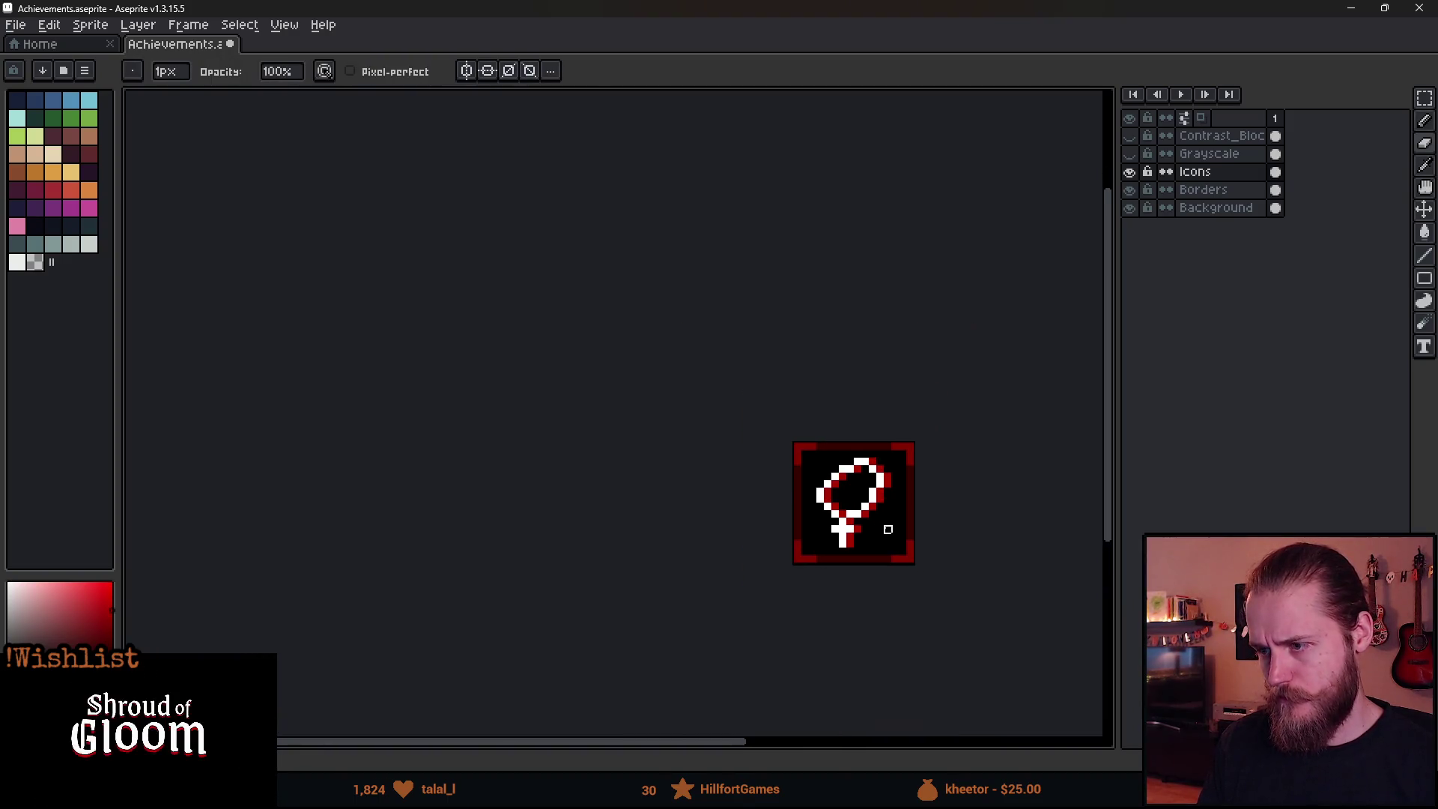
drag(922, 549, 819, 466)
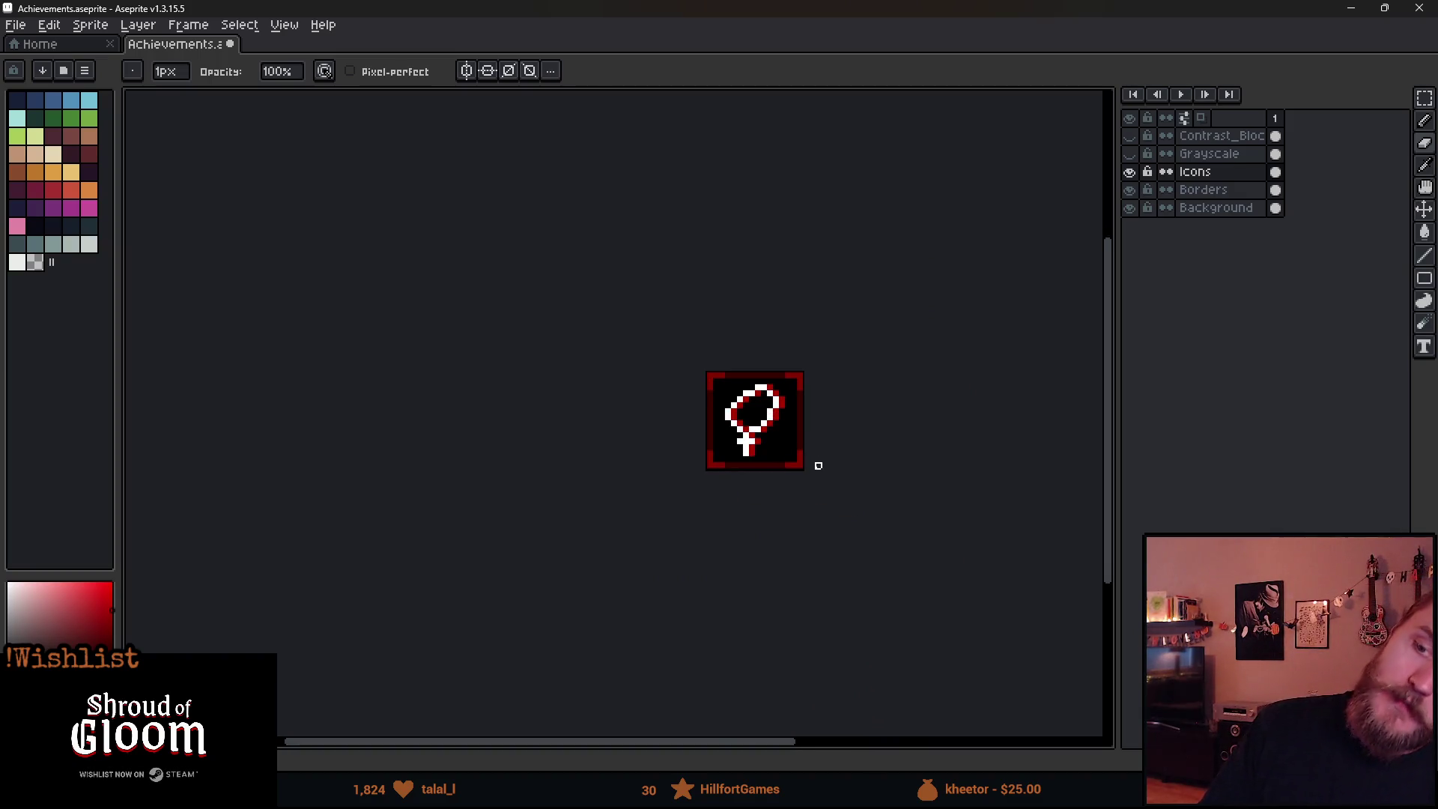
drag(830, 550, 724, 546)
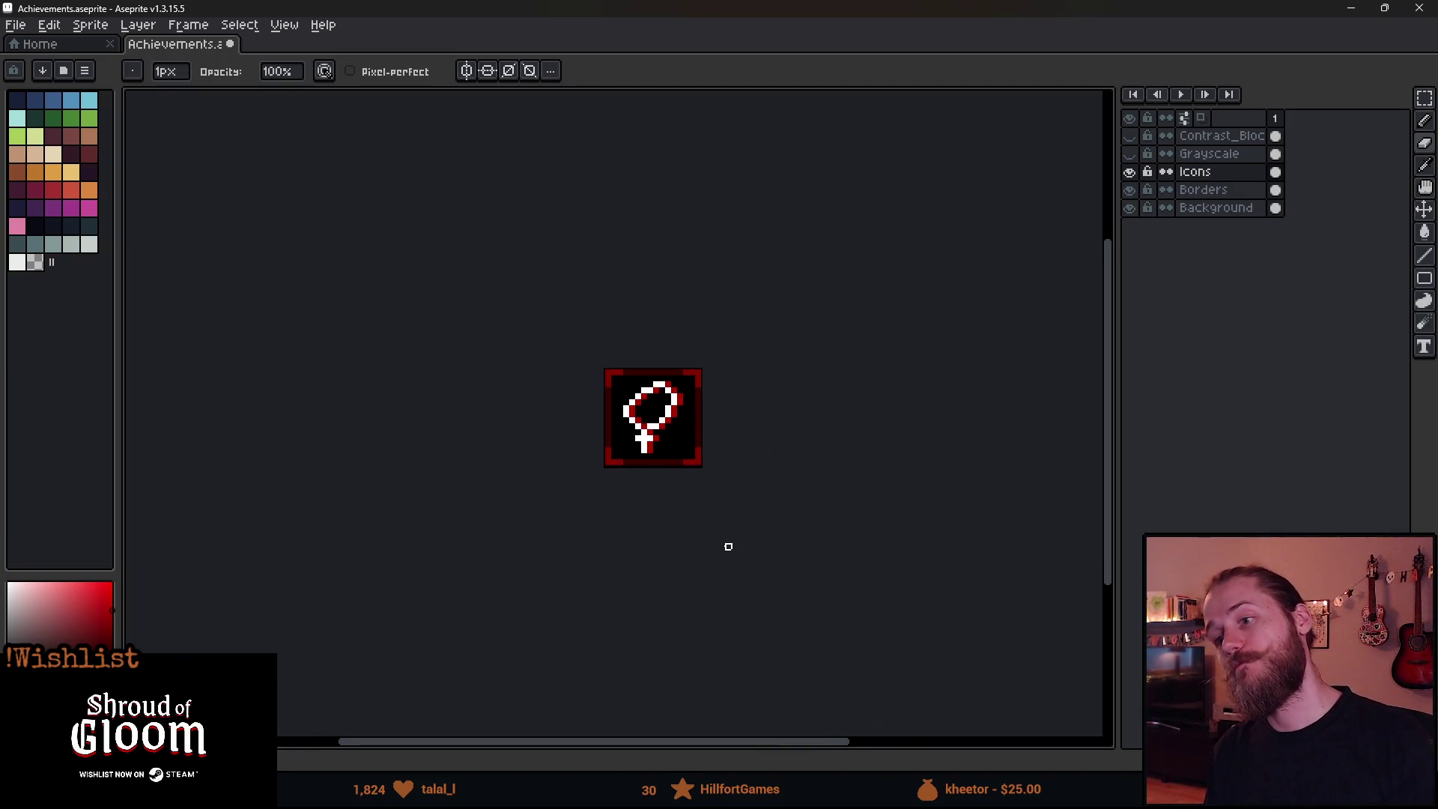
scroll(670, 470, up, 2)
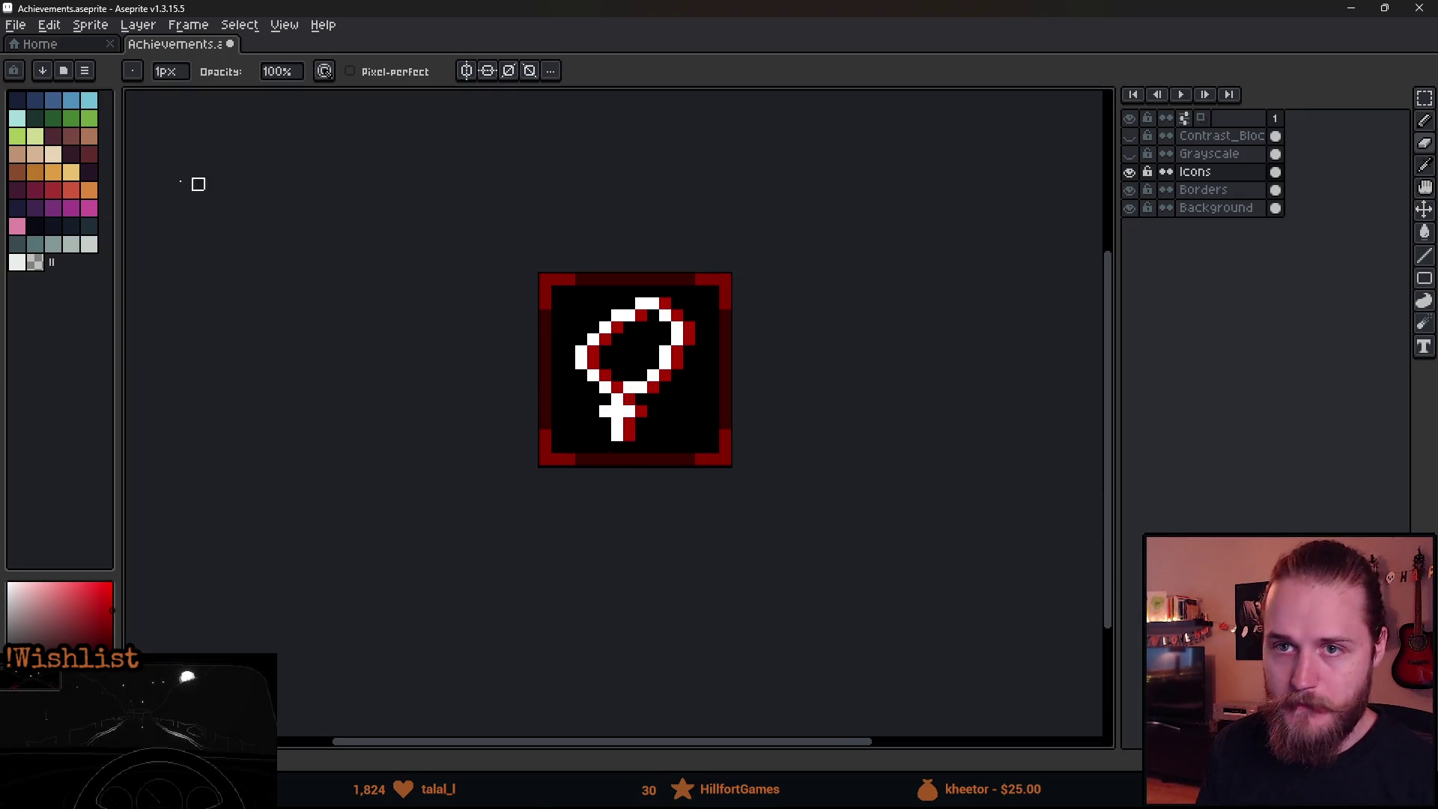
click(15, 25)
mouse_move(66, 200)
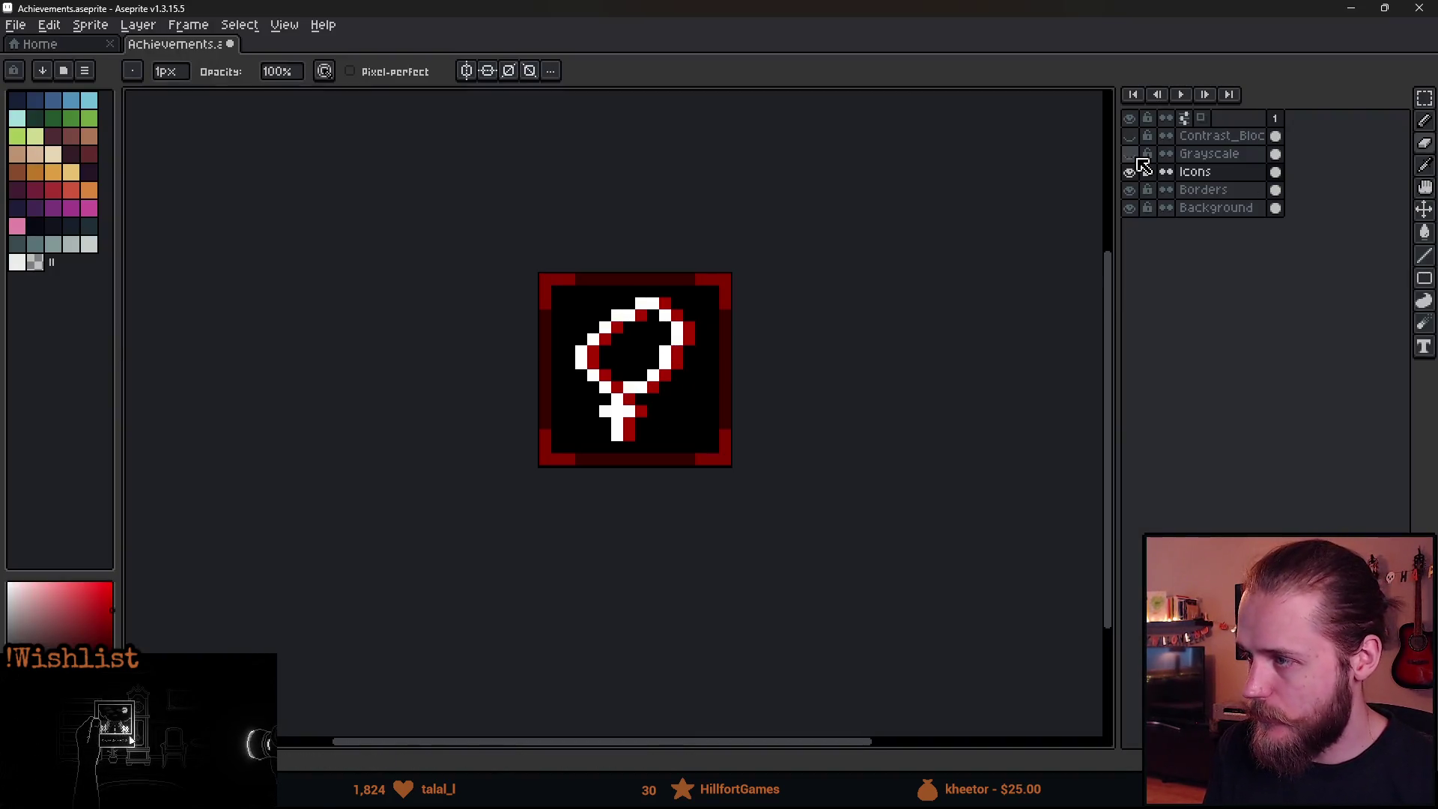
Turn on the Grayscale layer to preview the icon in greyscale.
click(1130, 153)
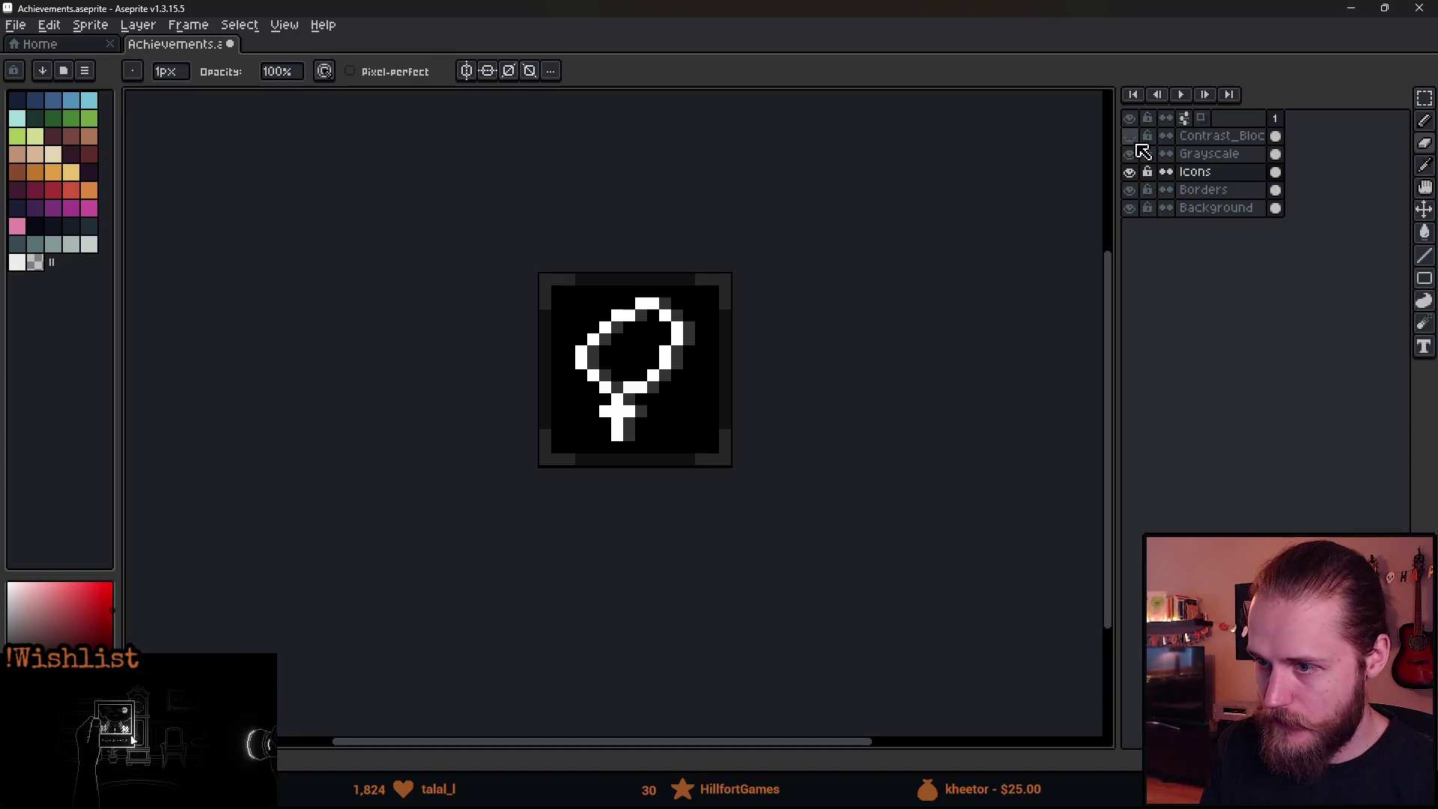
Toggle the Contrast_Bloc and Grayscale layers off and back on to compare colour against greyscale.
click(1130, 136)
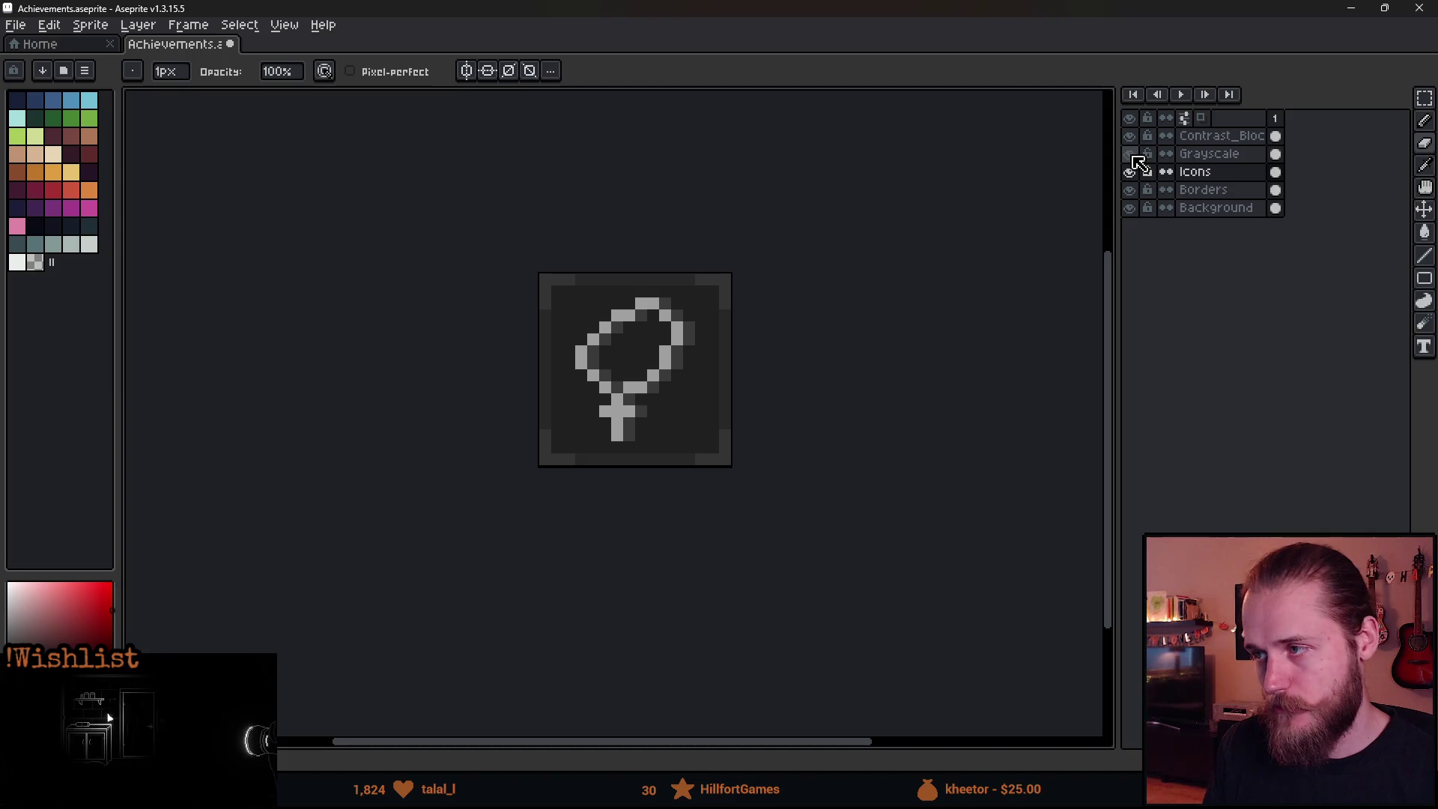
drag(1129, 135, 1130, 156)
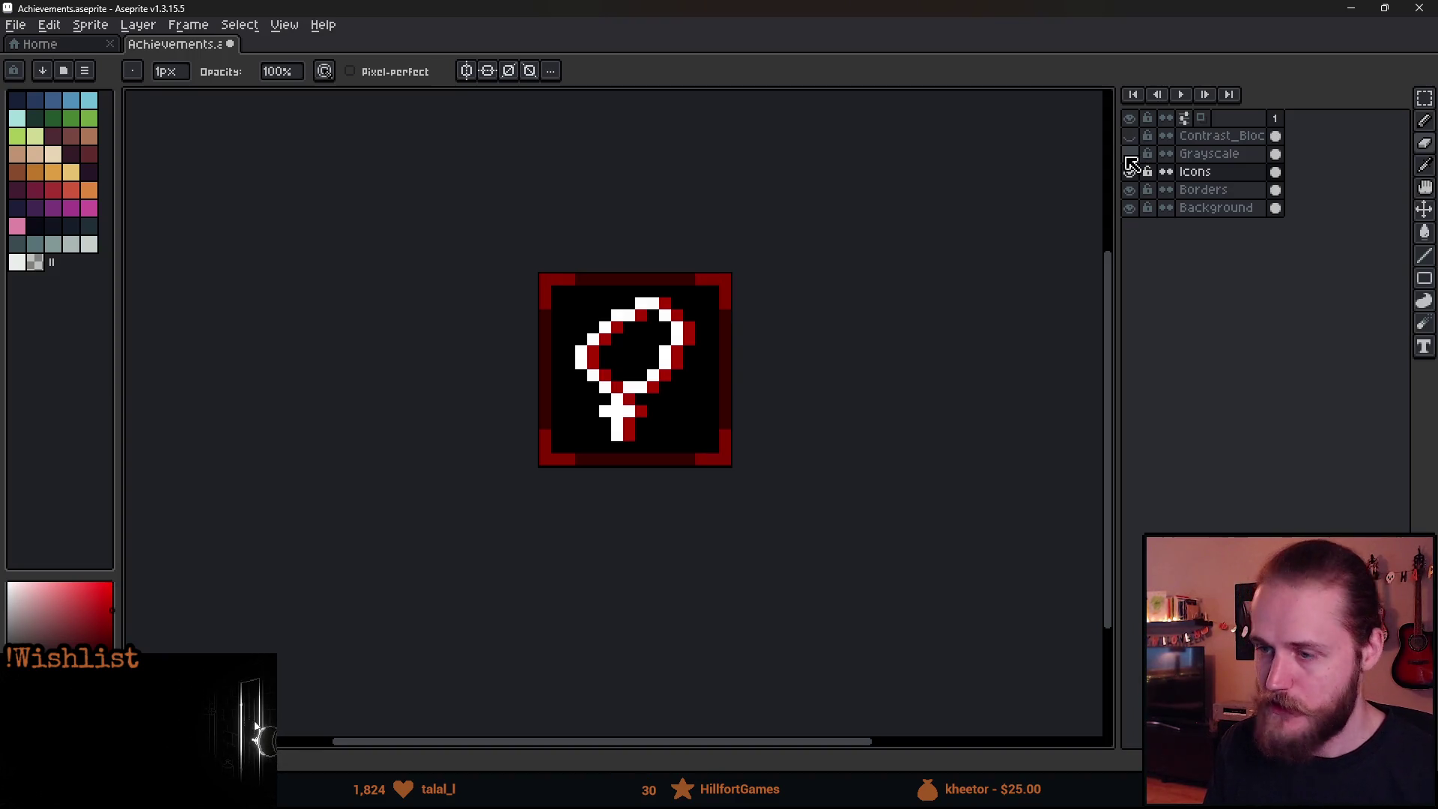
click(1130, 154)
click(1130, 135)
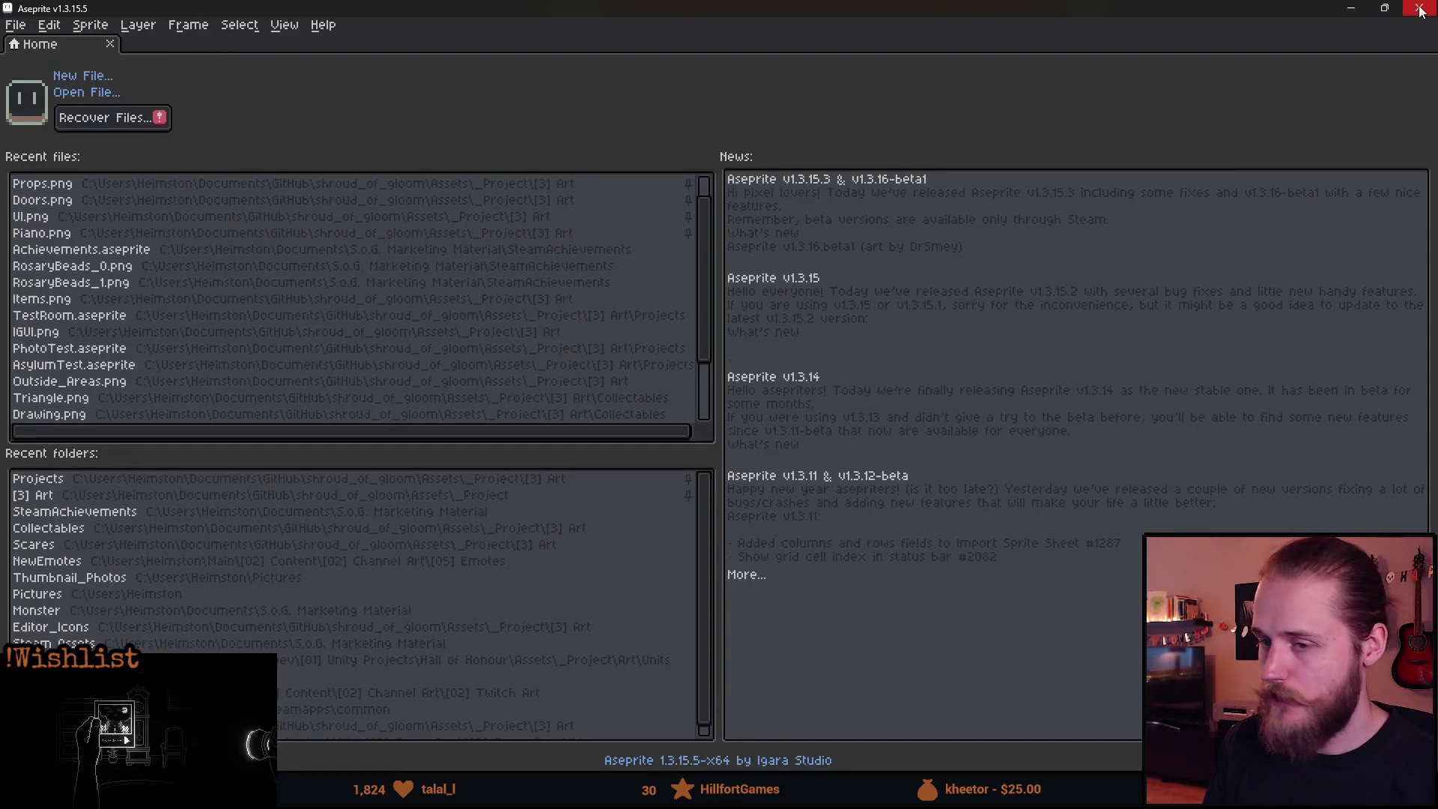
Close the Aseprite window and switch over to the Unity editor.
click(1420, 9)
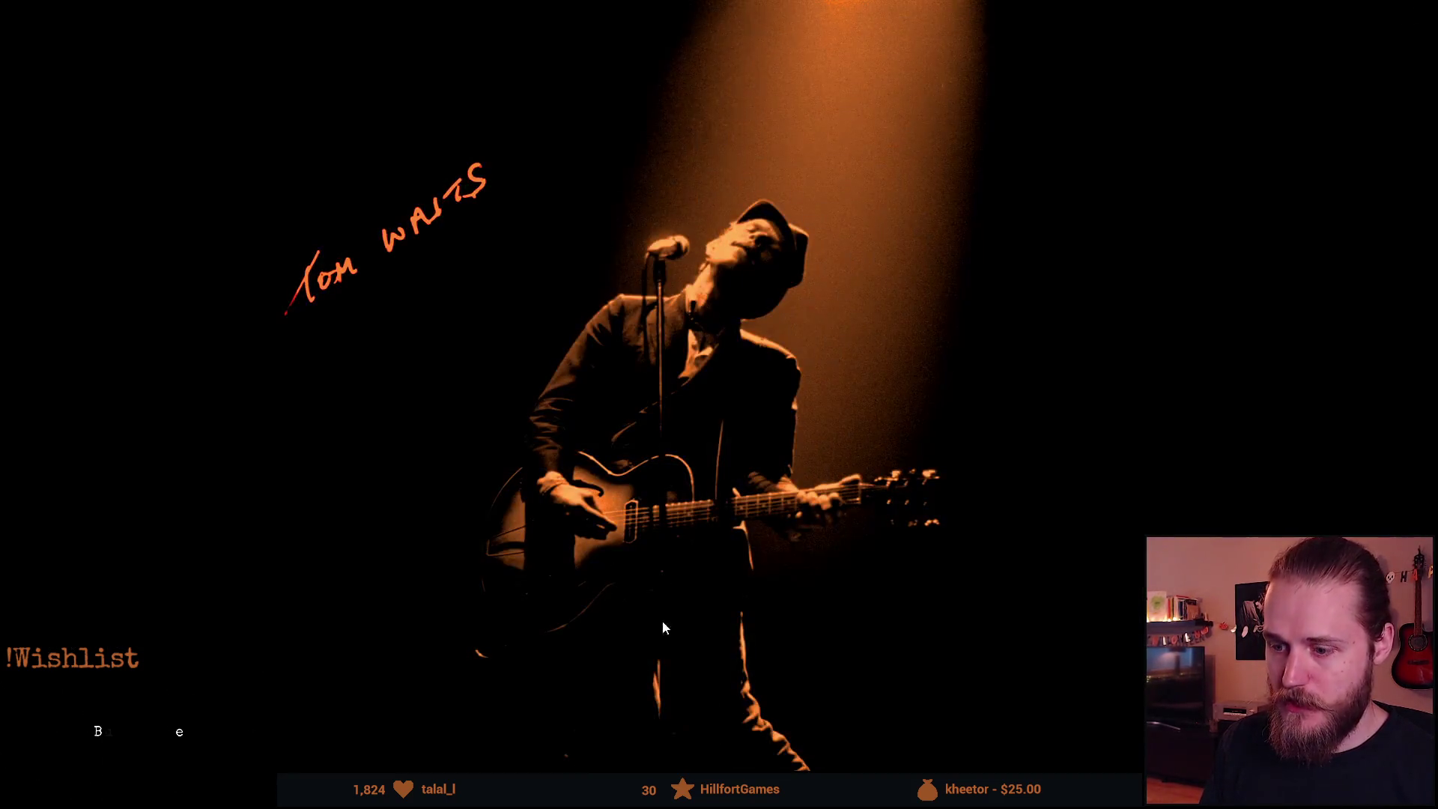
key(alt+Tab)
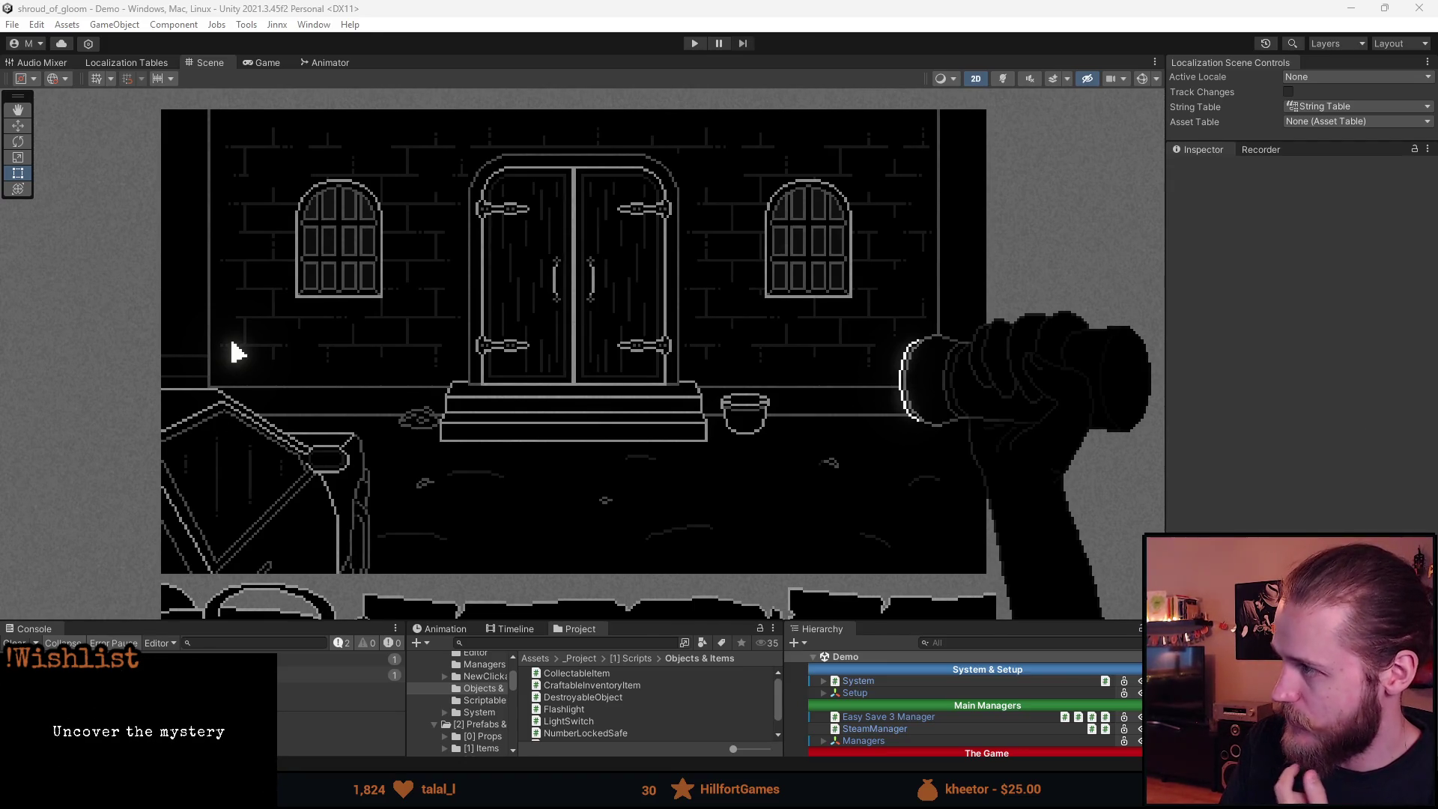
key(alt+Tab)
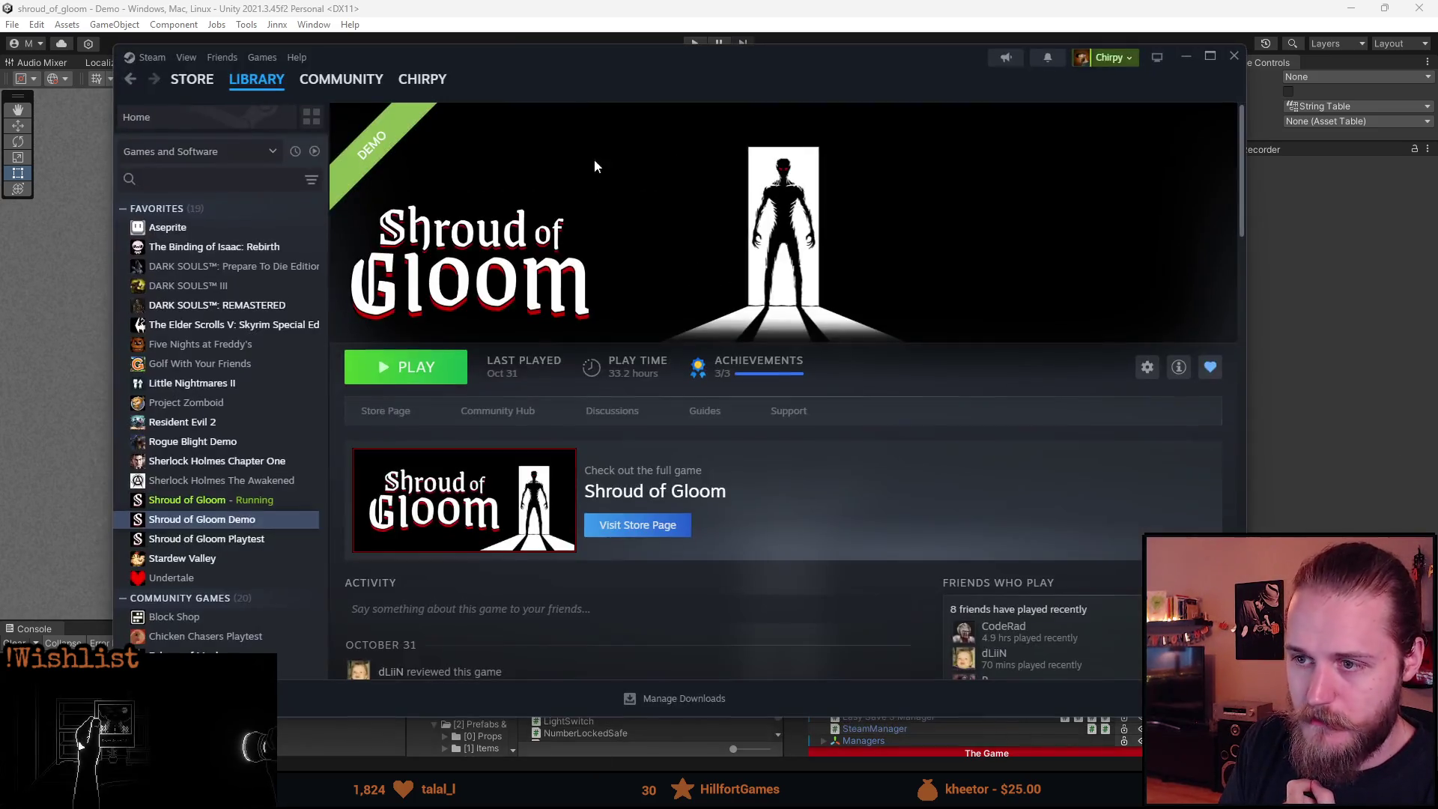
key(alt+Tab)
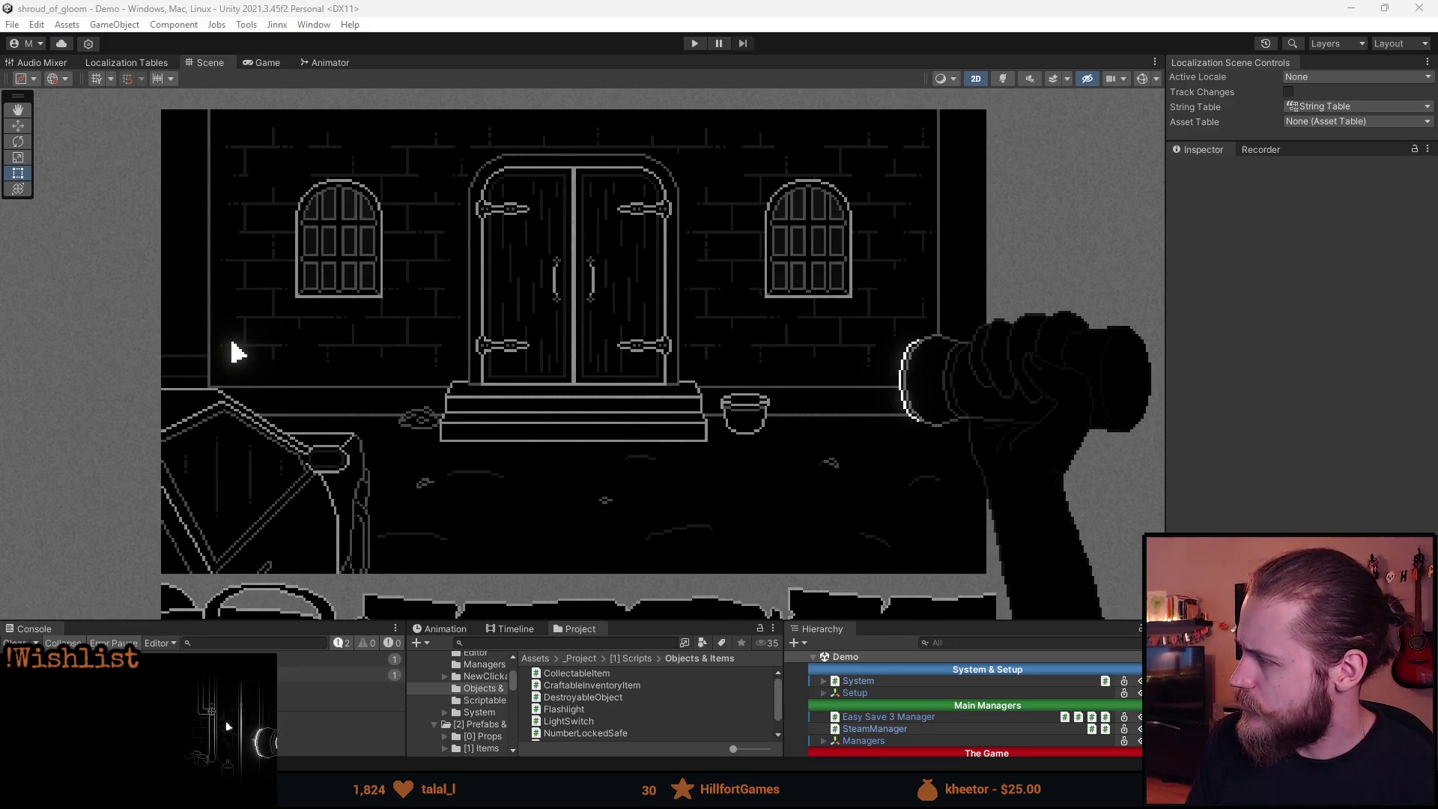
key(alt+Tab)
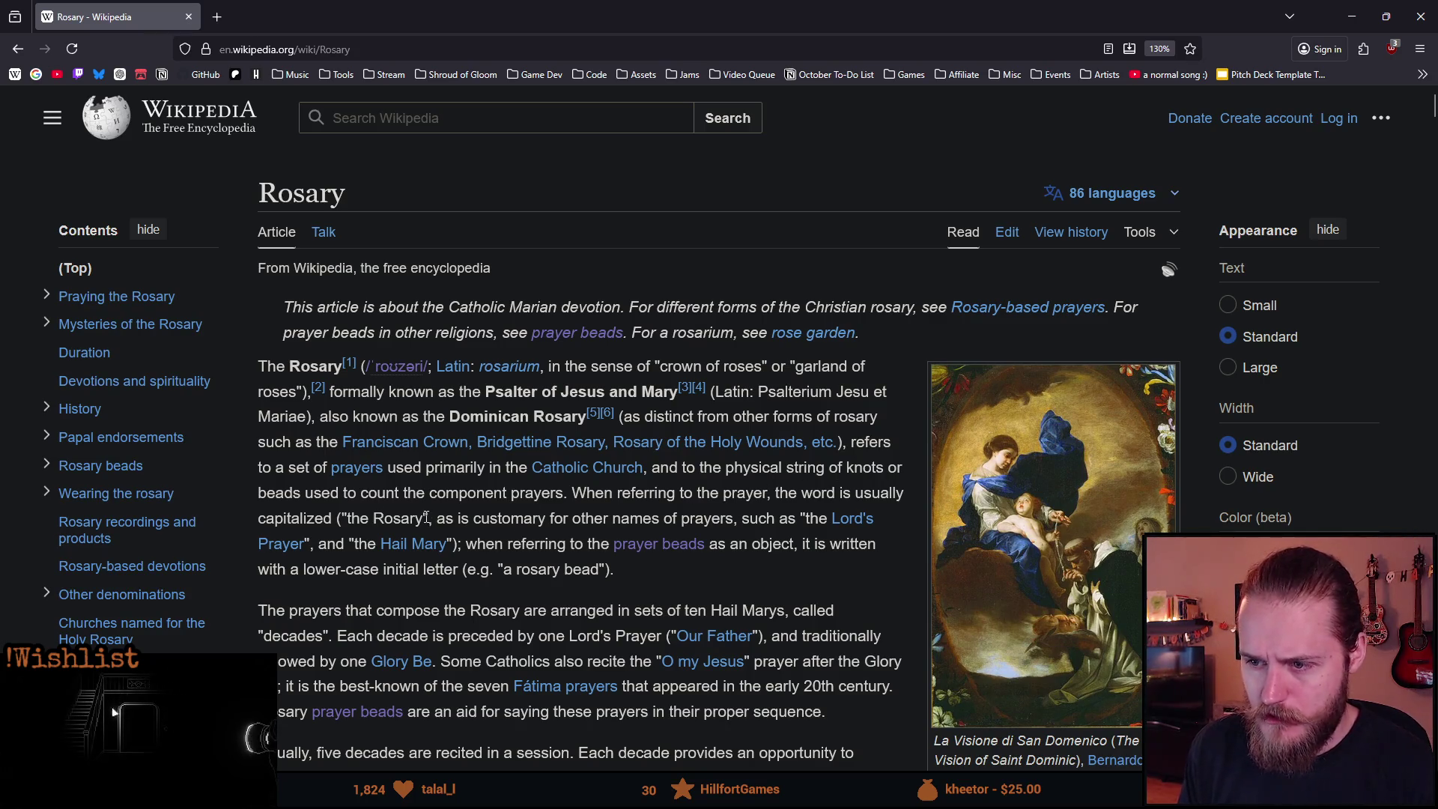
Read the Rosary introduction, highlighting the phrases on prayer beads, 'an object' and lower-case 'rosary bead'.
scroll(541, 456, down, 2)
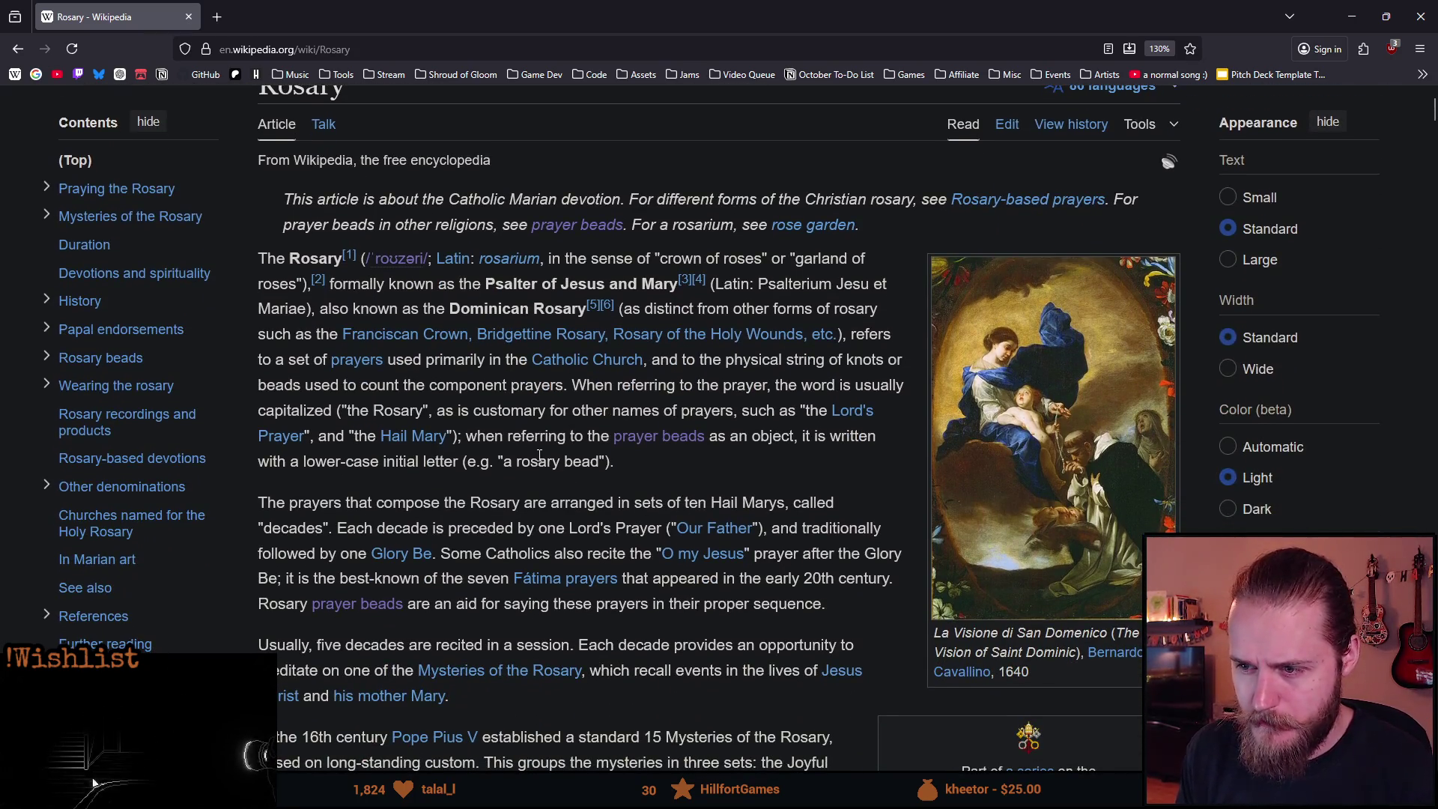
drag(465, 436, 604, 439)
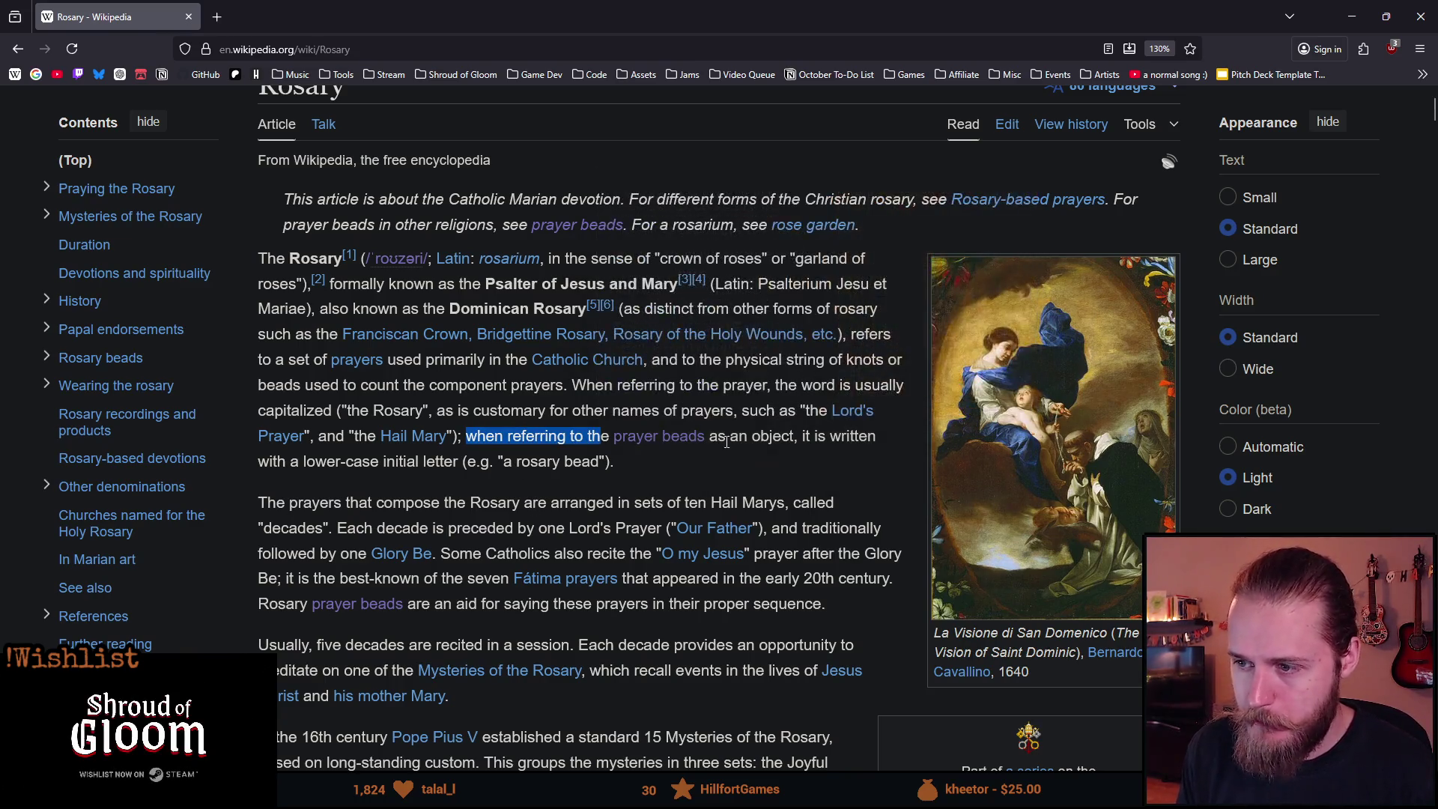
drag(728, 438, 783, 448)
drag(290, 465, 395, 472)
click(433, 471)
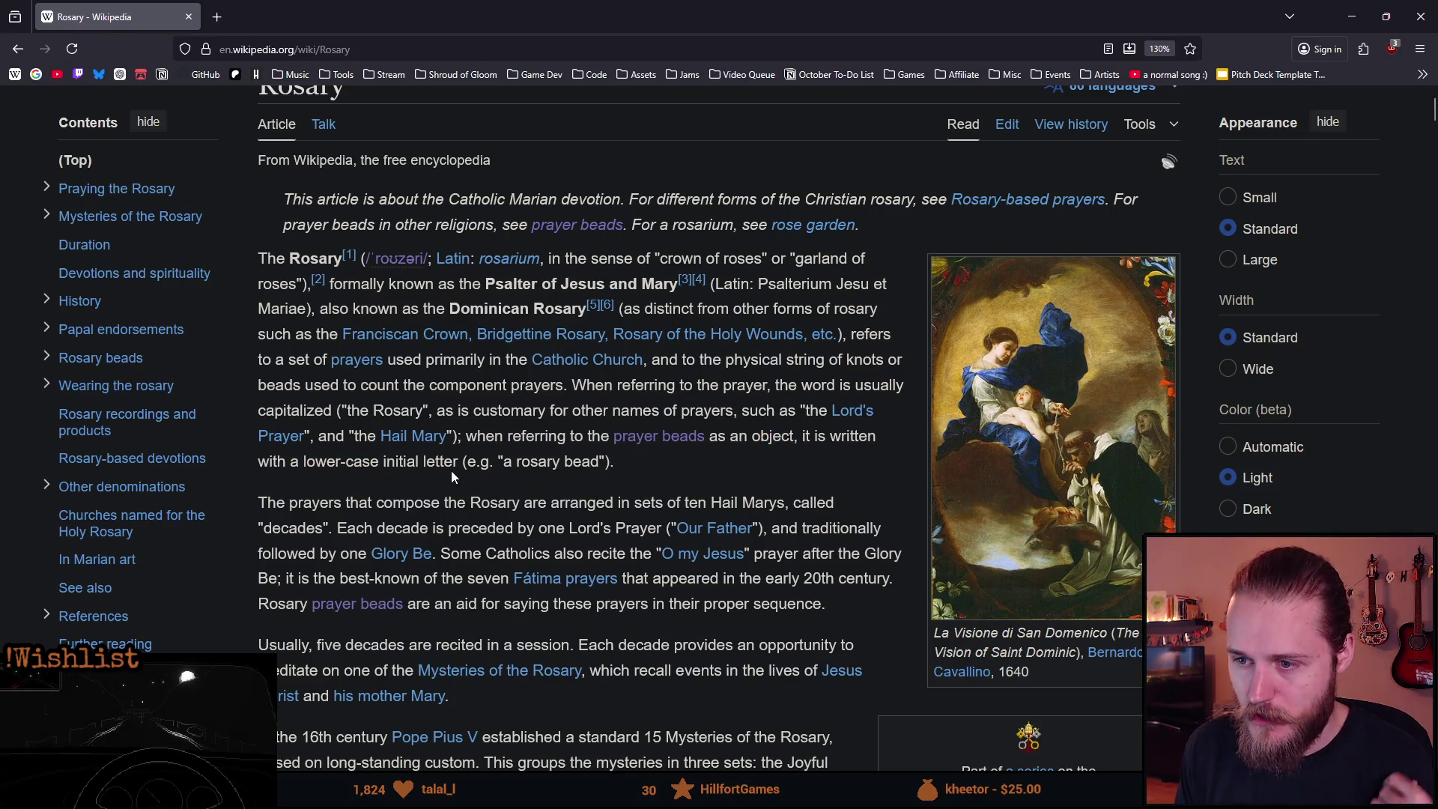
scroll(481, 488, up, 2)
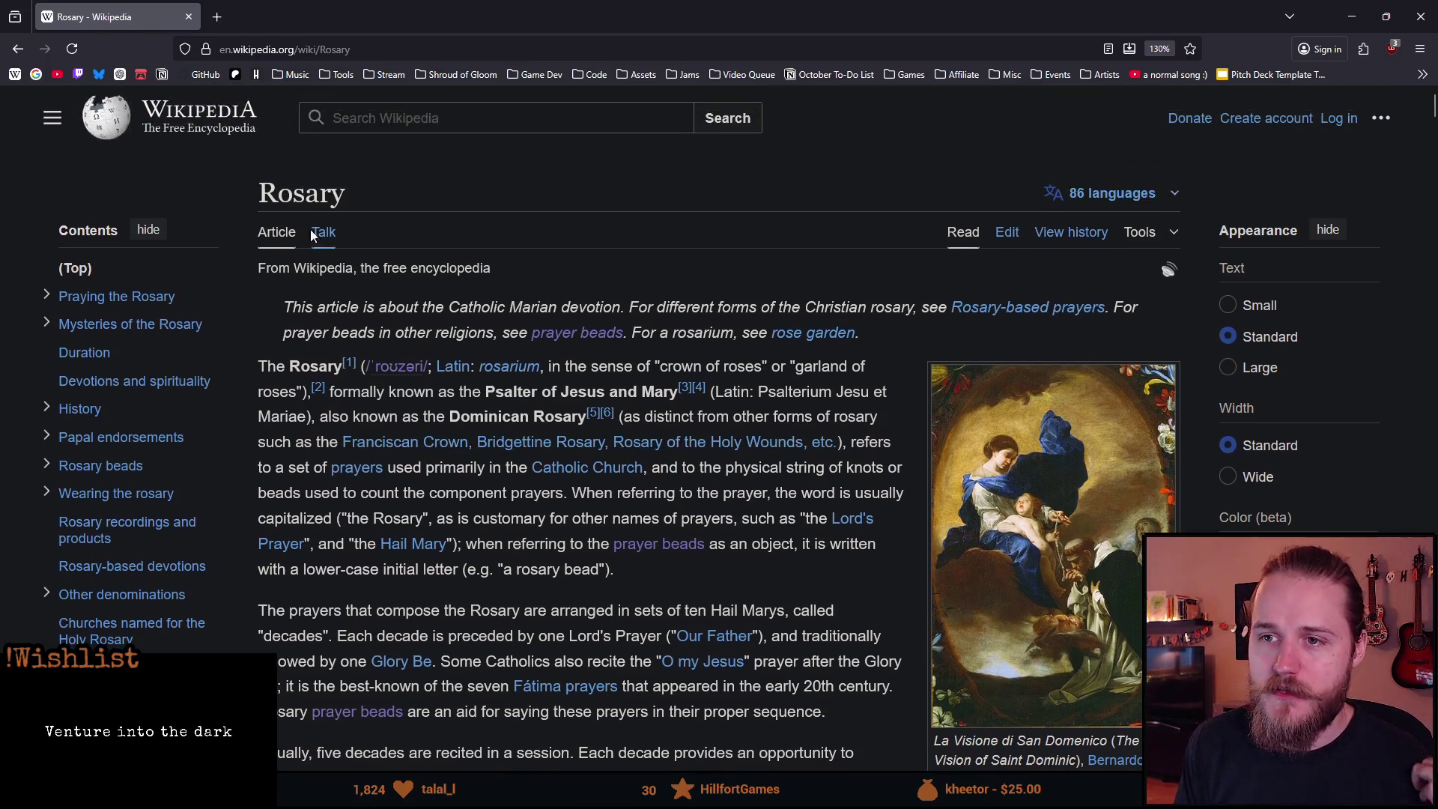
drag(259, 193, 279, 193)
scroll(511, 466, down, 1)
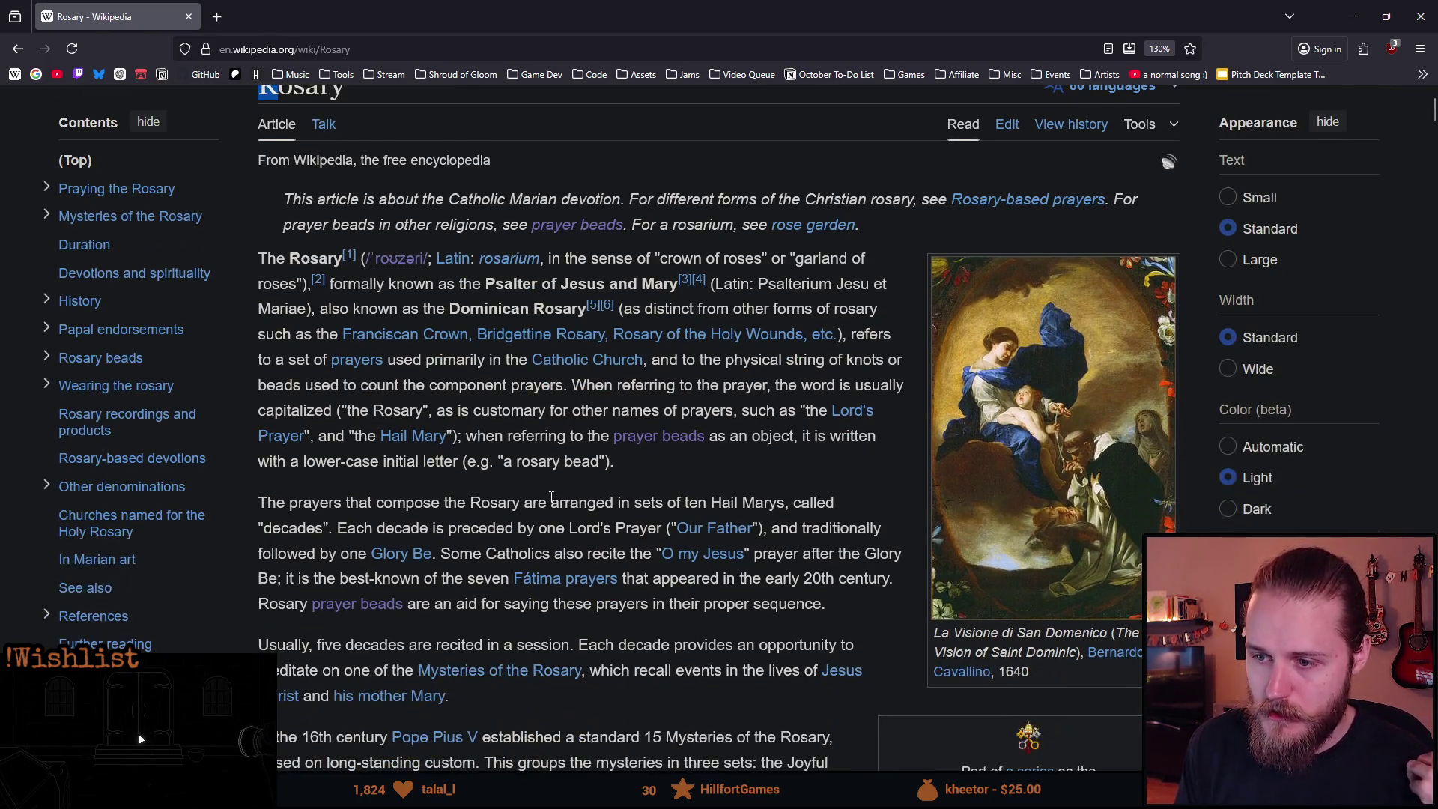
drag(510, 466, 598, 465)
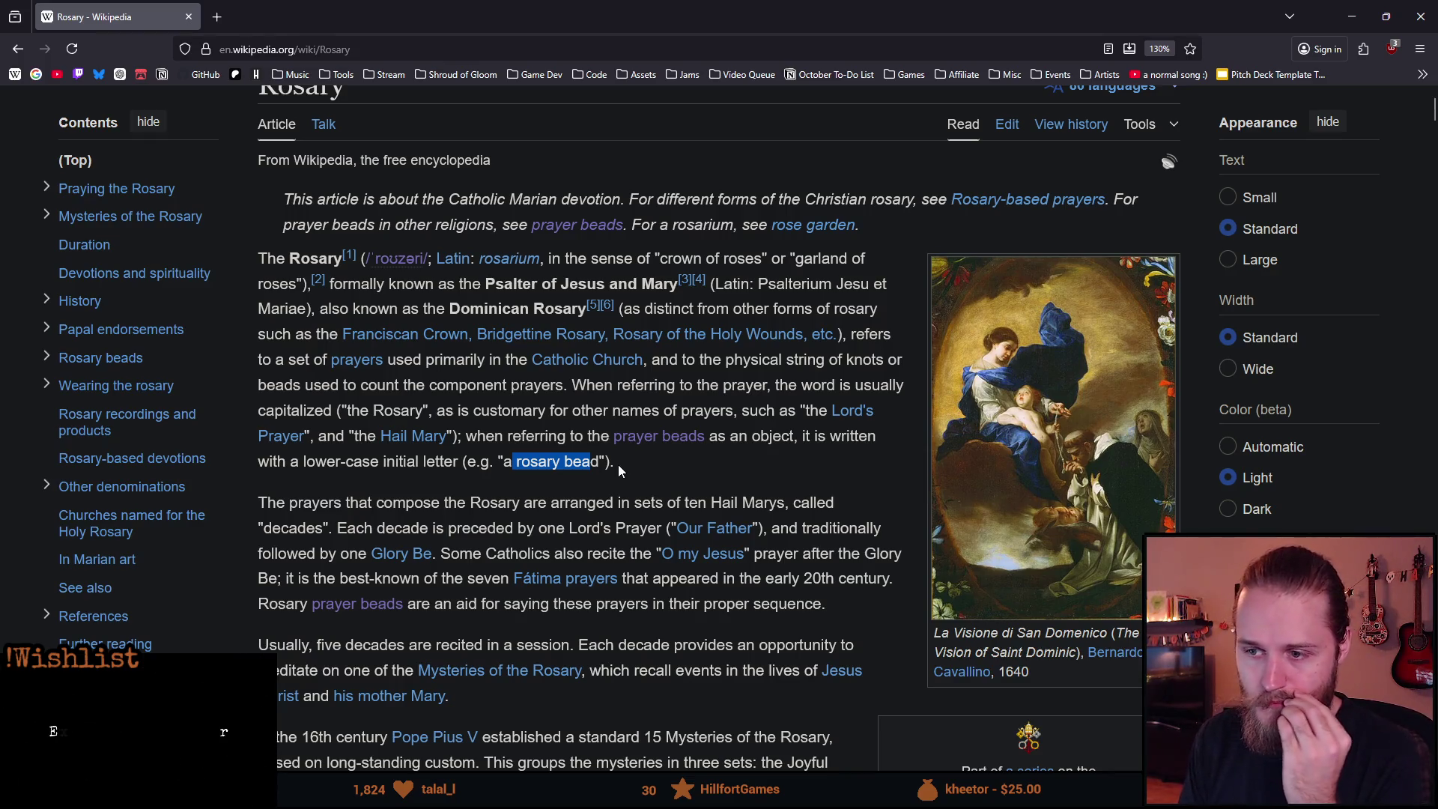
click(623, 467)
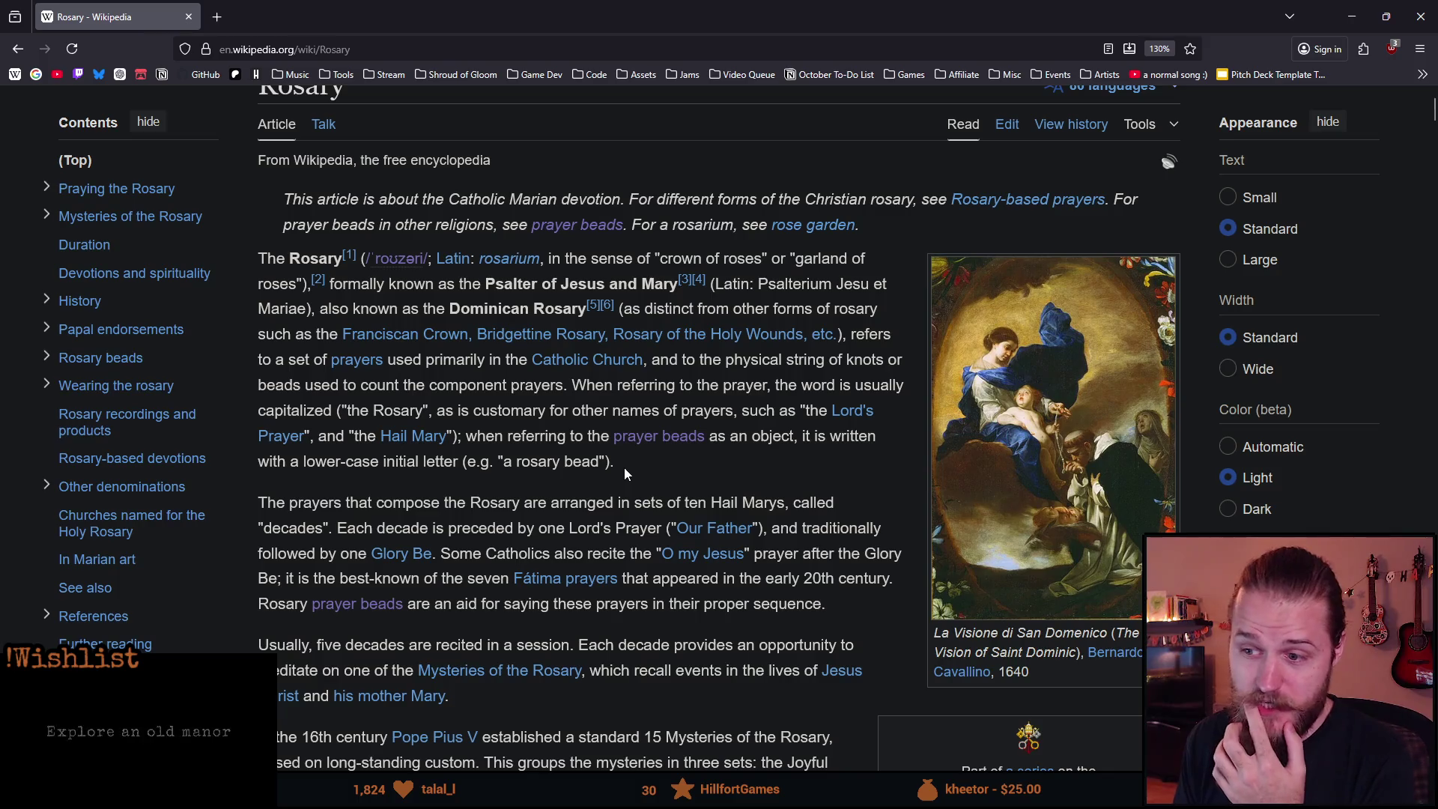